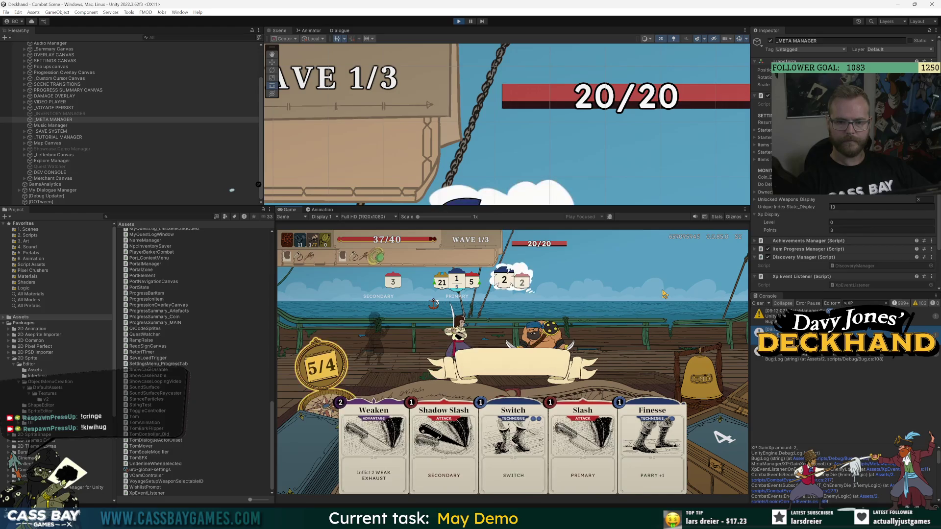
# Step: Inspect the XP GainXp log entries (amounts 2 and 1) in the Console
pyautogui.click(835, 352)
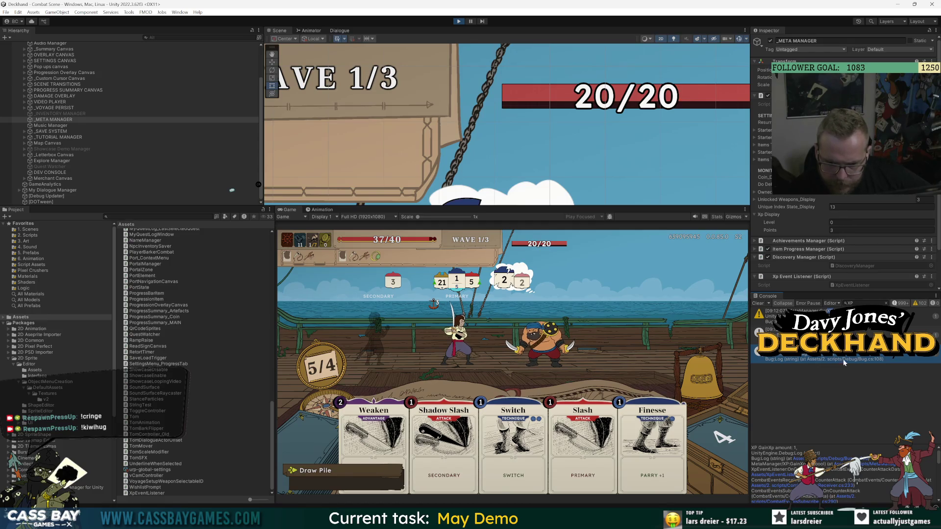
pyautogui.click(833, 332)
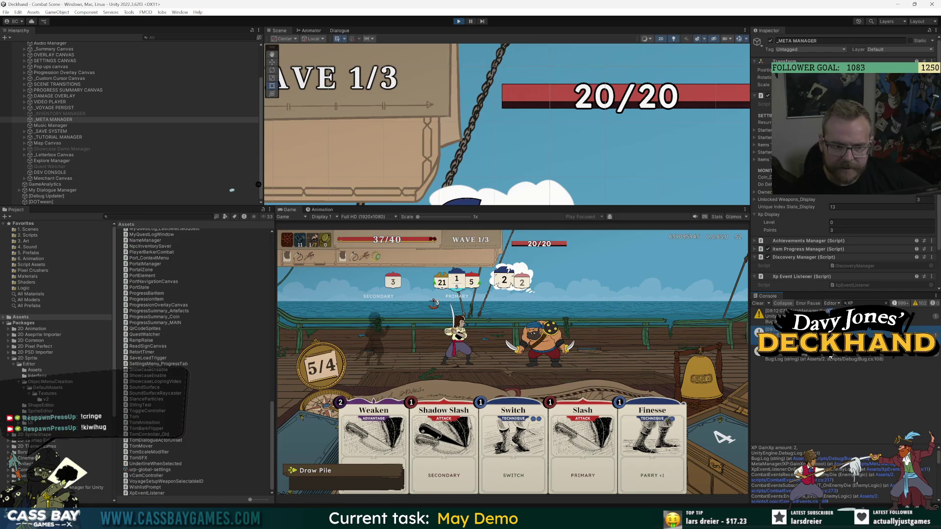
pyautogui.click(832, 357)
pyautogui.click(833, 333)
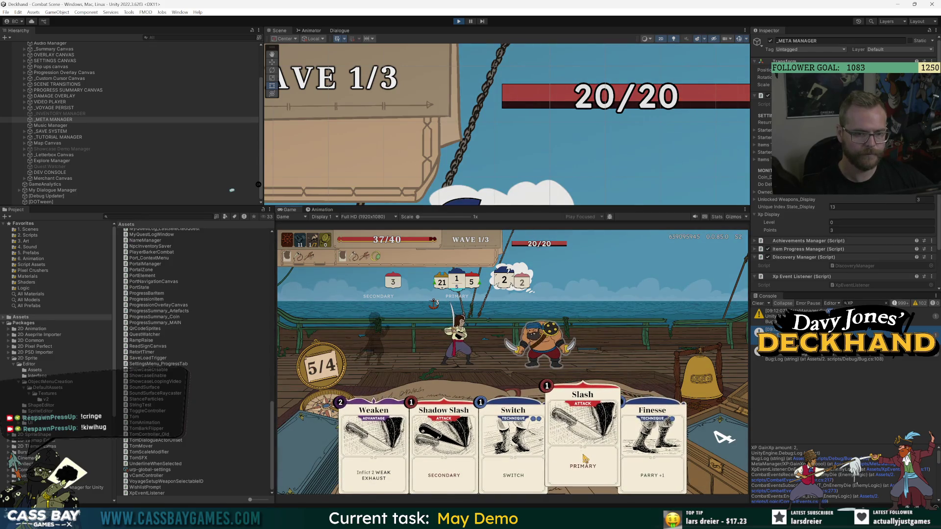
# Step: Play Finesse, then Follow up, Finesse and Flurry over two turns, ending each turn
pyautogui.click(659, 432)
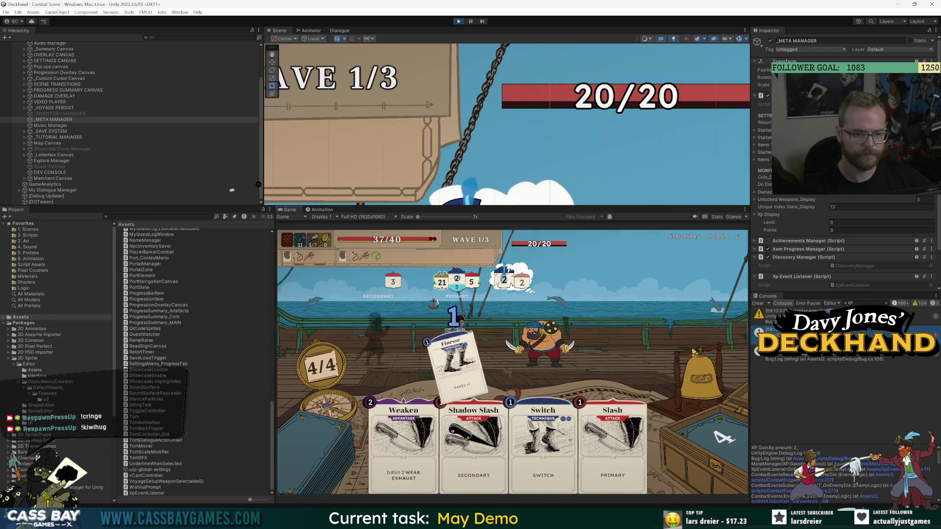
pyautogui.click(695, 357)
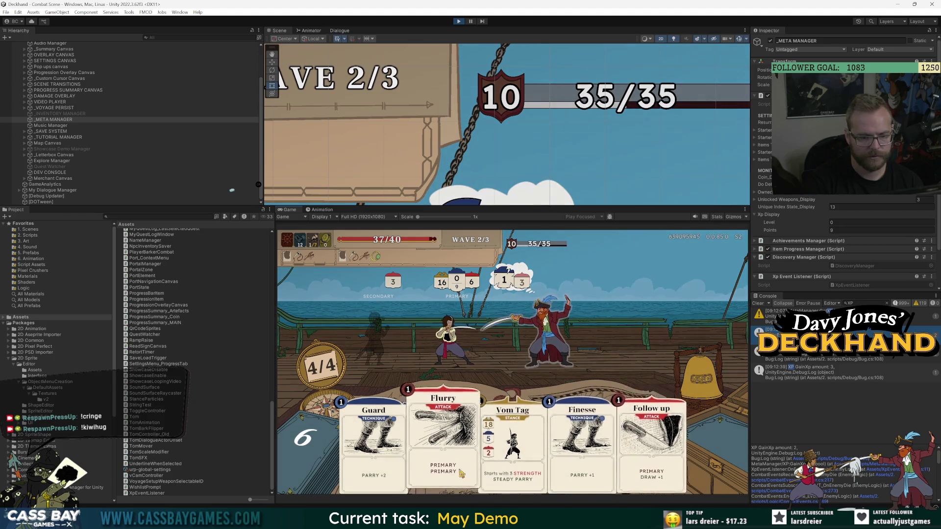
pyautogui.press('2')
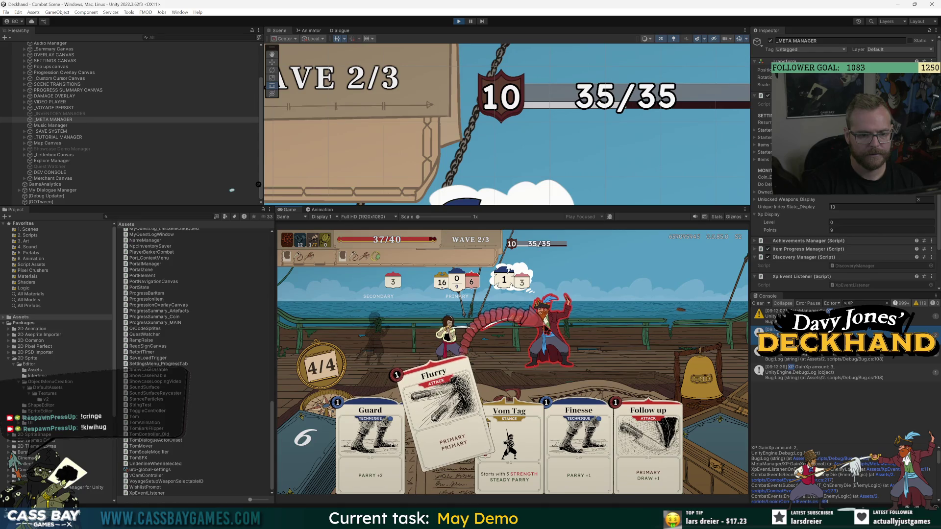
pyautogui.press('Escape')
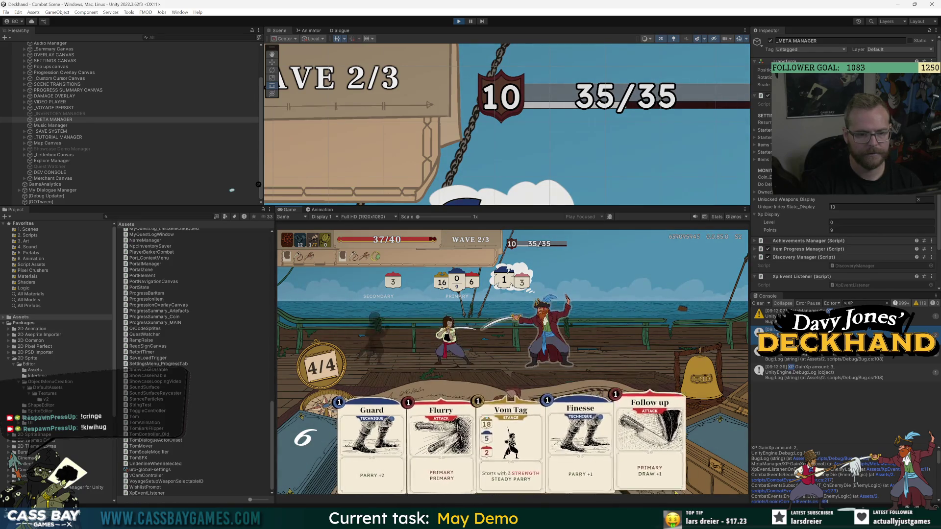
pyautogui.press('5')
pyautogui.press('Return')
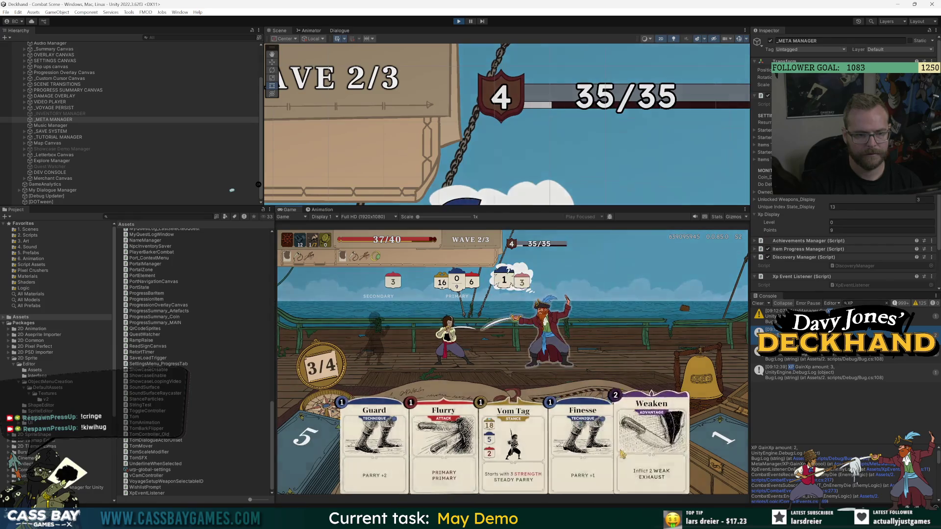
pyautogui.click(591, 467)
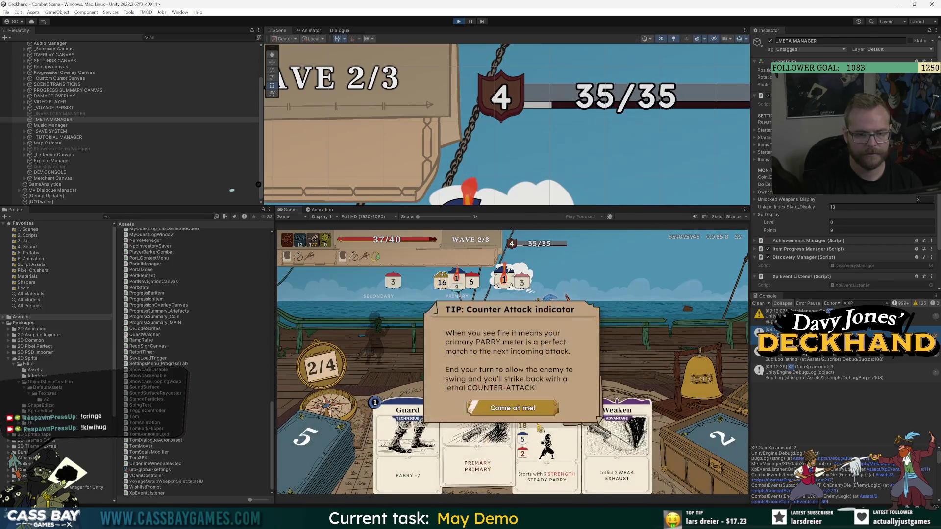
pyautogui.click(464, 464)
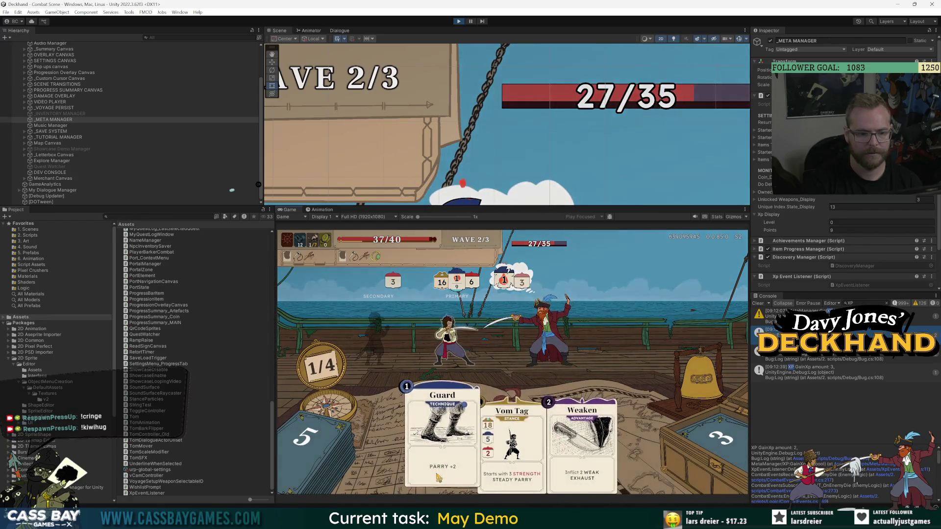
pyautogui.click(701, 380)
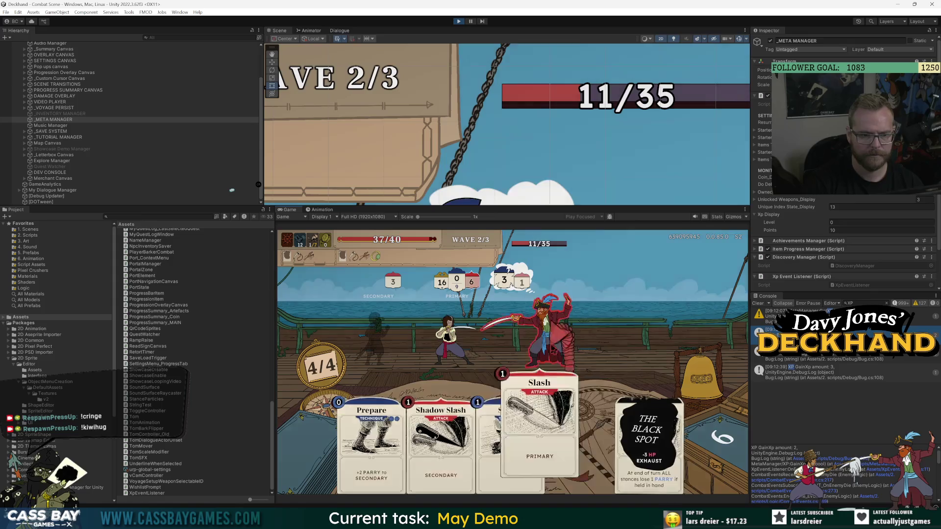
# Step: Play Slash and The Black Spot, dismiss the Broken Stances tip, and finish the enemy with Flurry
pyautogui.click(597, 455)
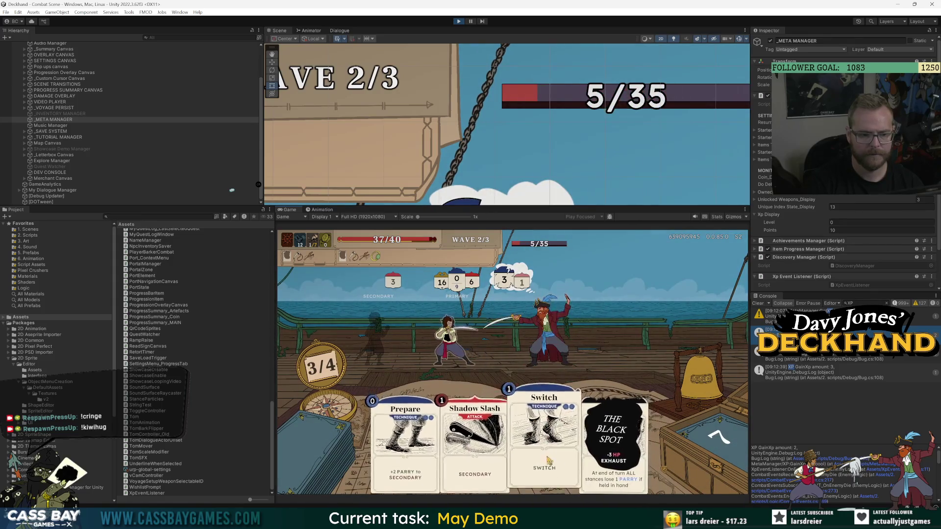
pyautogui.click(616, 436)
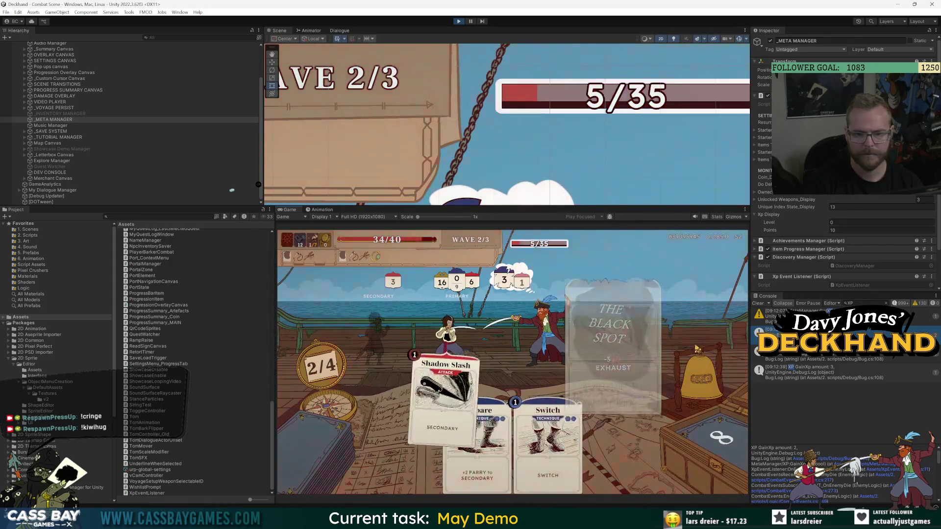
pyautogui.click(698, 350)
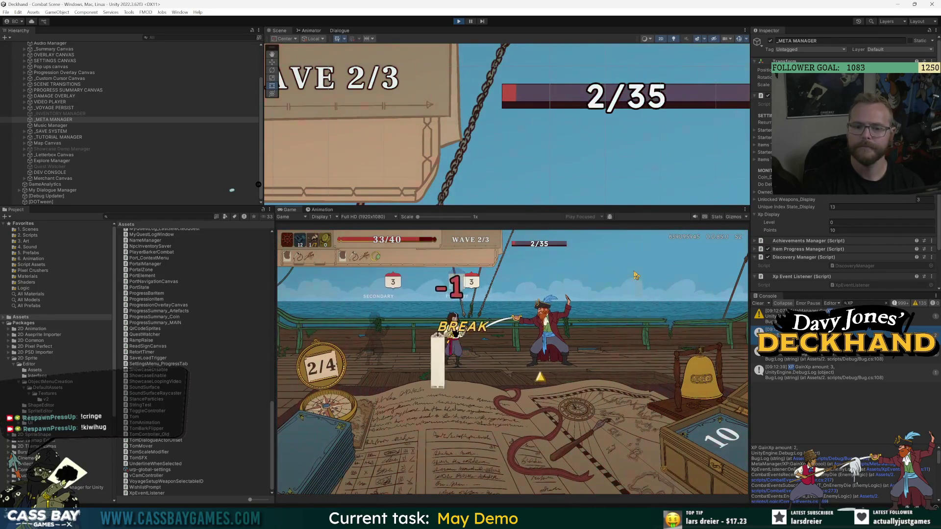
pyautogui.click(510, 408)
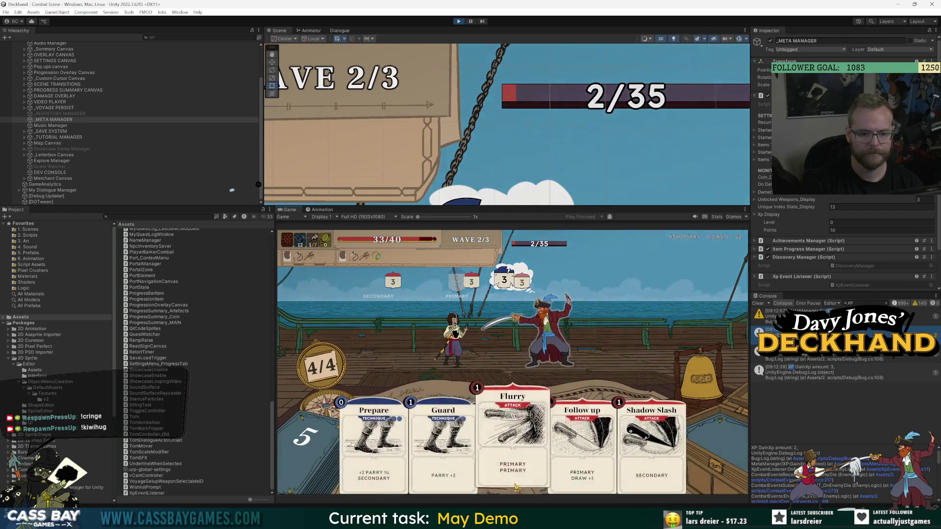
pyautogui.moveTo(515, 487)
pyautogui.mouseDown()
pyautogui.moveTo(490, 372)
pyautogui.moveTo(567, 316)
pyautogui.mouseUp()
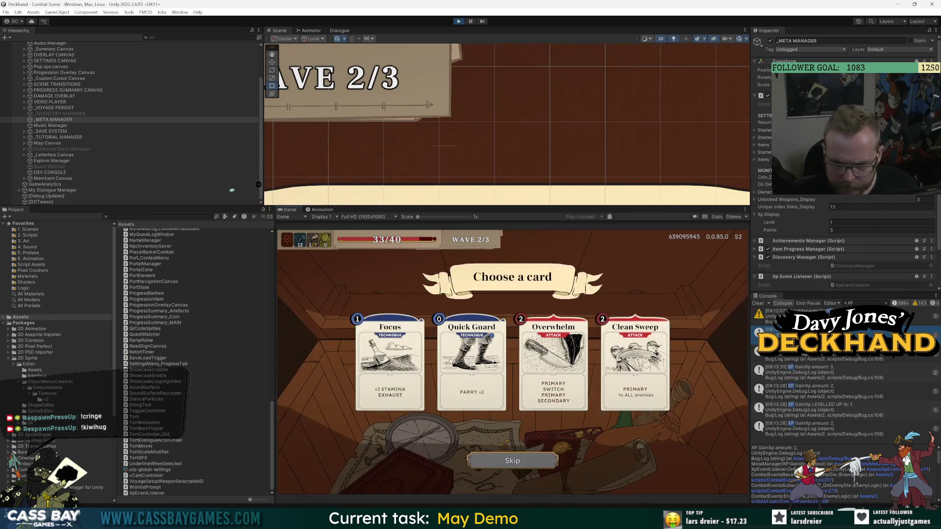
# Step: Review the XP GainXp amount 2 entries in the Console
pyautogui.click(888, 357)
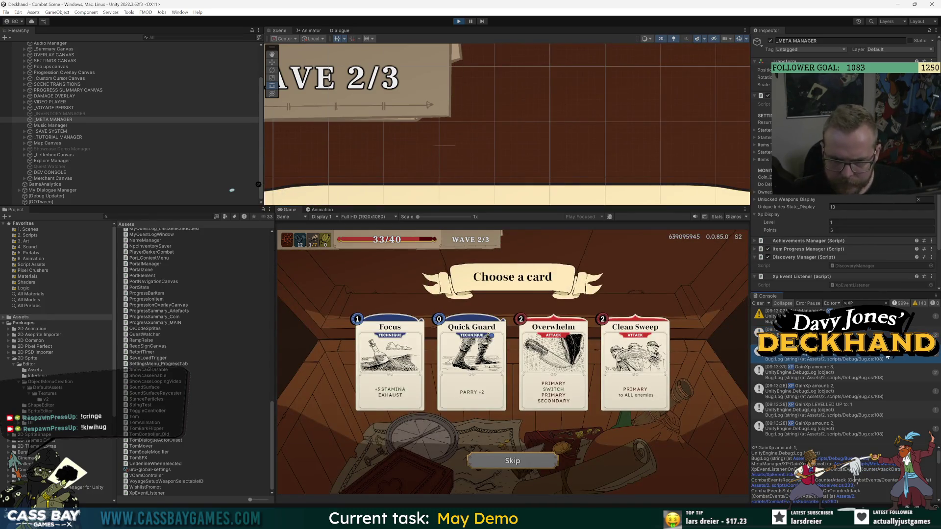
pyautogui.click(841, 411)
pyautogui.click(841, 431)
pyautogui.click(843, 373)
pyautogui.click(844, 392)
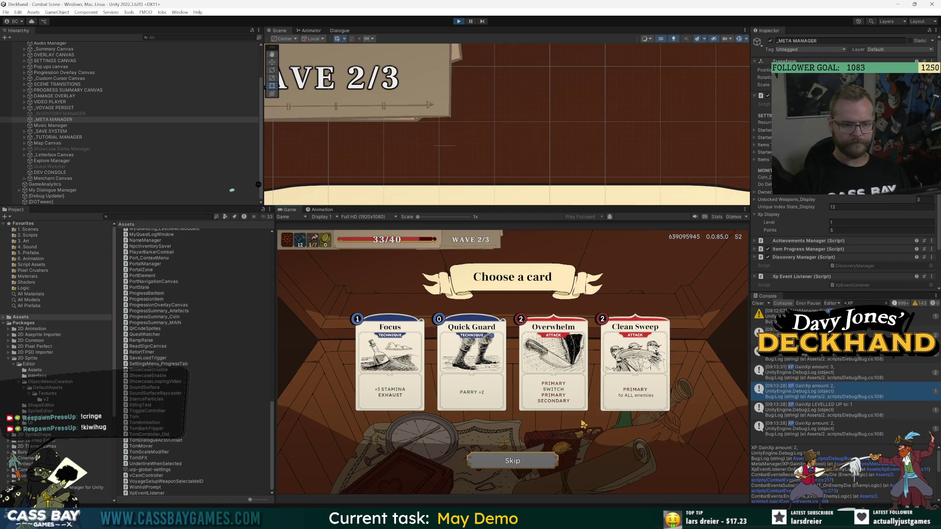
# Step: Take Overwhelm as the card reward and clear wave 3 with the 'win wave' cheat
pyautogui.click(554, 367)
pyautogui.click(510, 462)
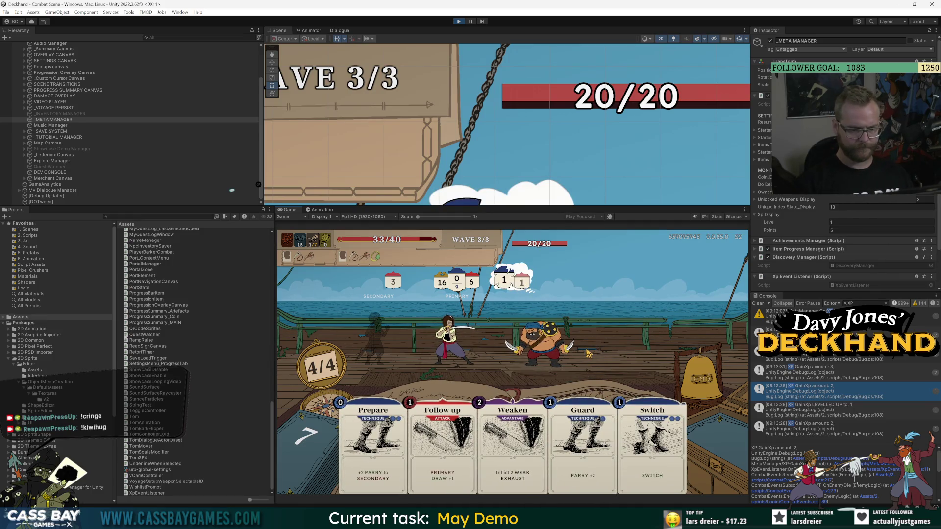
pyautogui.press('Return')
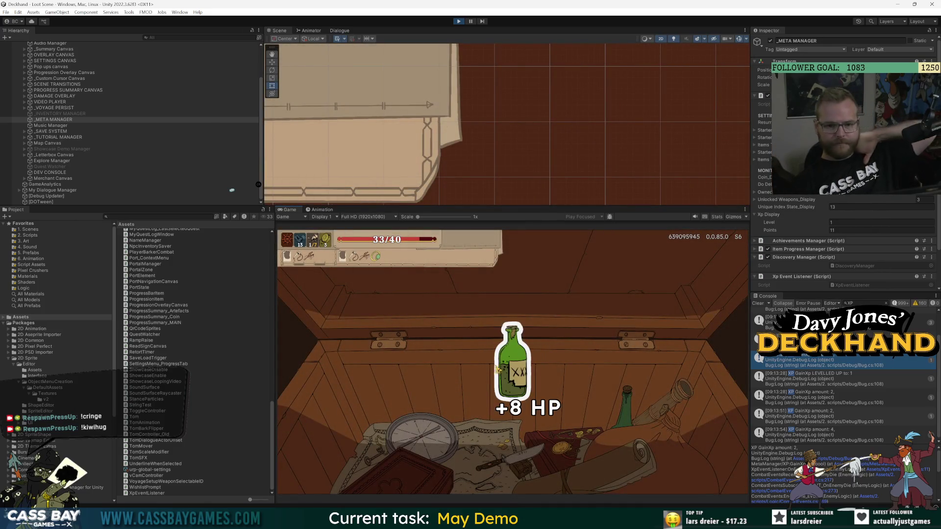
# Step: Collect the +8 HP loot, sail to the Navy, and win its first wave by cheat
pyautogui.click(496, 368)
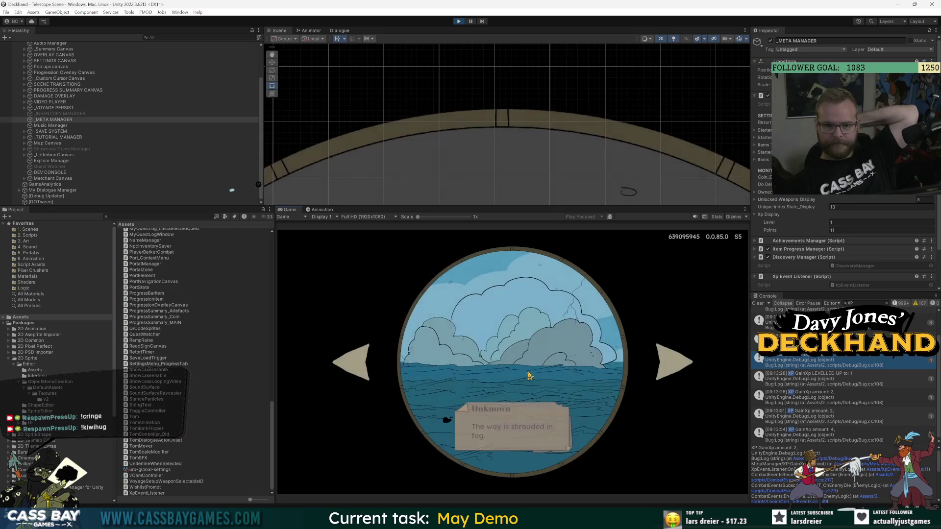
pyautogui.click(679, 358)
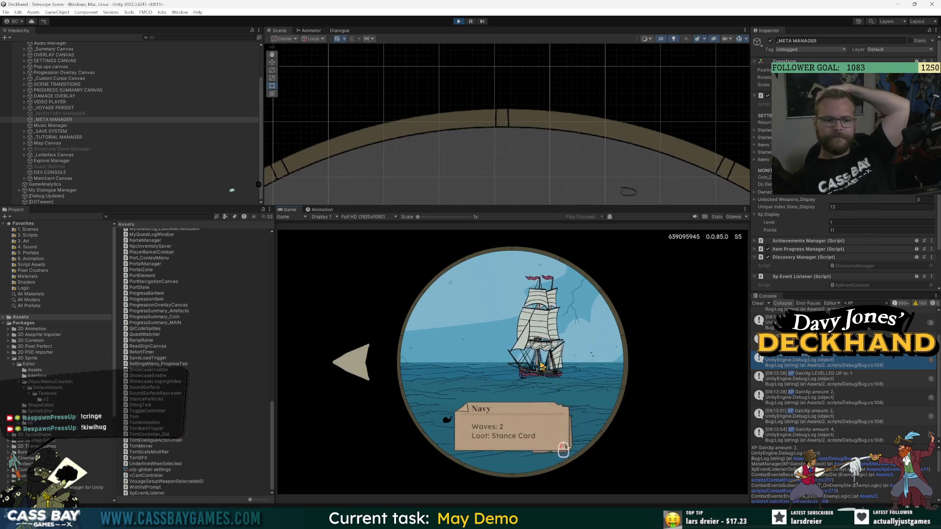
pyautogui.click(543, 366)
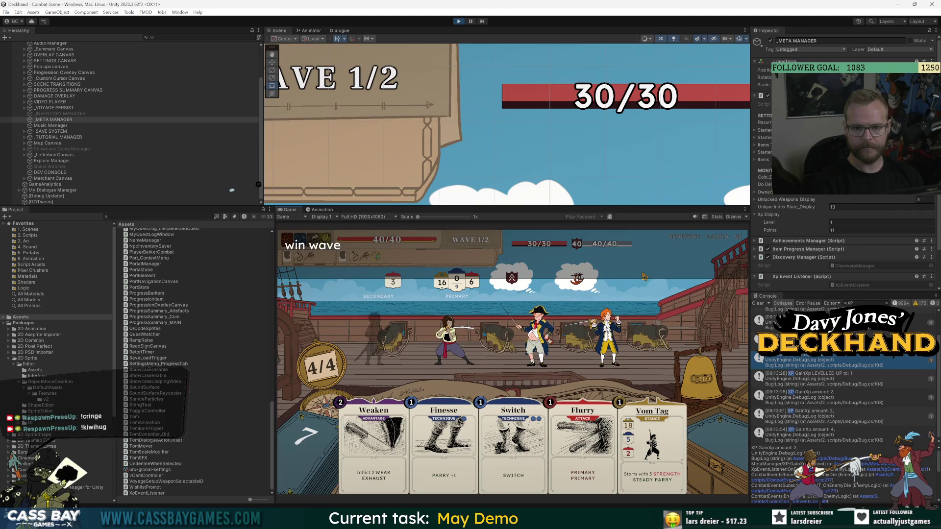
pyautogui.press('Return')
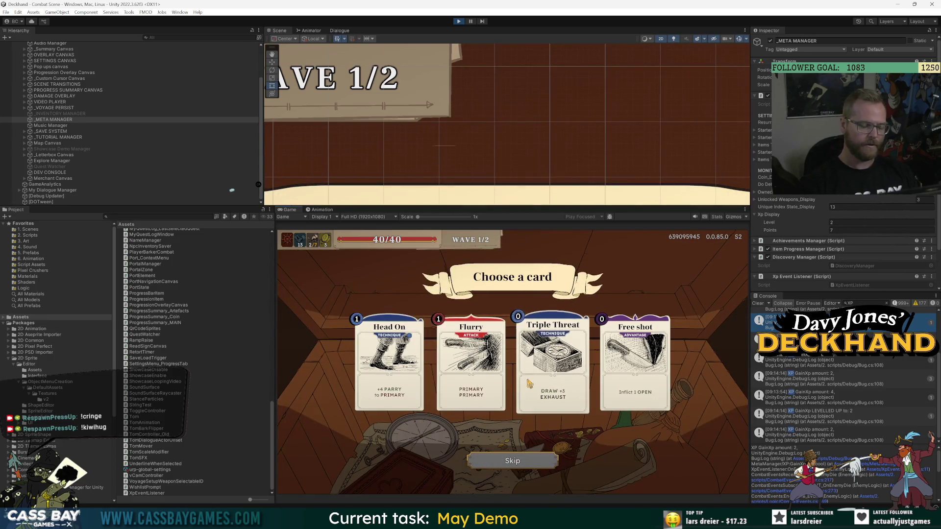
# Step: Take a card reward and win the second Navy wave with 'win wave'
pyautogui.click(530, 384)
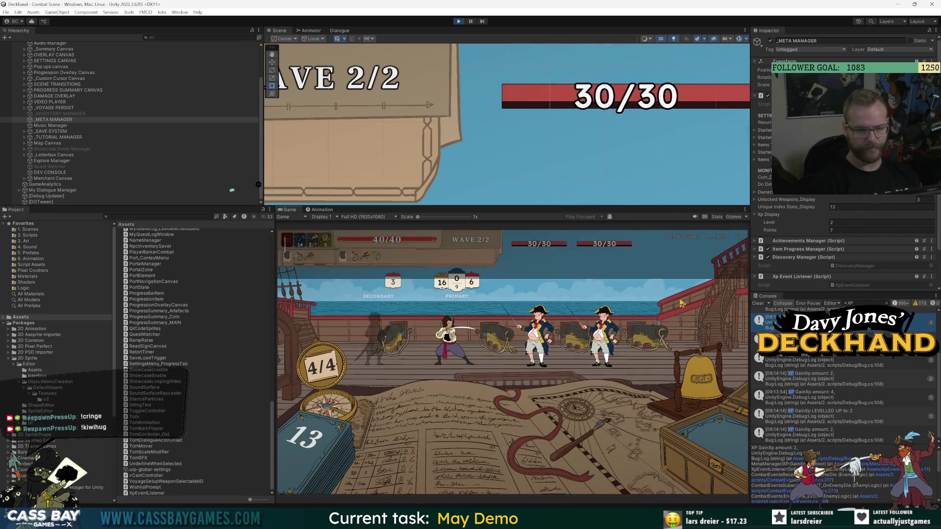
pyautogui.write('win wave')
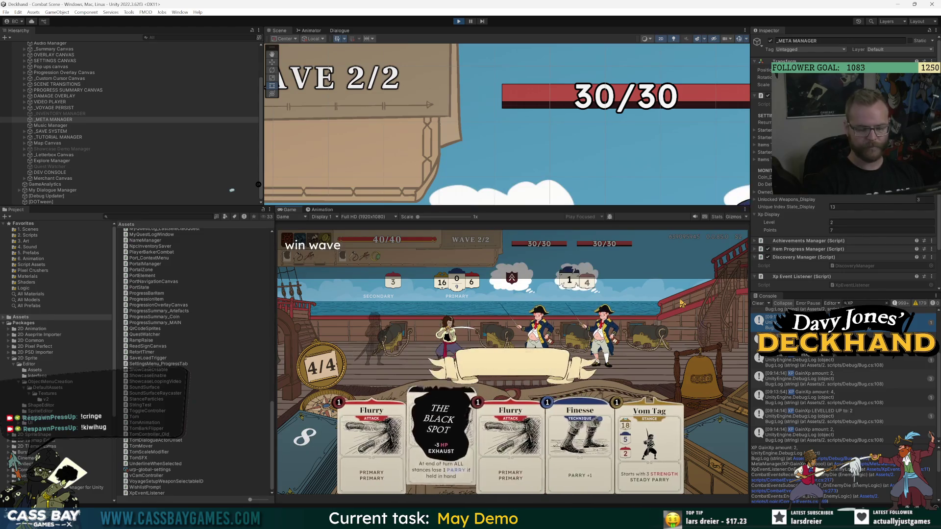
pyautogui.press('Return')
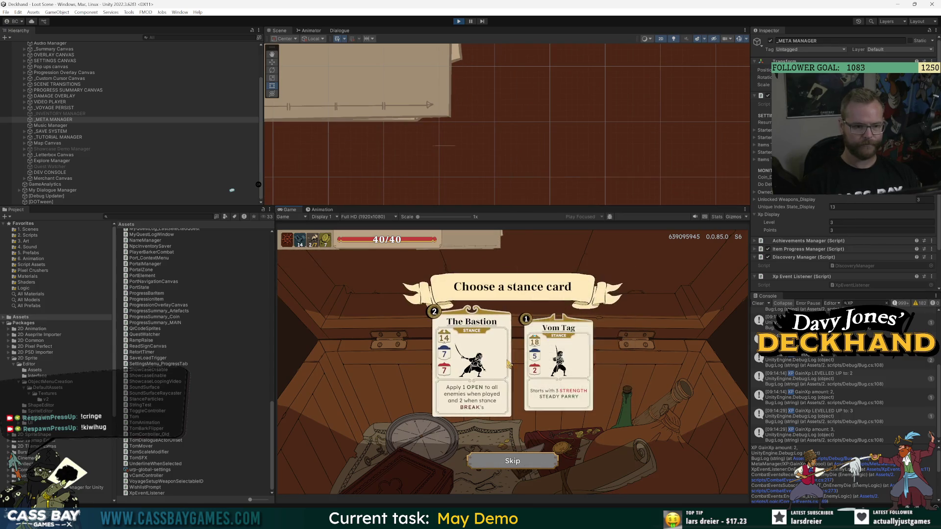
# Step: Take The Bastion stance card, travel to the next location, and win its first wave
pyautogui.click(467, 363)
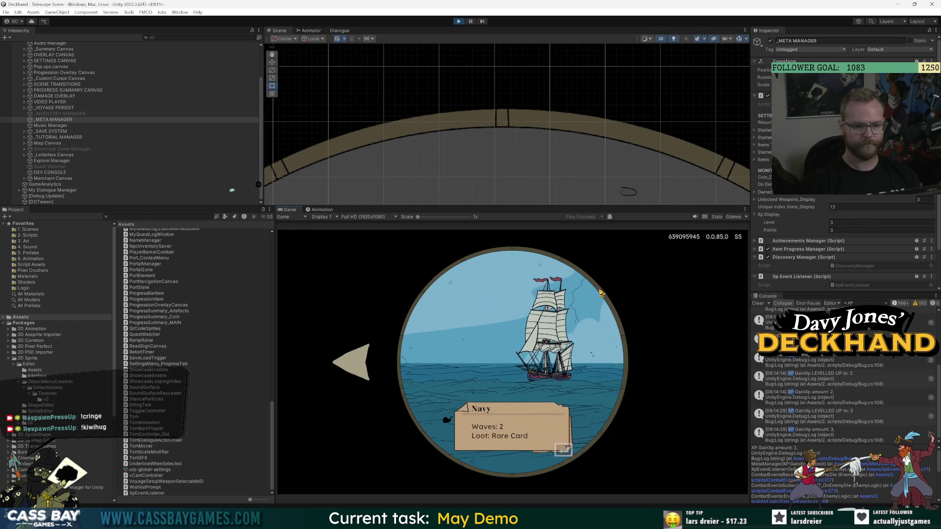
pyautogui.click(351, 363)
pyautogui.press('Escape')
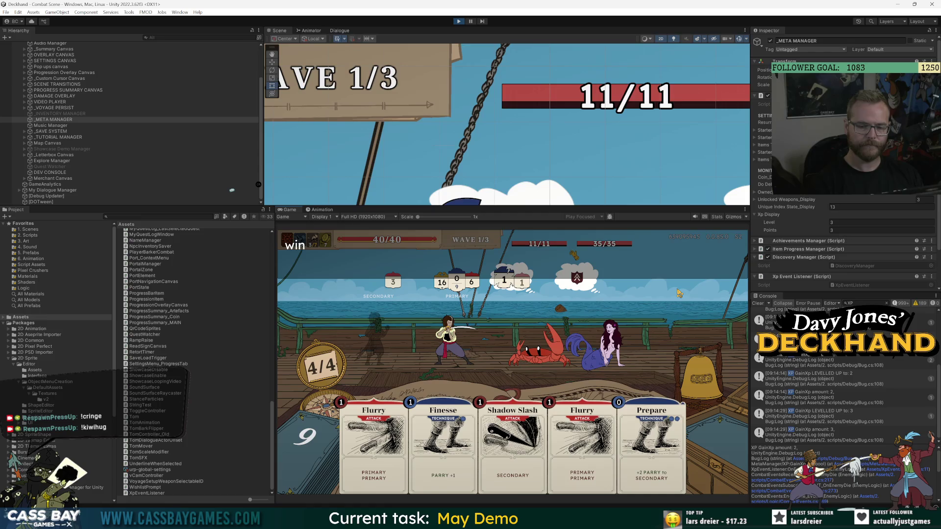
pyautogui.press('Return')
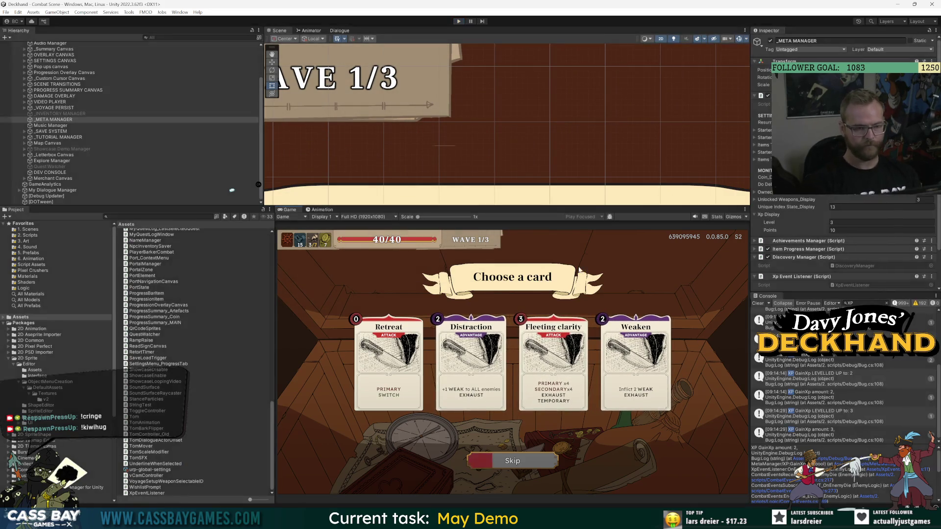
# Step: Stop the playtest and bring up the XP class in MetaManager.cs
pyautogui.hotkey('ctrl', 'p')
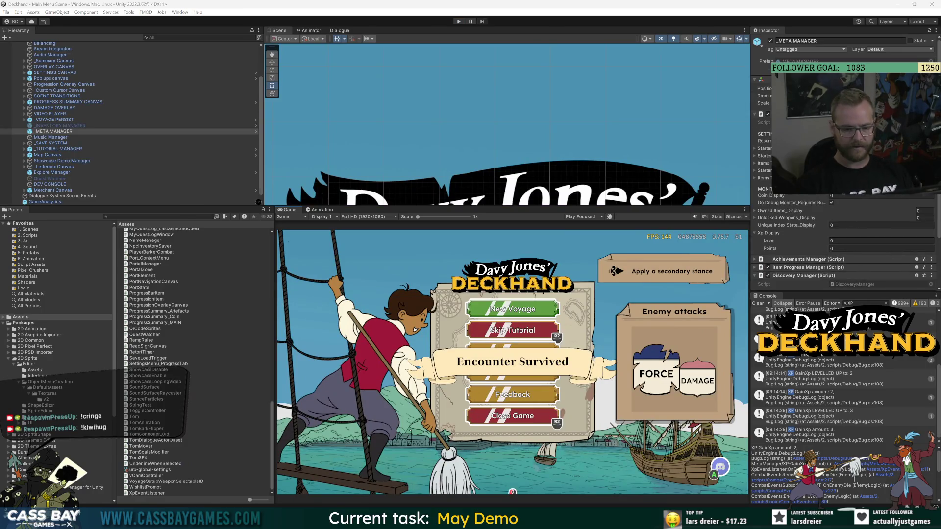
pyautogui.hotkey('alt', 'Tab')
pyautogui.scroll(7, 491, 260)
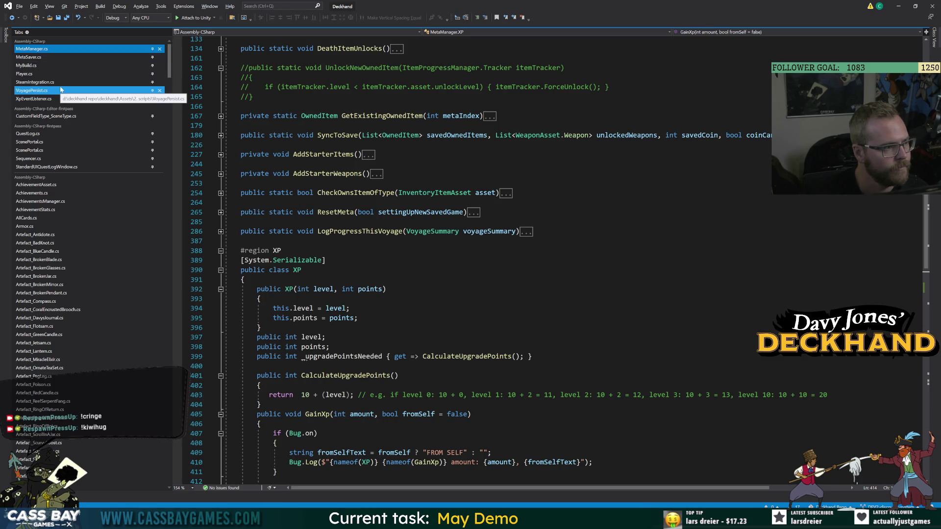
# Step: Open VoyagePersist.cs and look over the VoyageArtefactSaver class and constructor names
pyautogui.click(61, 90)
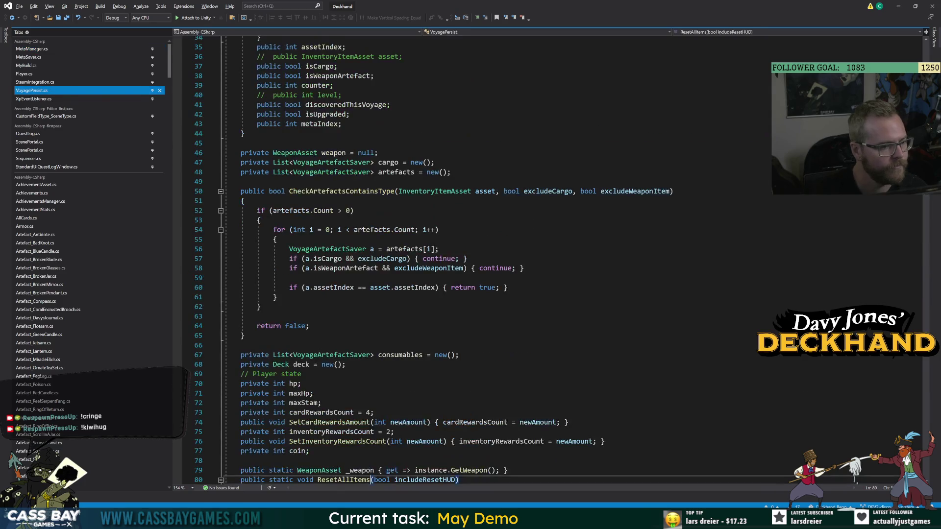
pyautogui.scroll(9, 559, 260)
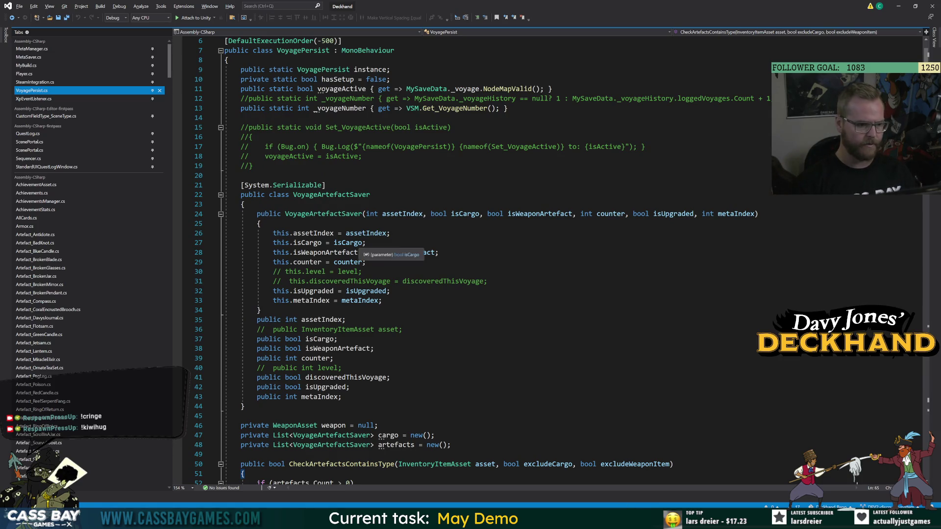
pyautogui.doubleClick(323, 213)
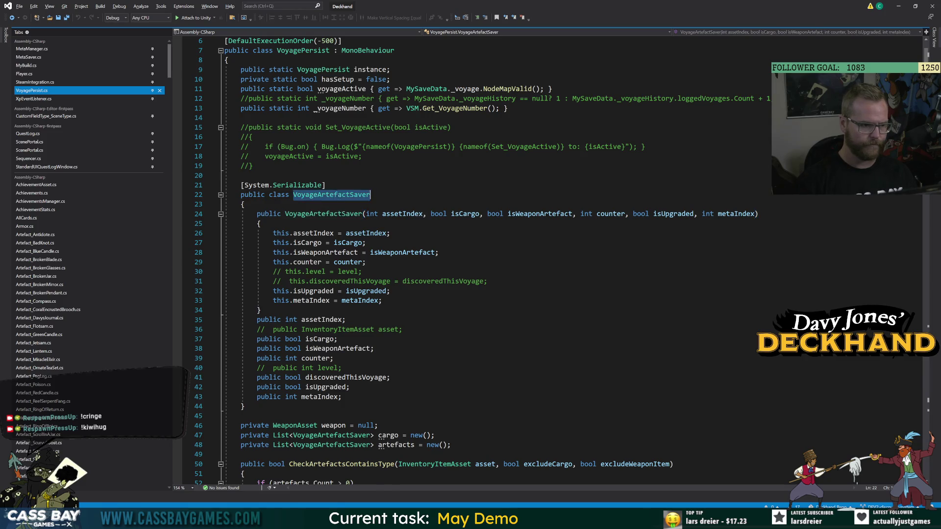
pyautogui.doubleClick(331, 41)
pyautogui.click(241, 262)
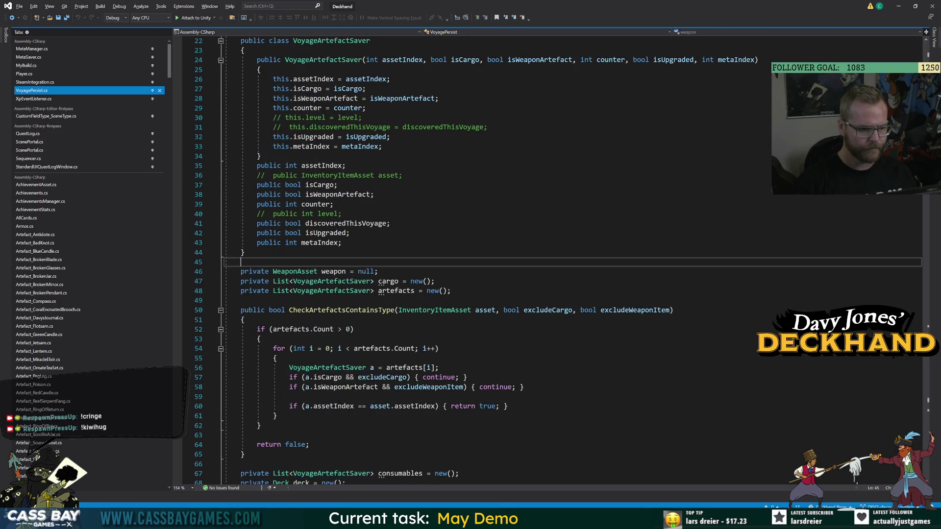
pyautogui.scroll(-8, 539, 260)
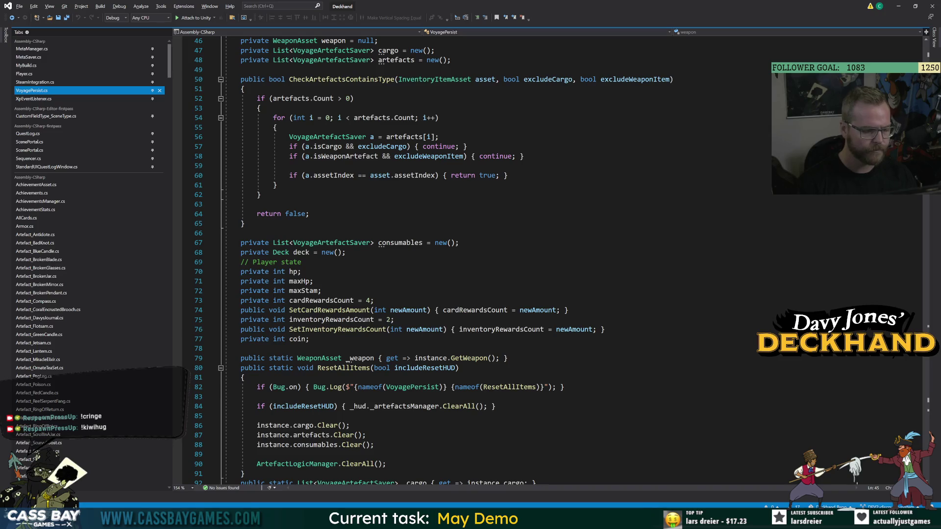
# Step: Declare 'private int xpLevelsThisRun;' on a new line below the coin field
pyautogui.click(310, 338)
pyautogui.press('Return')
pyautogui.write('private ')
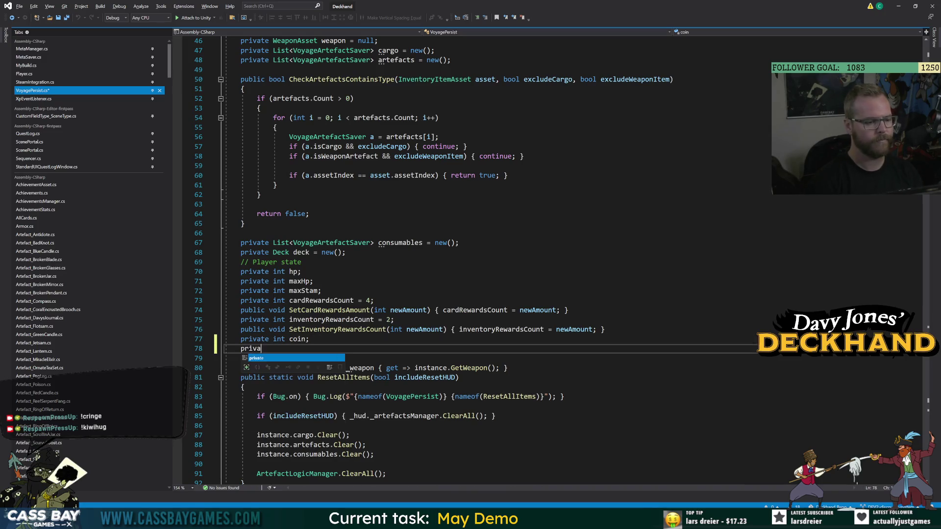
pyautogui.write('int ')
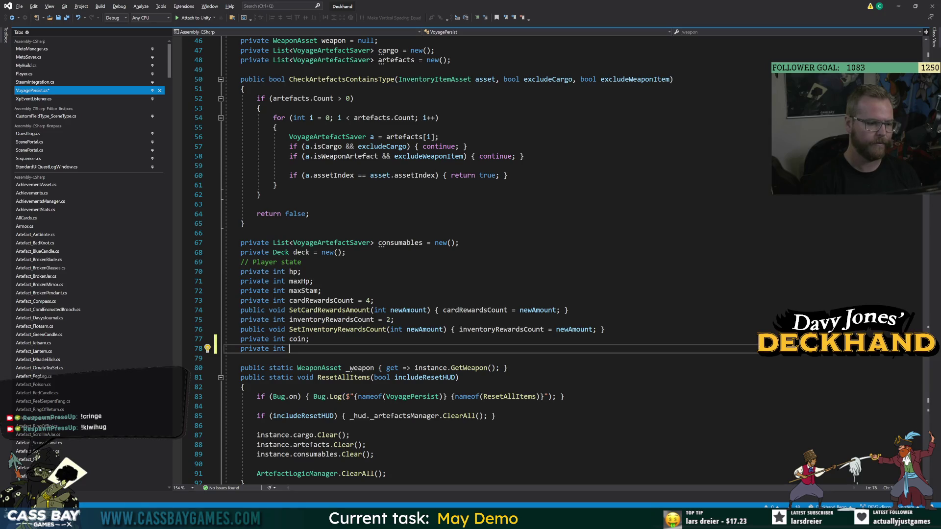
pyautogui.write('l')
pyautogui.press('BackSpace')
pyautogui.press('BackSpace')
pyautogui.press('BackSpace')
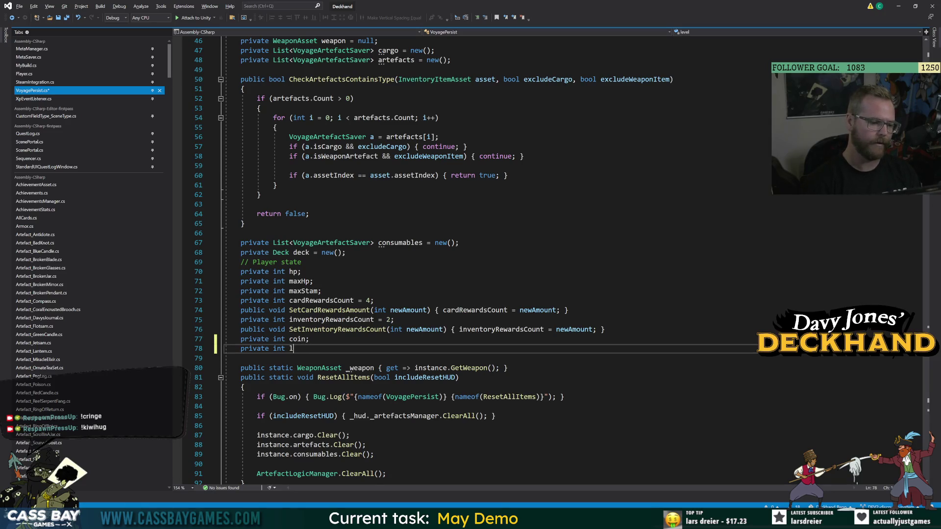
pyautogui.write('pLeve')
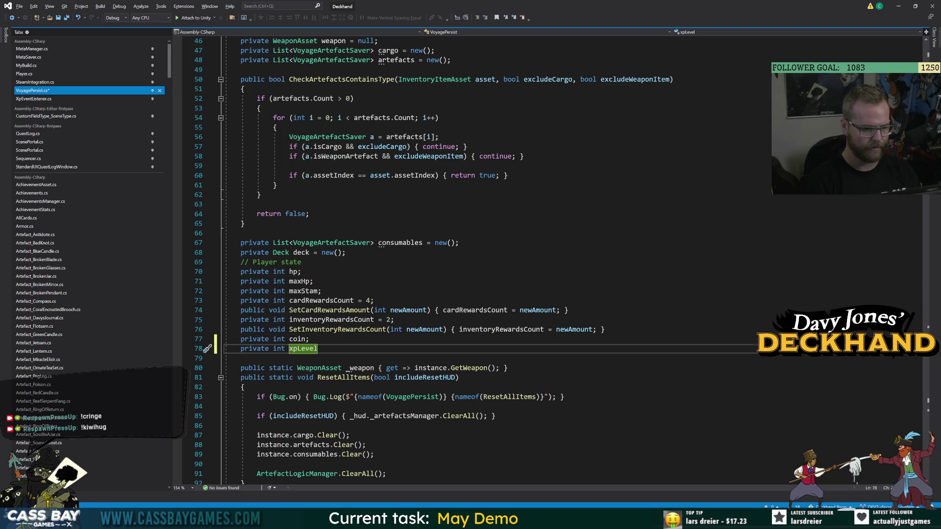
pyautogui.write('sThisRun;')
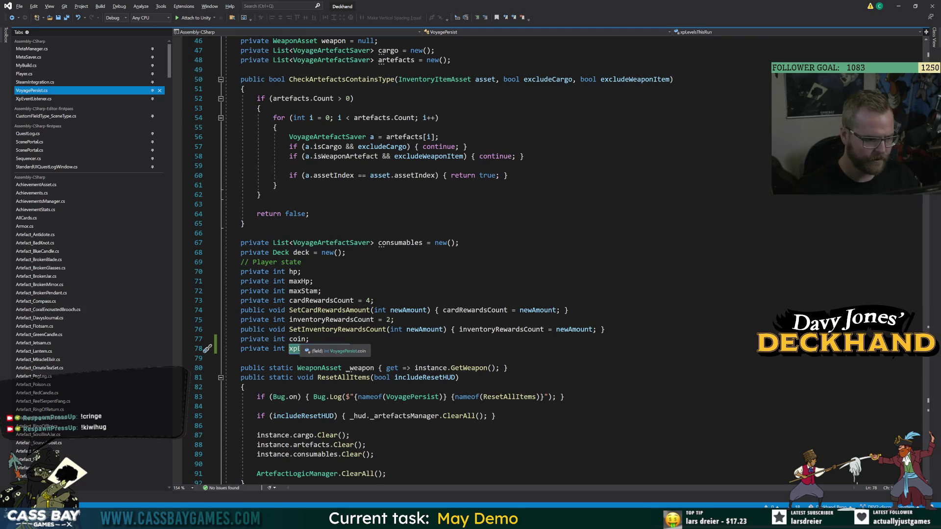
pyautogui.scroll(-4, 471, 260)
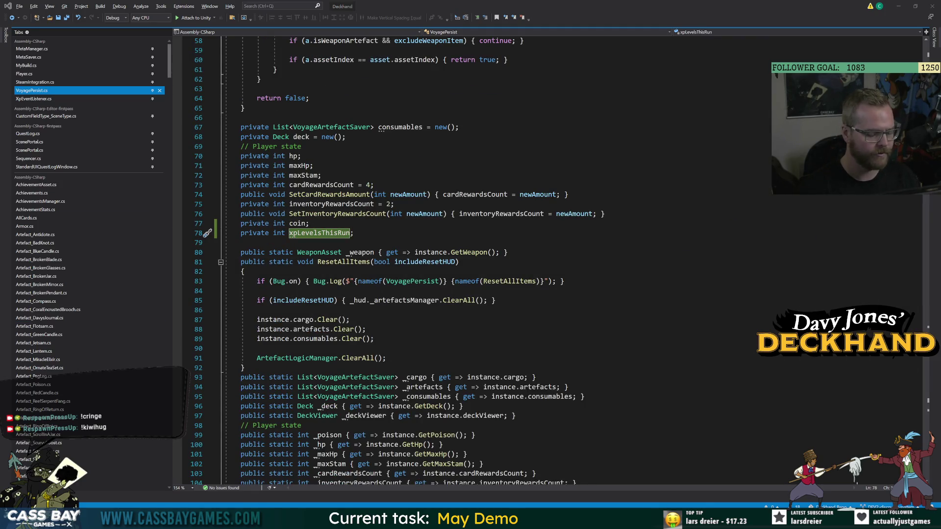
pyautogui.hotkey('alt', 'Tab')
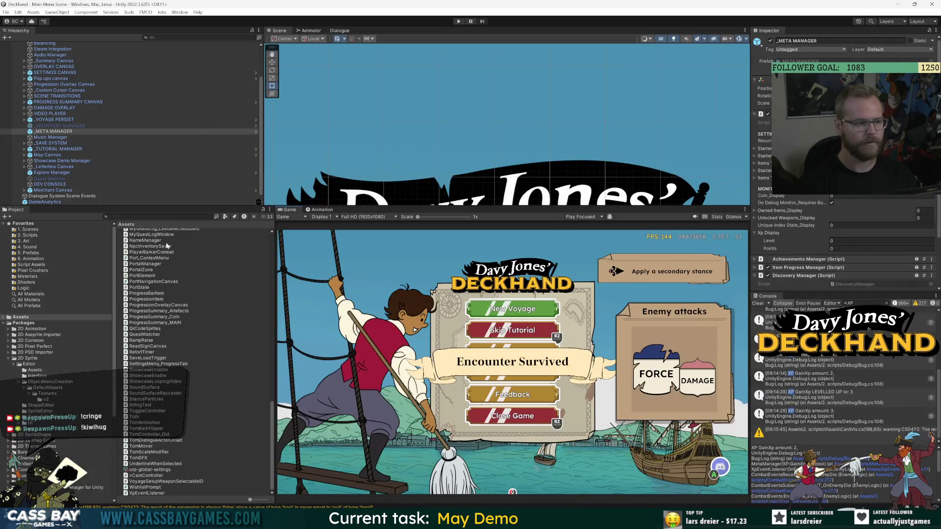
# Step: Search Project assets for 'voyage saver' and open VoyageSaver.cs in Visual Studio
pyautogui.hotkey('ctrl', 'f')
pyautogui.write('e')
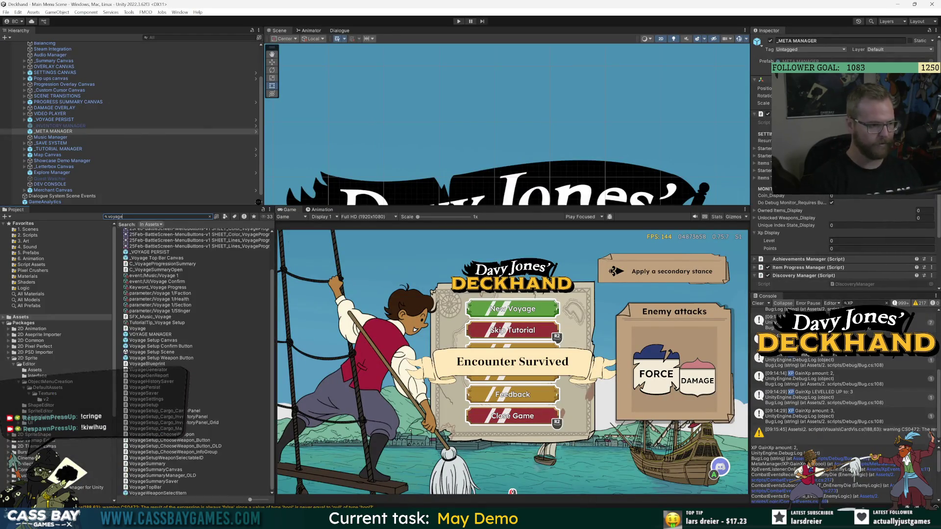
pyautogui.write('r')
pyautogui.doubleClick(155, 239)
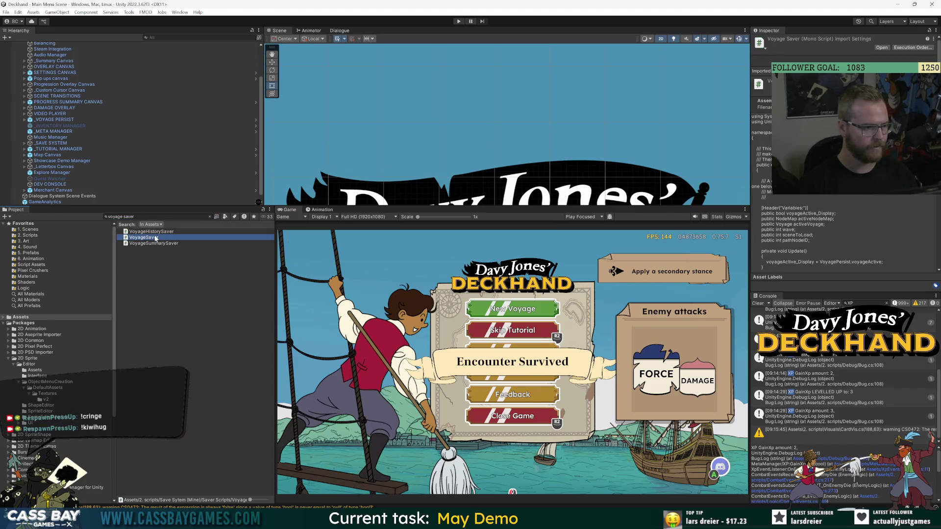
pyautogui.moveTo(169, 90); pyautogui.dragTo(205, 407)
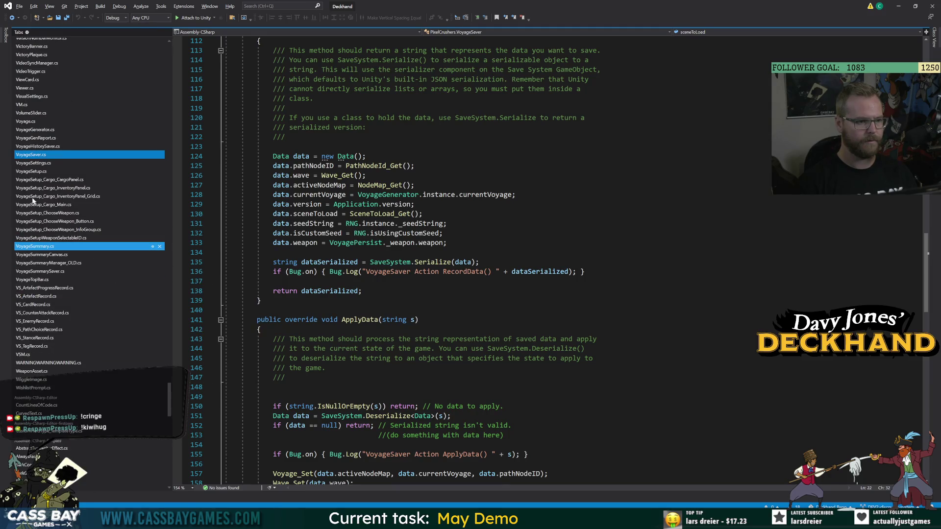
# Step: Pin VoyageSaver.cs, return to VoyagePersist.cs, and highlight the uses of ResetAllItems
pyautogui.click(152, 155)
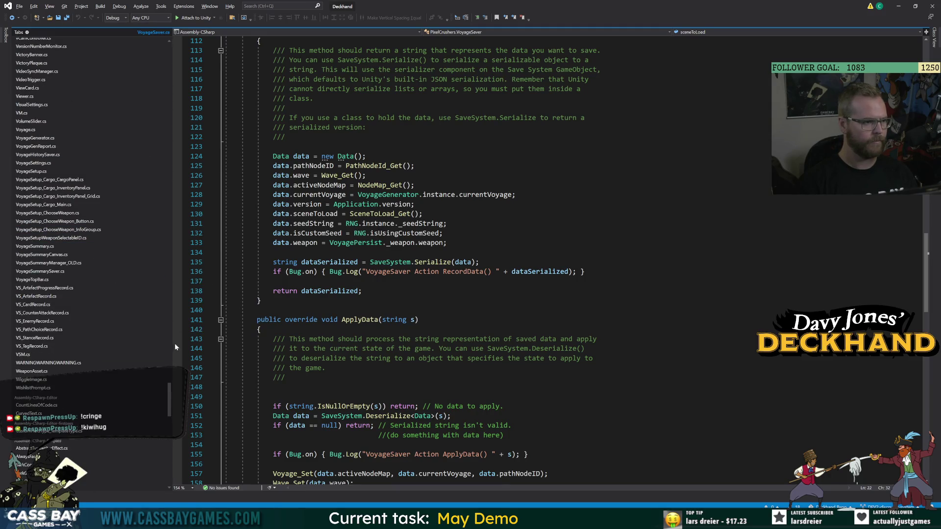
pyautogui.moveTo(167, 399); pyautogui.dragTo(168, 59)
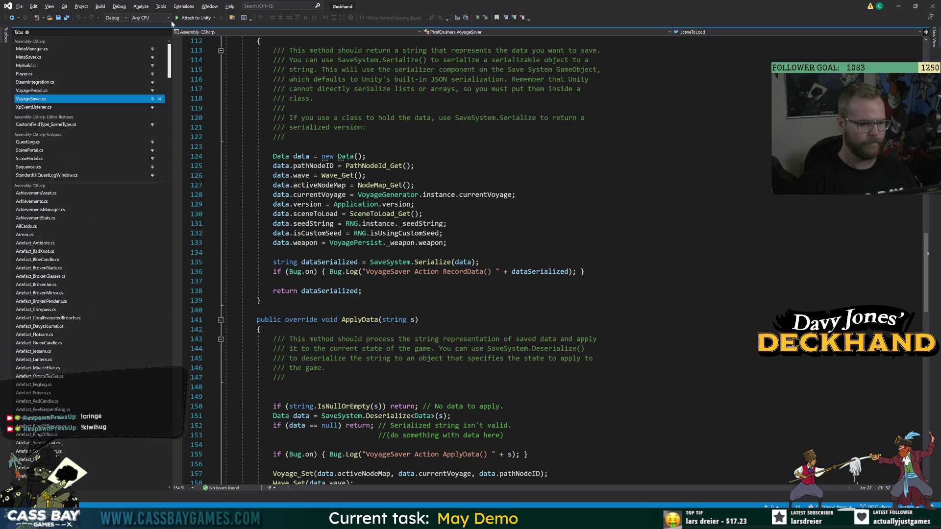
pyautogui.click(44, 91)
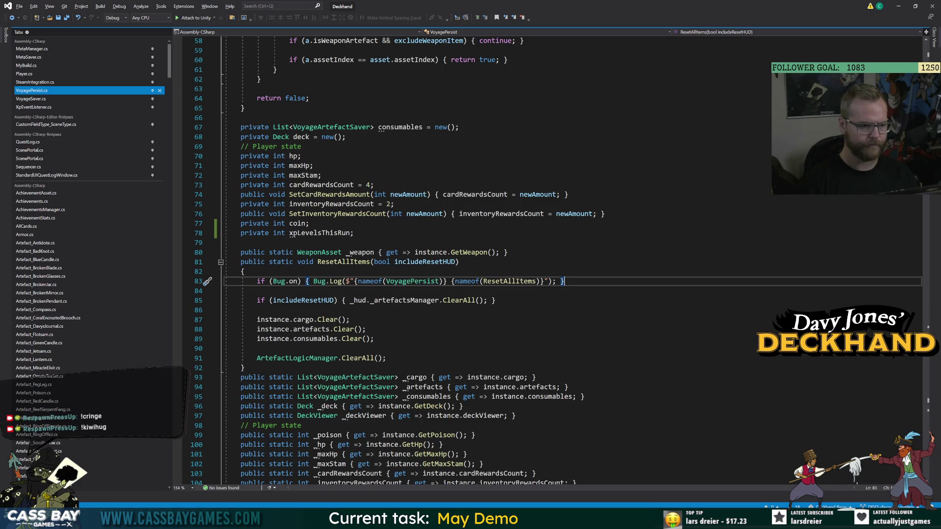
pyautogui.click(346, 262)
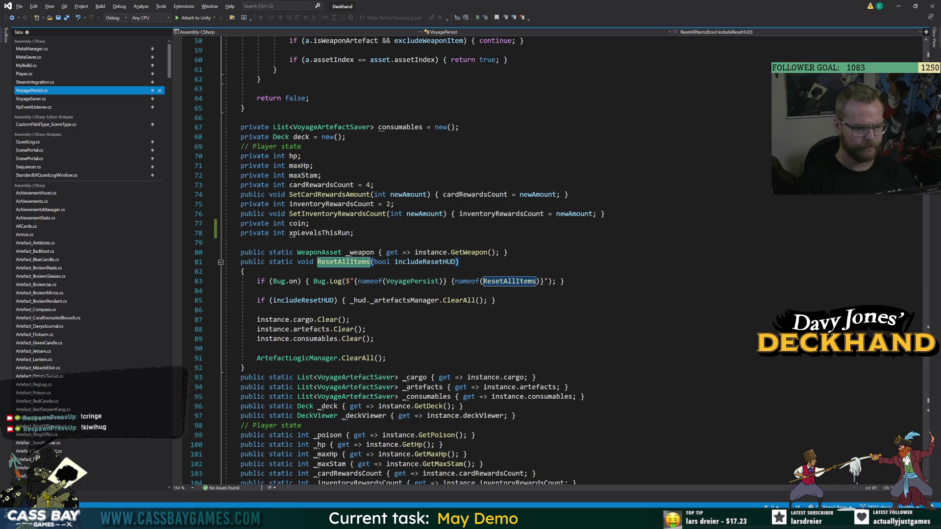
pyautogui.scroll(-20, 347, 262)
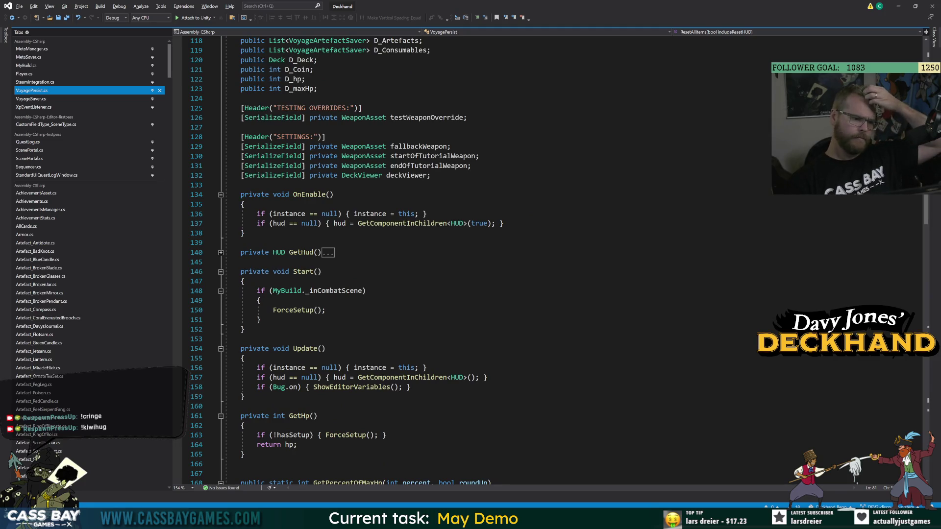
pyautogui.scroll(20, 346, 261)
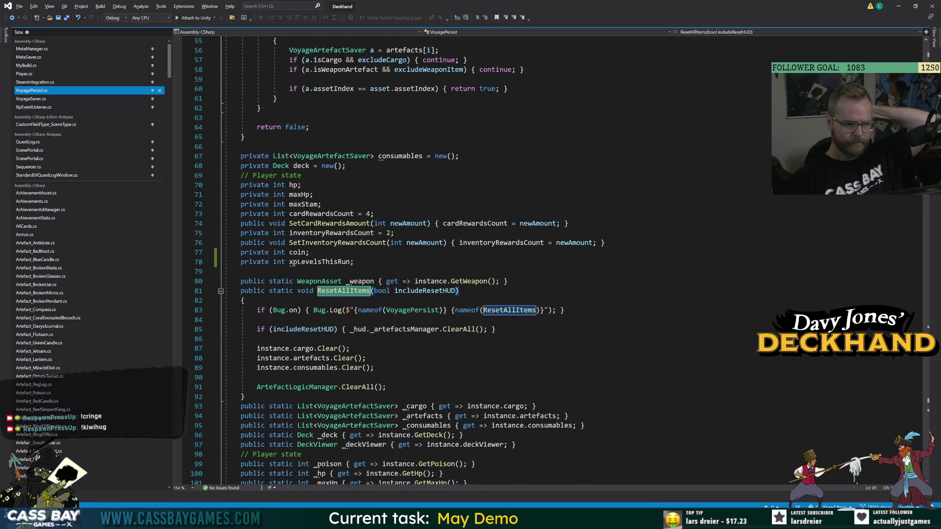
# Step: Highlight the coin field and scroll through all its references, including the static _coin accessor
pyautogui.click(297, 252)
pyautogui.scroll(-20, 297, 252)
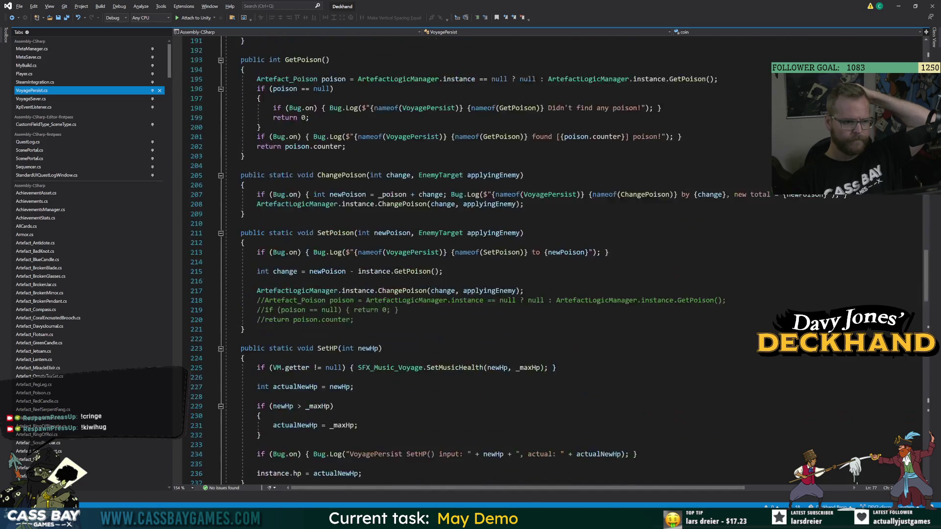
pyautogui.scroll(-20, 297, 252)
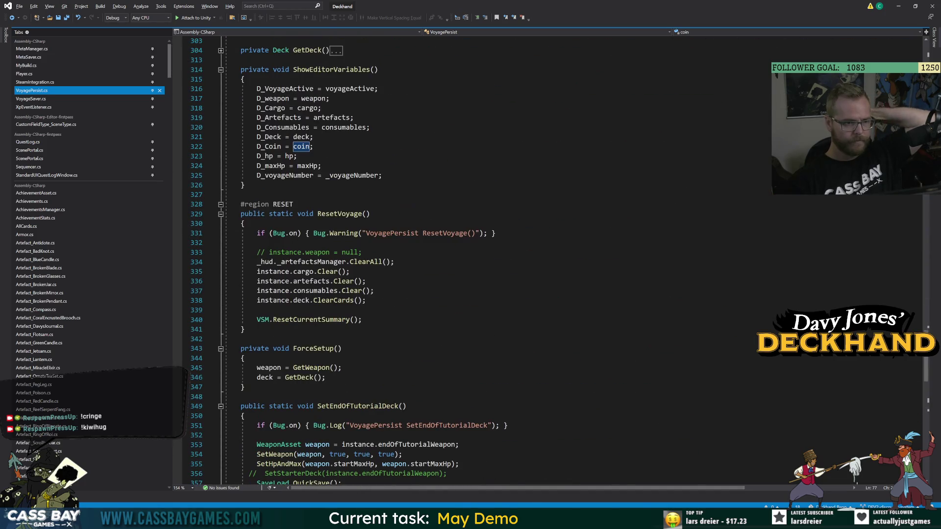
pyautogui.scroll(20, 937, 353)
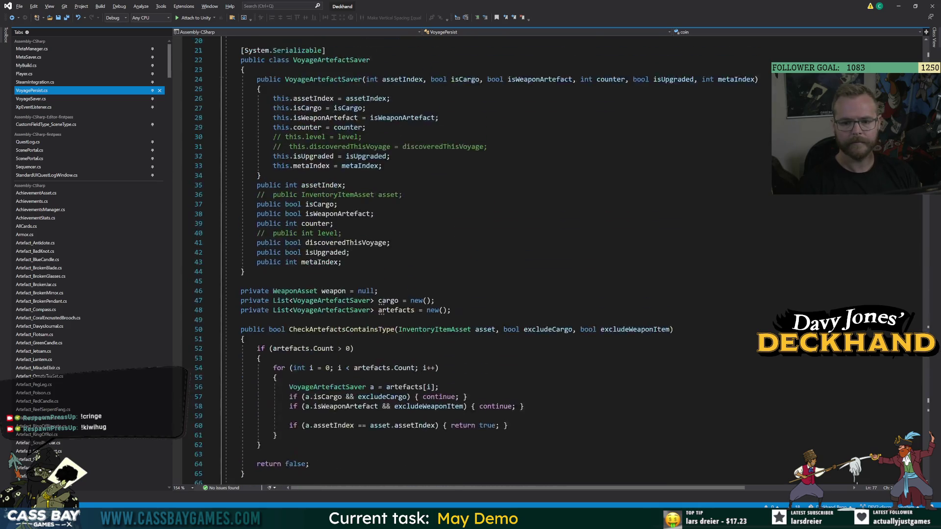
pyautogui.scroll(-7, 938, 352)
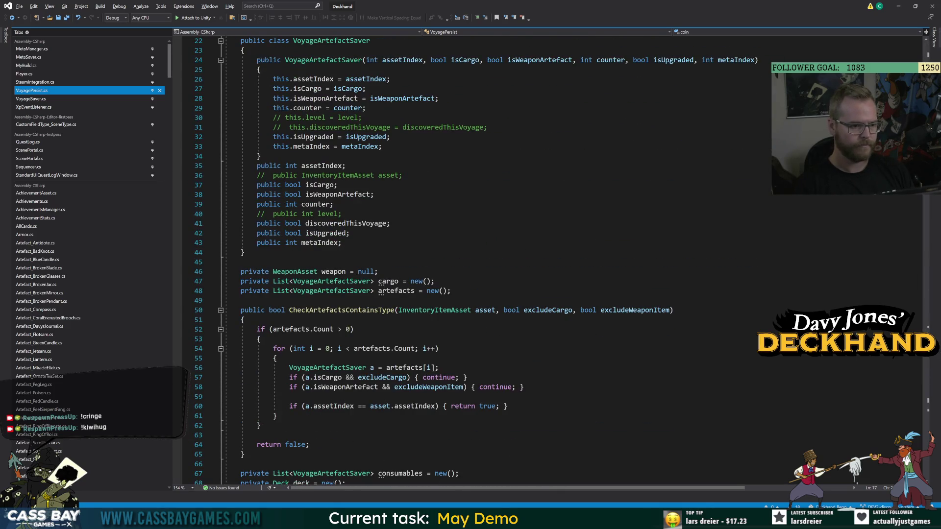
pyautogui.scroll(-12, 470, 260)
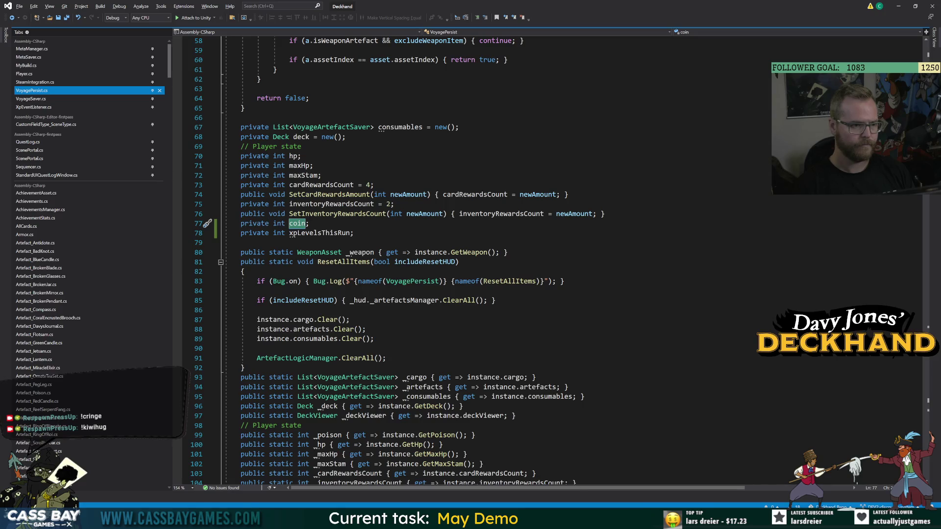
pyautogui.scroll(-11, 470, 260)
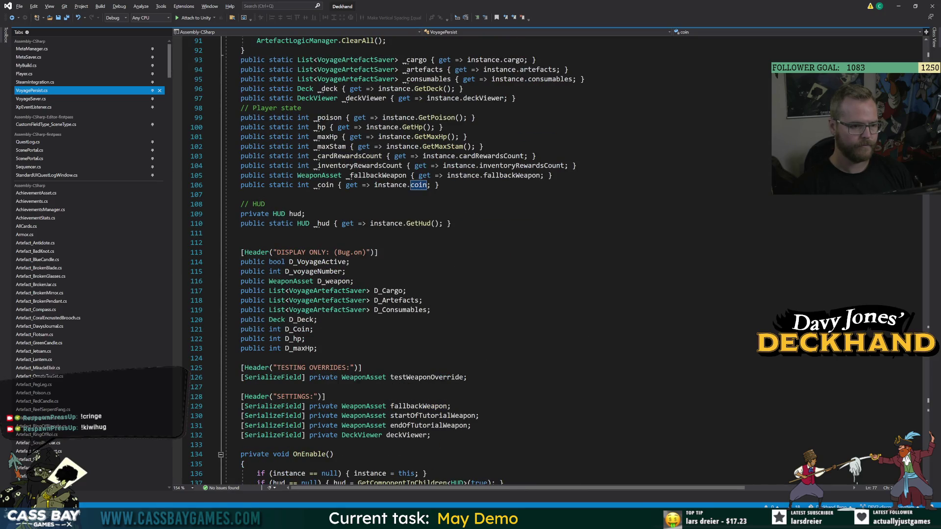
# Step: Declare a public int D_xpLevelUpsThisRun debug field below D_maxHp
pyautogui.click(318, 349)
pyautogui.press('Return')
pyautogui.write('public int ')
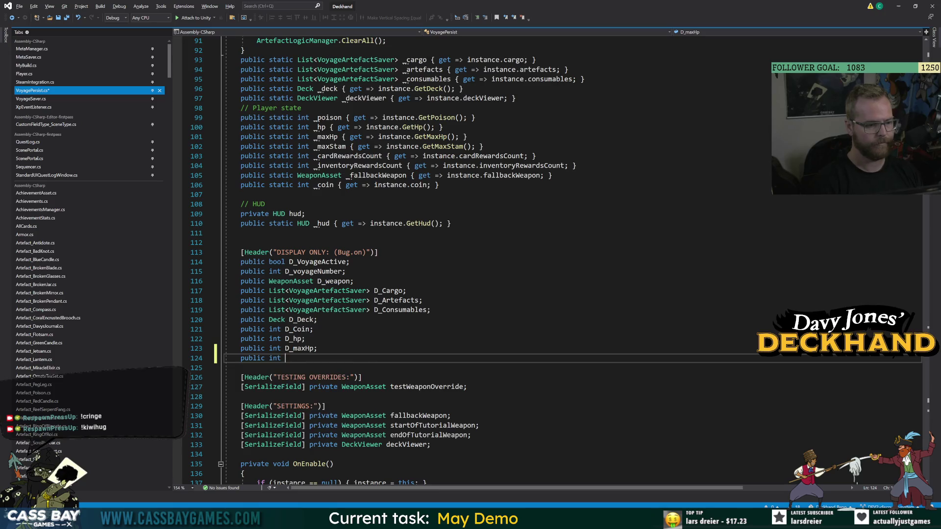
pyautogui.write('level')
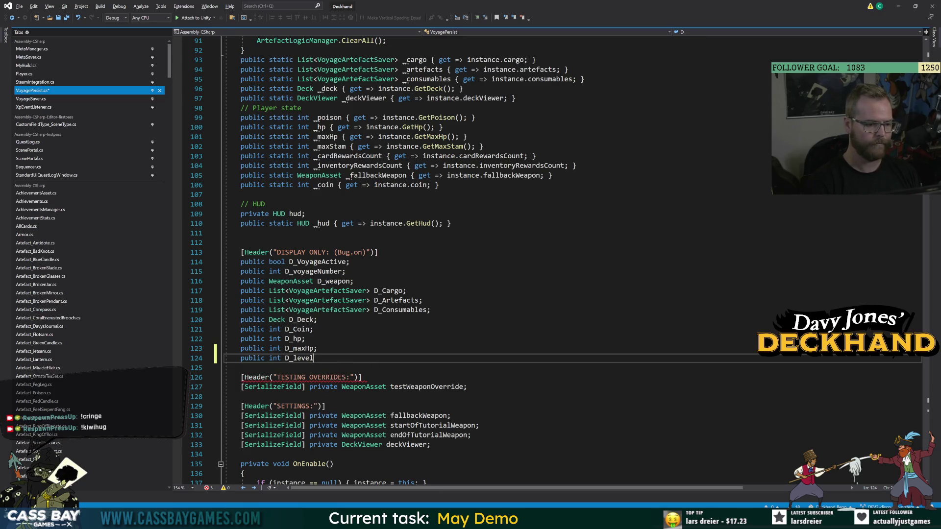
pyautogui.write('evel')
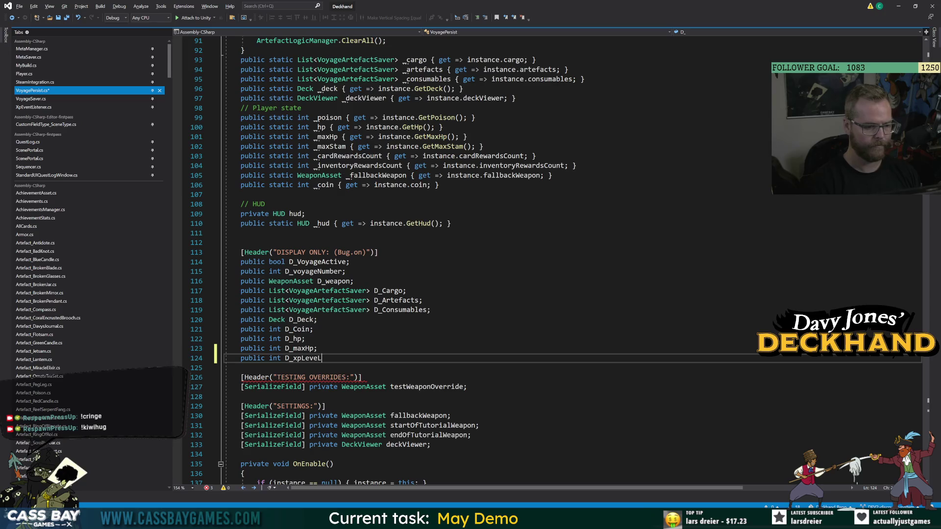
pyautogui.write('hisRun;')
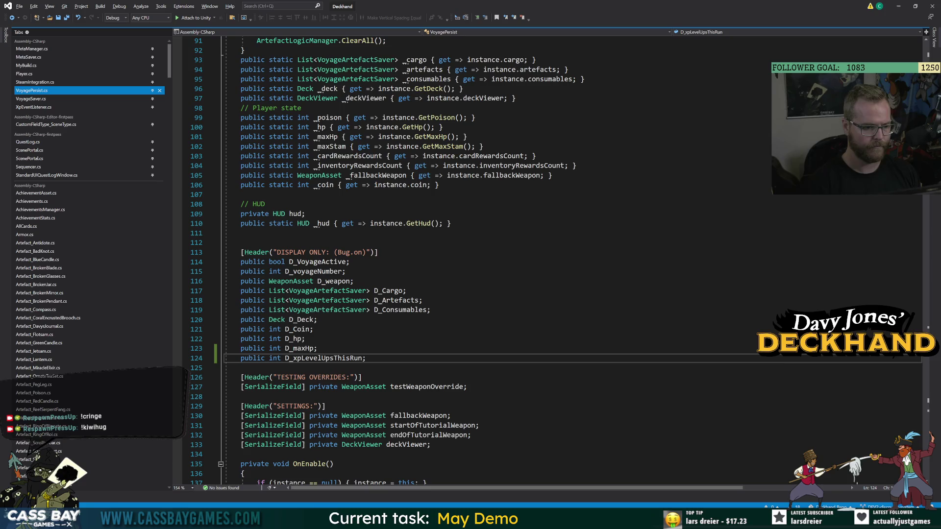
pyautogui.click(363, 359)
pyautogui.scroll(-4, 441, 245)
pyautogui.press('Up')
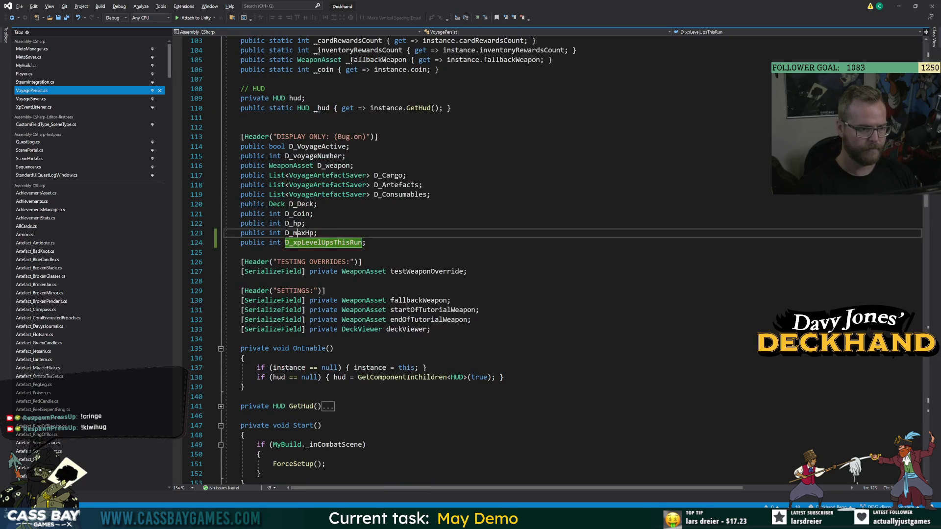
pyautogui.scroll(-20, 554, 259)
pyautogui.scroll(-9, 554, 260)
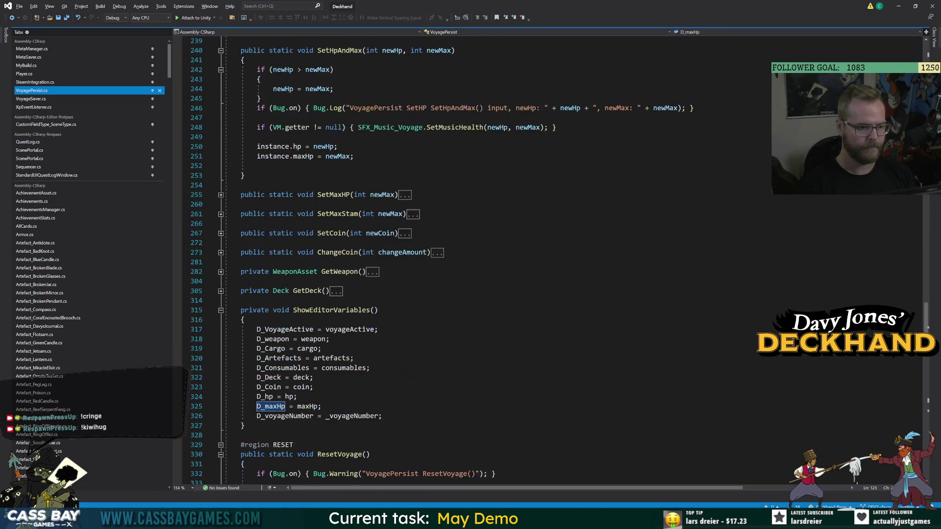
# Step: Add 'D_xpLevelUpsThisRun = xpLevelsThisRun;' under D_voyageNumber in ShowEditorVariables and save
pyautogui.click(383, 416)
pyautogui.press('Return')
pyautogui.write('D_xpLevelUpsThisRun = ')
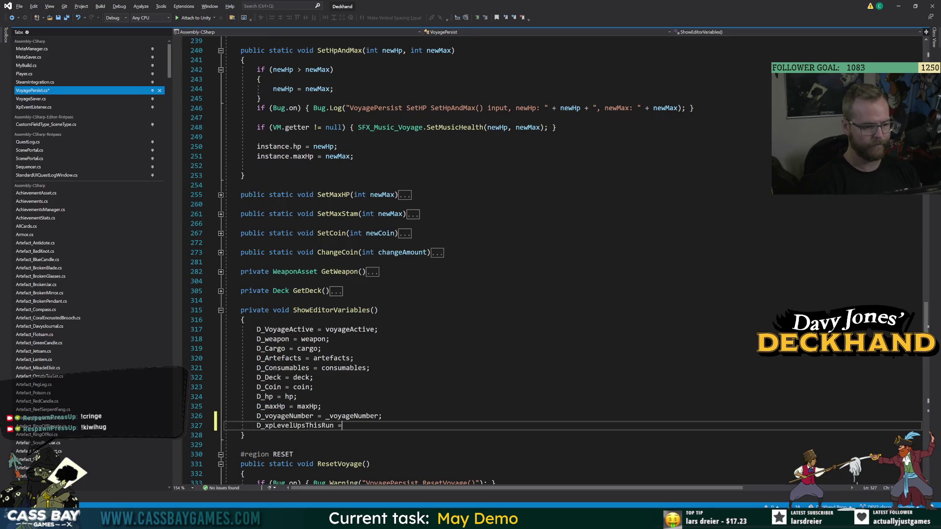
pyautogui.write('xpLevelsThisRun;')
pyautogui.hotkey('ctrl', 's')
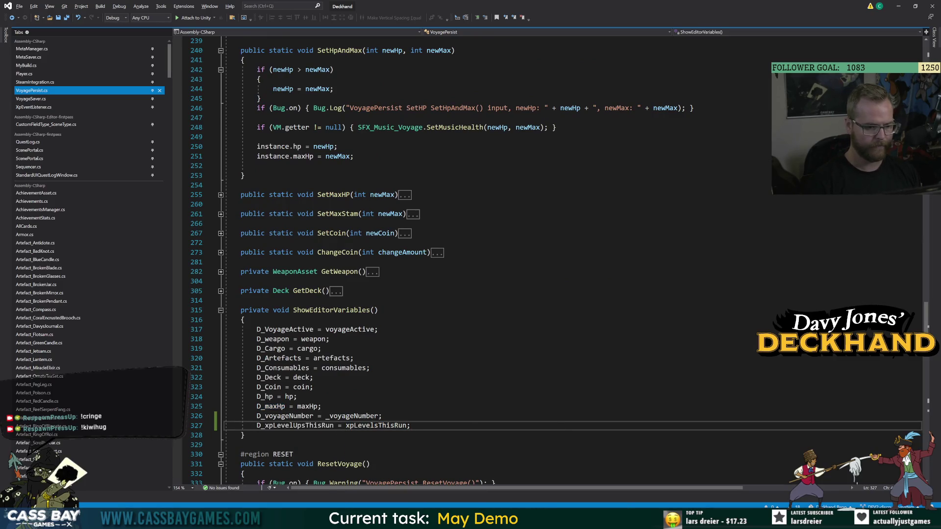
# Step: Inspect the xpLevelsThisRun and coin references around ShowEditorVariables
pyautogui.doubleClick(376, 425)
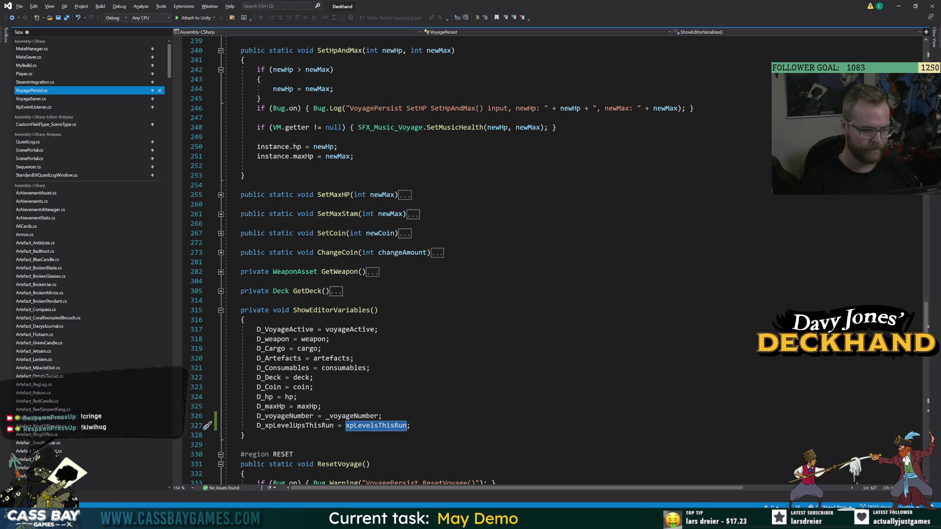
pyautogui.click(302, 387)
pyautogui.scroll(15, 302, 387)
pyautogui.scroll(20, 490, 260)
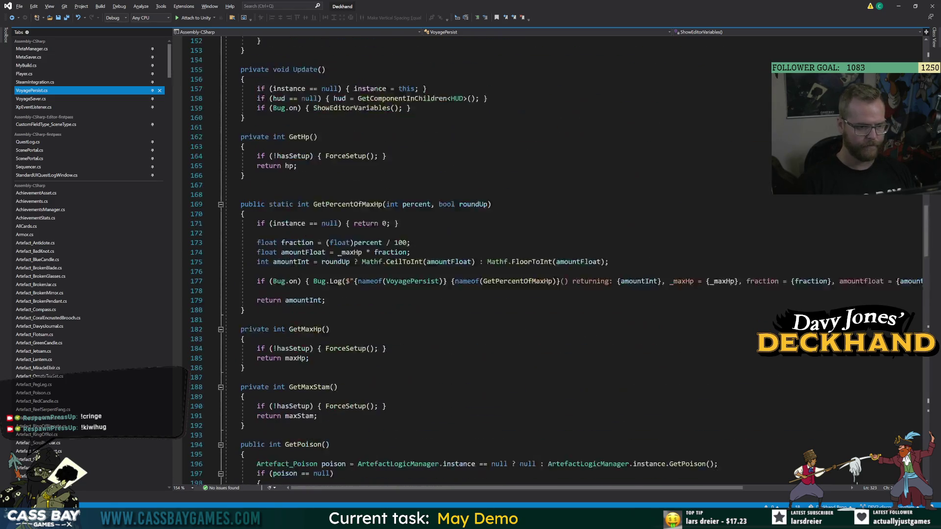
pyautogui.scroll(-20, 490, 260)
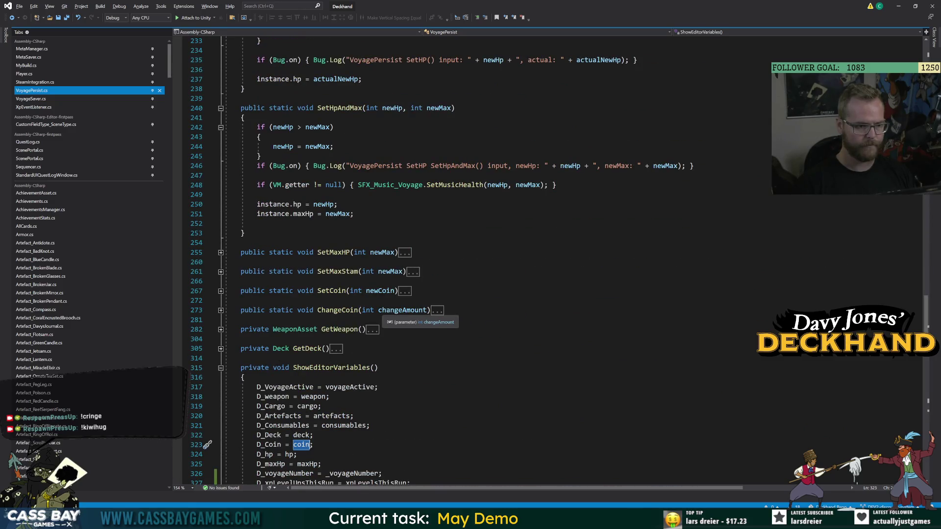
# Step: Create a 'public static void XpLevelUpThisRun()' method with a body below SetCoin
pyautogui.click(421, 290)
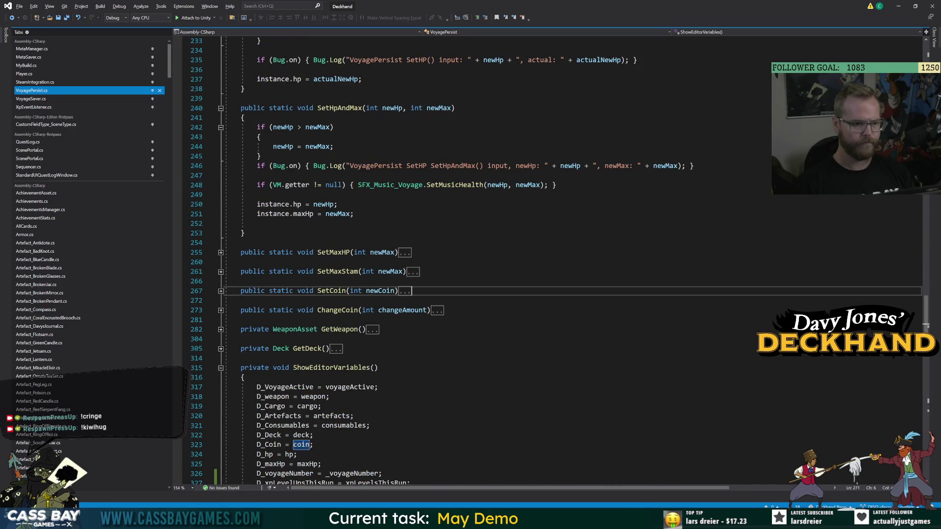
pyautogui.press('Return')
pyautogui.press('Return')
pyautogui.write('public static void SetXp')
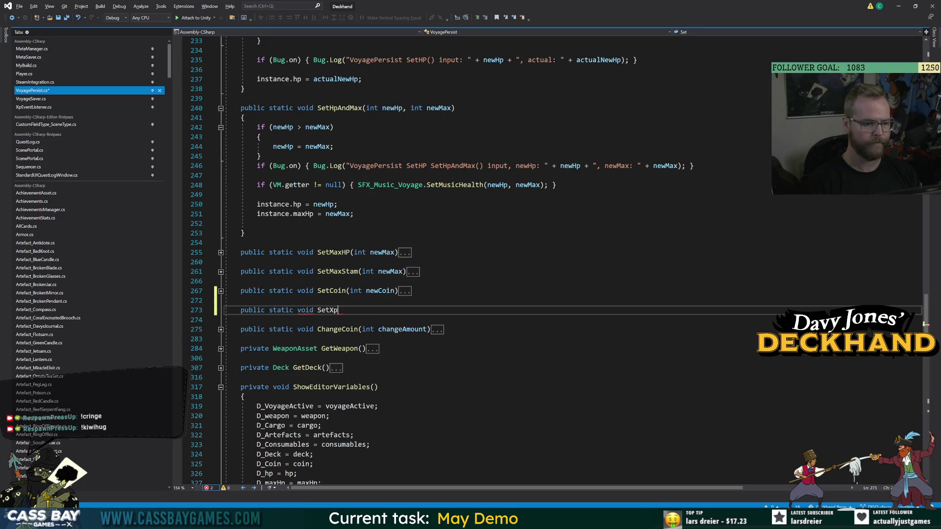
pyautogui.press('BackSpace')
pyautogui.press('BackSpace')
pyautogui.press('BackSpace')
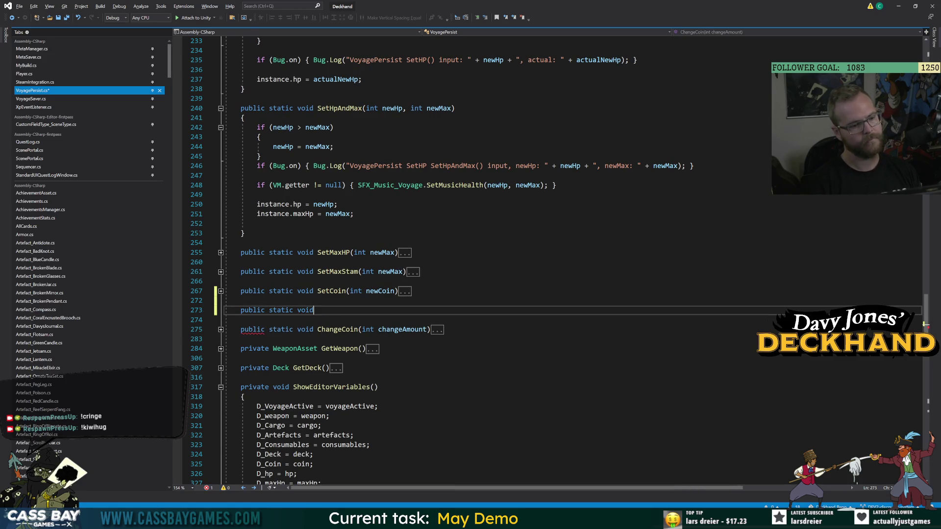
pyautogui.write('X')
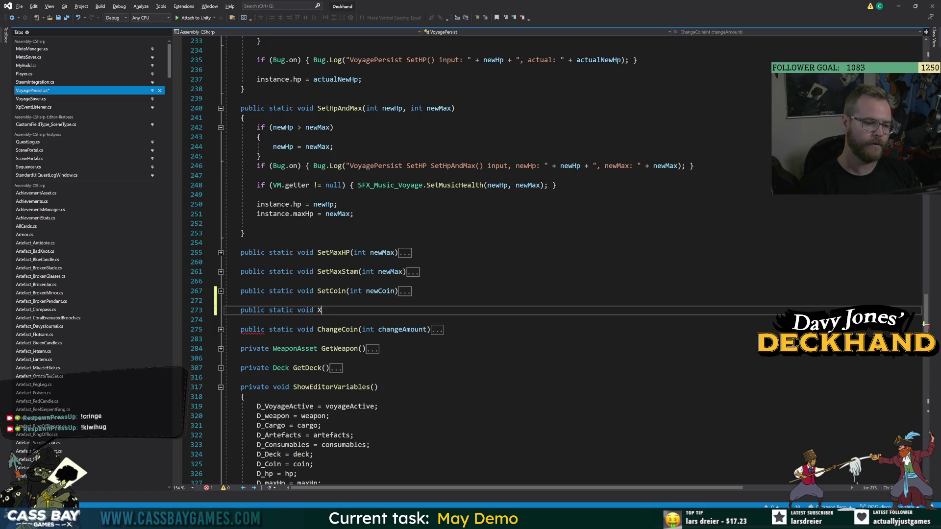
pyautogui.write('LevelUp')
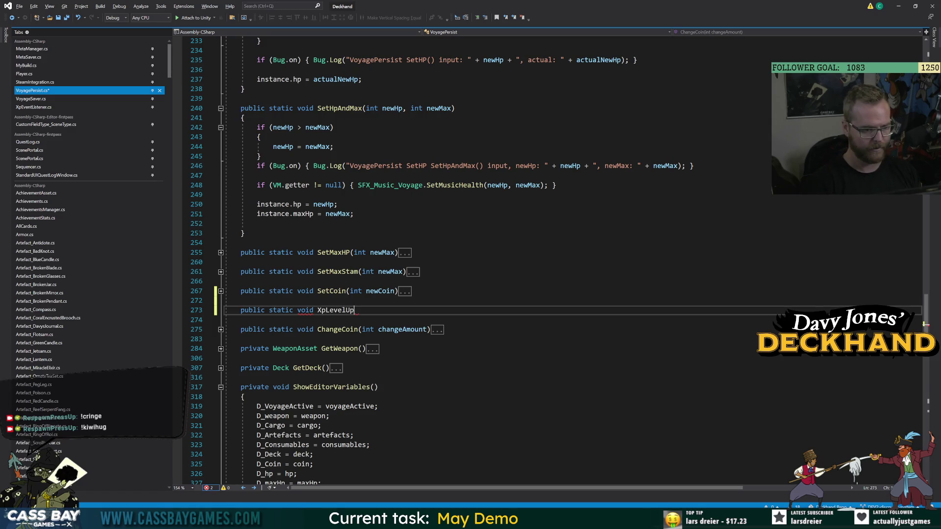
pyautogui.write('ThisRun')
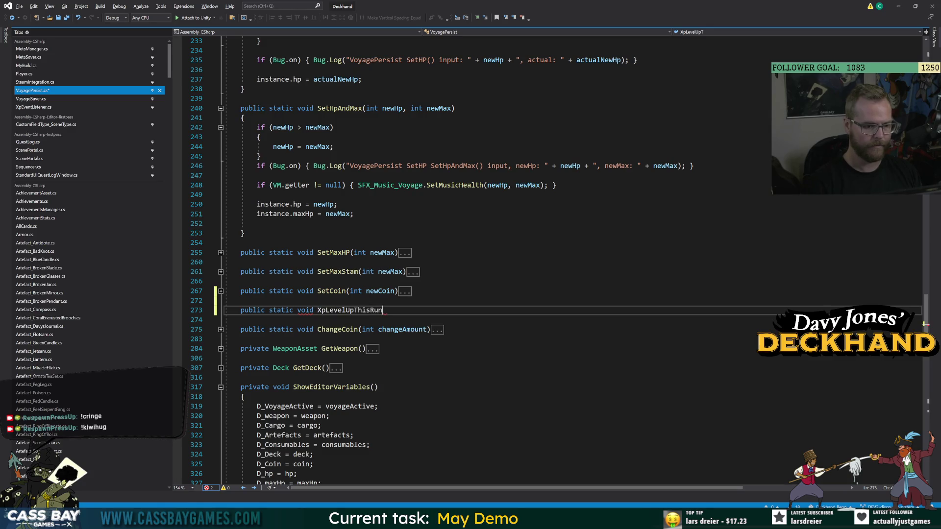
pyautogui.write('(){')
pyautogui.press('Return')
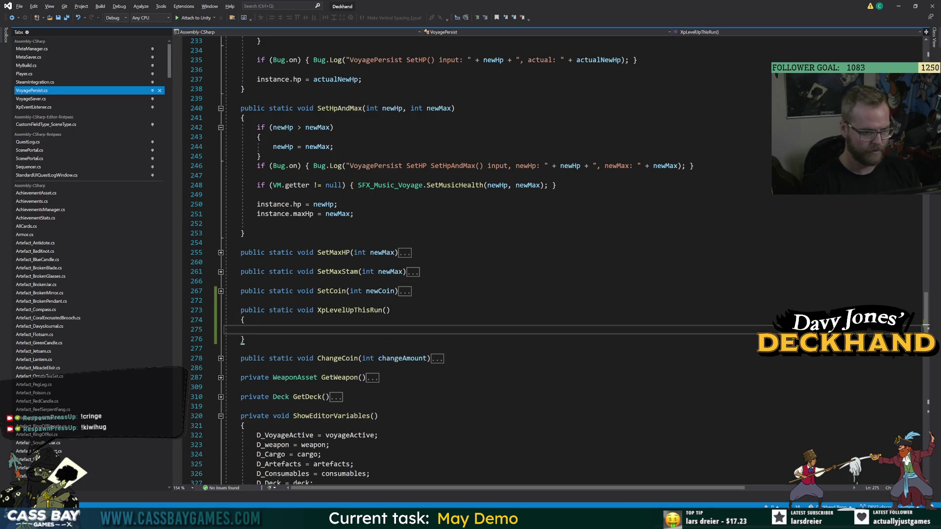
# Step: Fill the method body with 'instance.xpLevelsThisRun++' and expand SetCoin for reference
pyautogui.write('xp')
pyautogui.press('BackSpace')
pyautogui.press('BackSpace')
pyautogui.write('instance.')
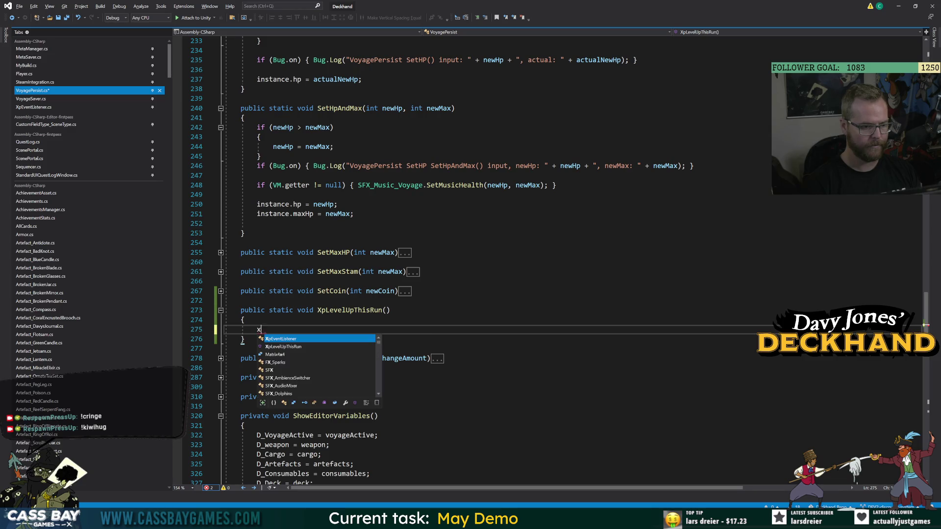
pyautogui.write('xp')
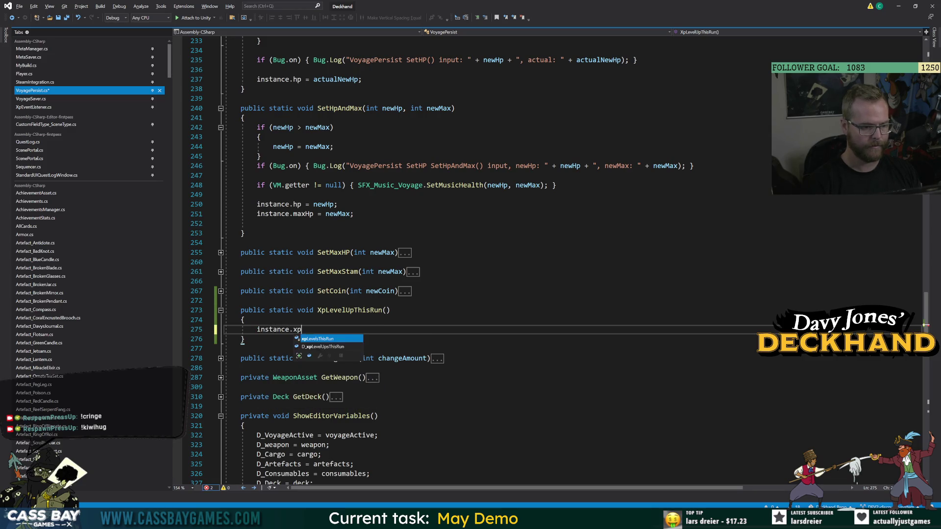
pyautogui.press('Tab')
pyautogui.write('++')
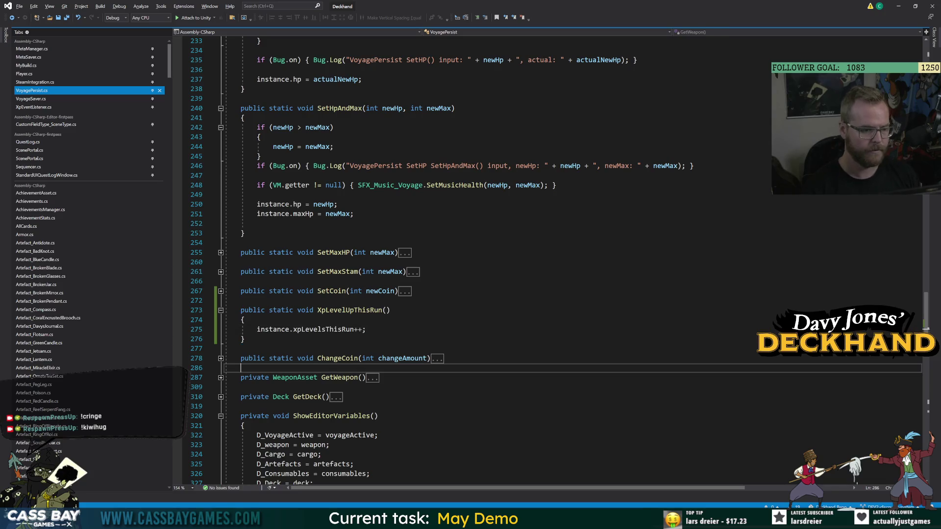
pyautogui.click(244, 320)
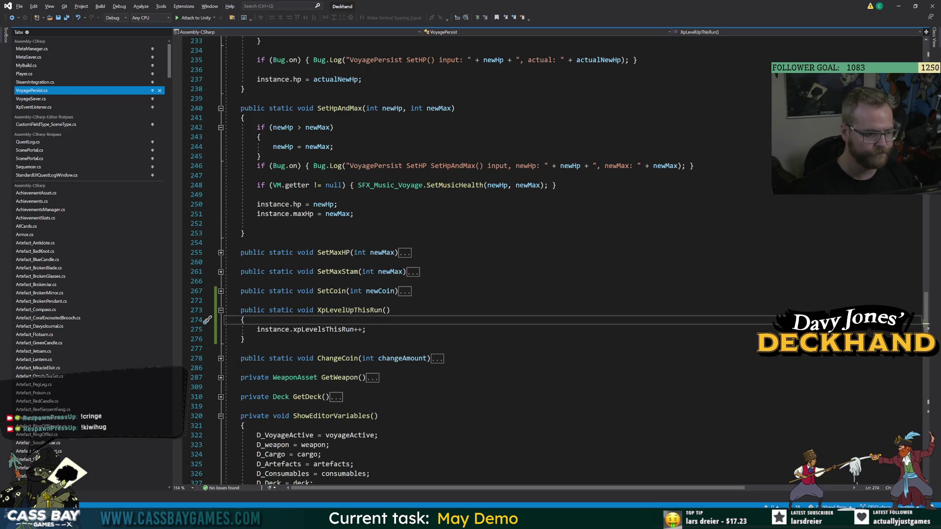
pyautogui.click(221, 291)
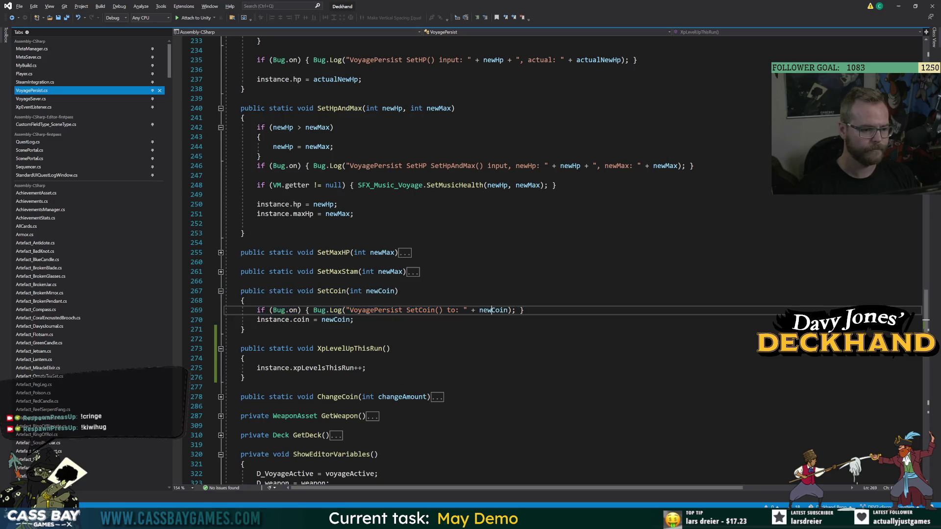
# Step: Add an 'if (Bug.on) { Bug.Log(); }' line below the increment in XpLevelUpThisRun
pyautogui.press('Return')
pyautogui.write('if (Bug.on) { ')
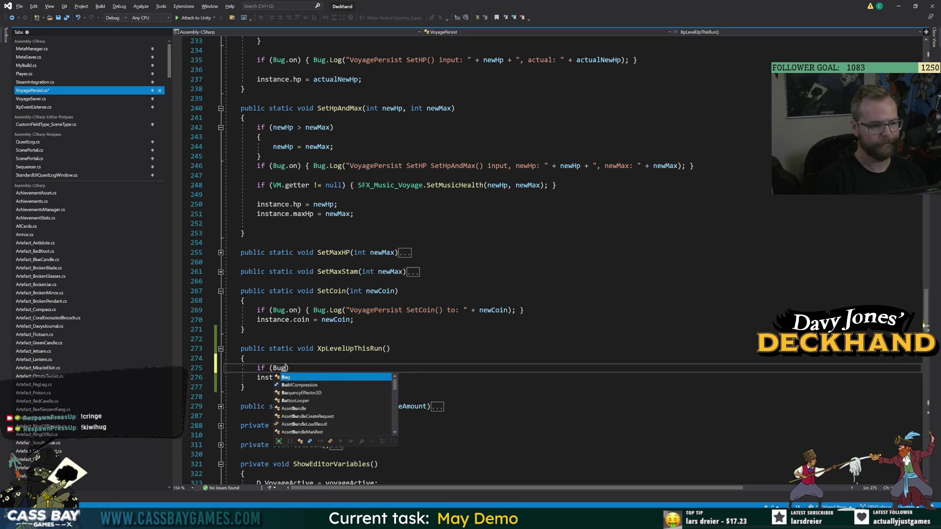
pyautogui.write('Bug.Log')
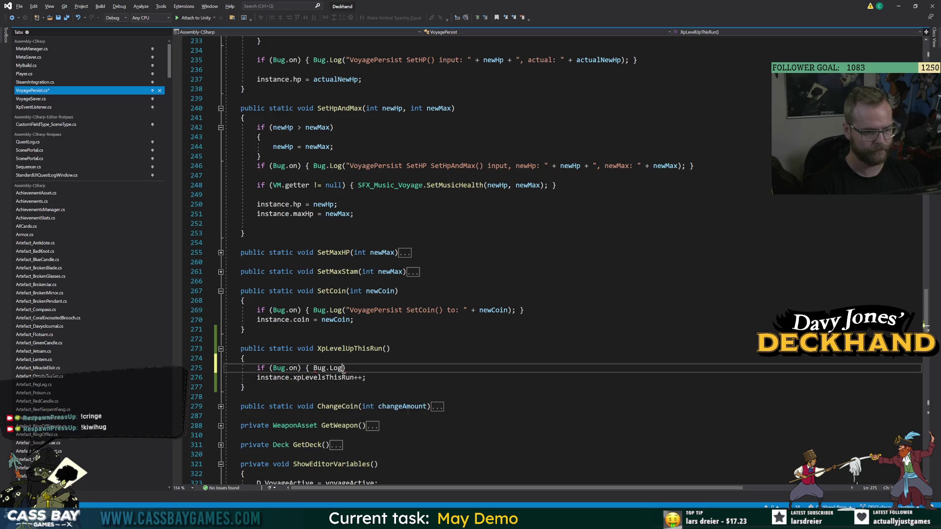
pyautogui.hotkey('shift', 'Home')
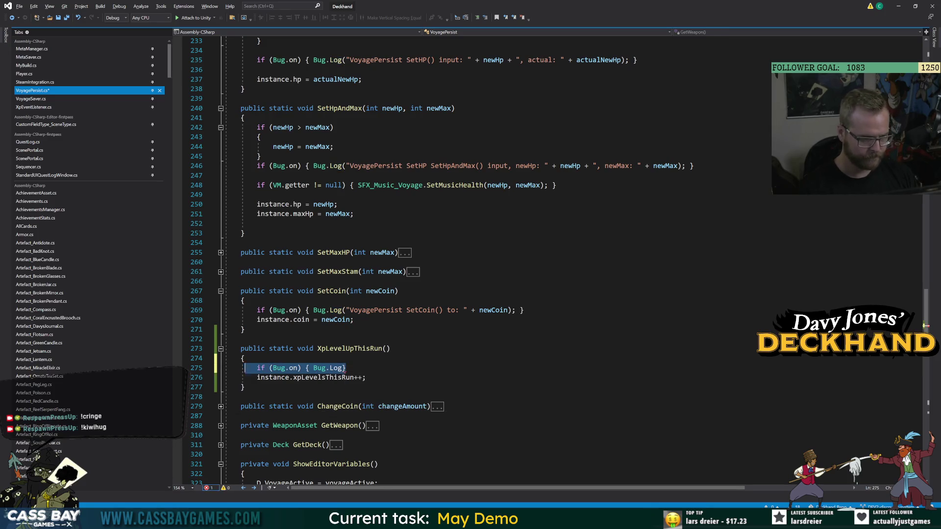
pyautogui.hotkey('alt', 'Down')
pyautogui.click(341, 377)
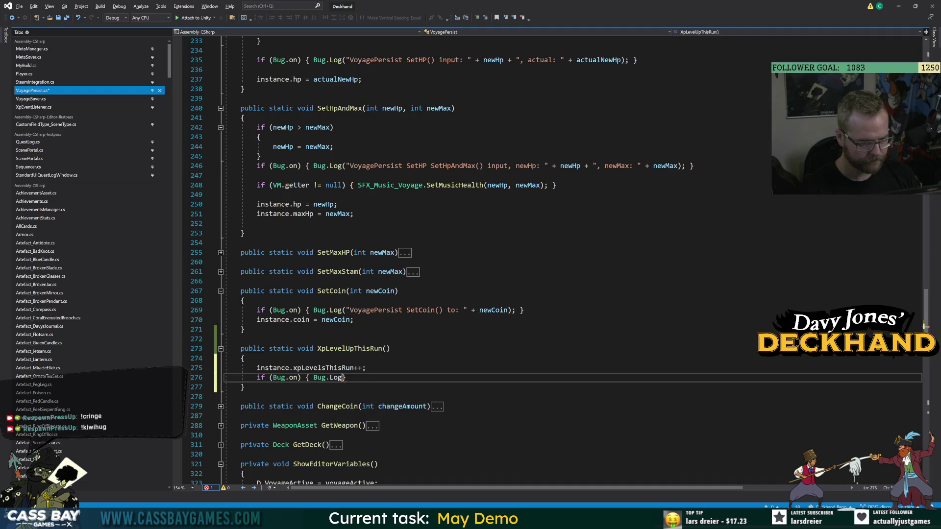
pyautogui.write('(')
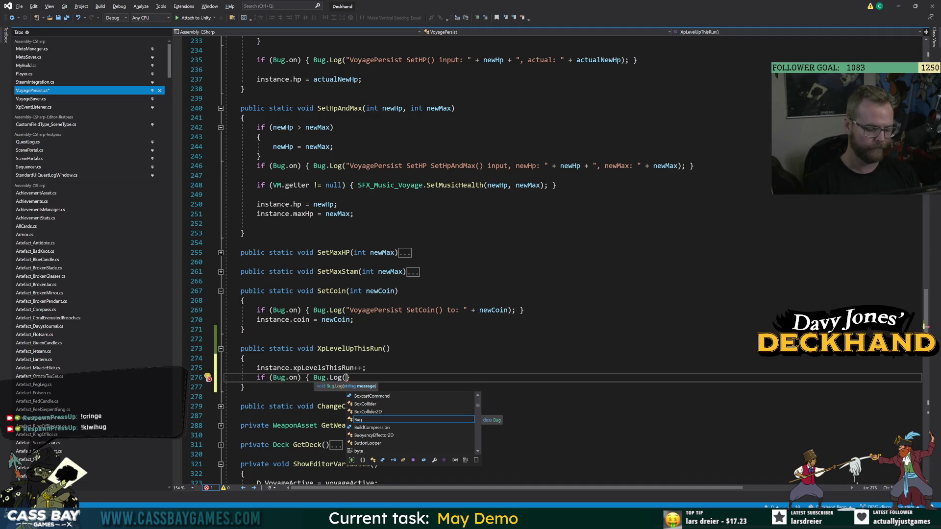
pyautogui.press('Escape')
pyautogui.write(');')
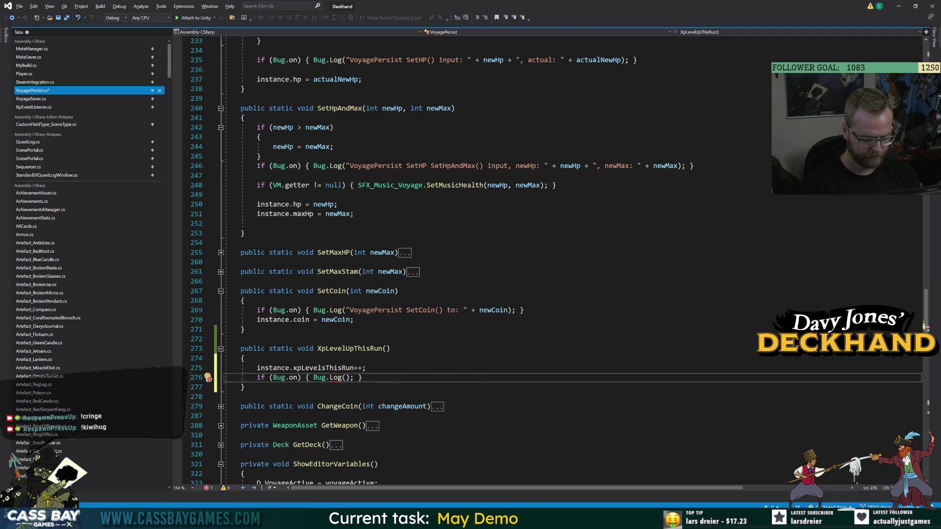
pyautogui.press('Left')
pyautogui.press('Left')
# Step: Log nameof(VoyagePersist), nameof(XpLevelUpThisRun) and the new instance.xpLevelsThisRun, removing the stray semicolon
pyautogui.write('$')
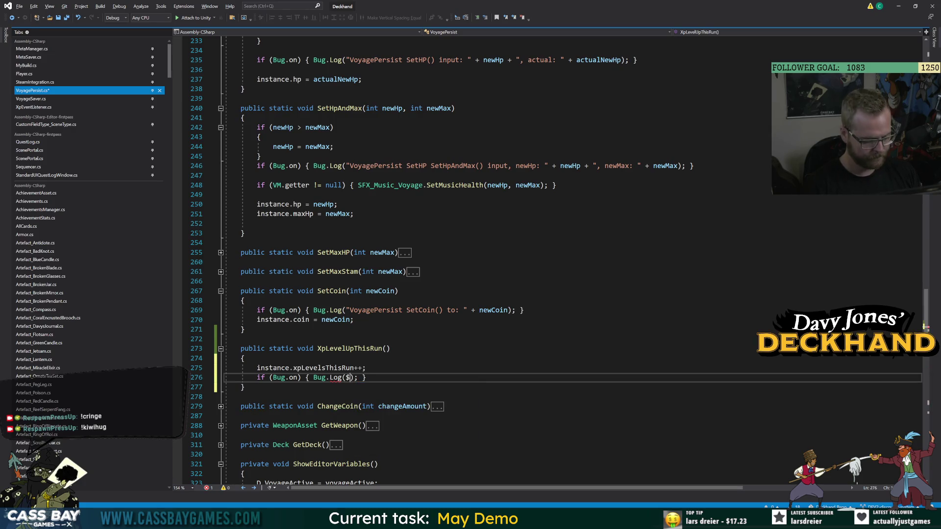
pyautogui.write('"{nameof(')
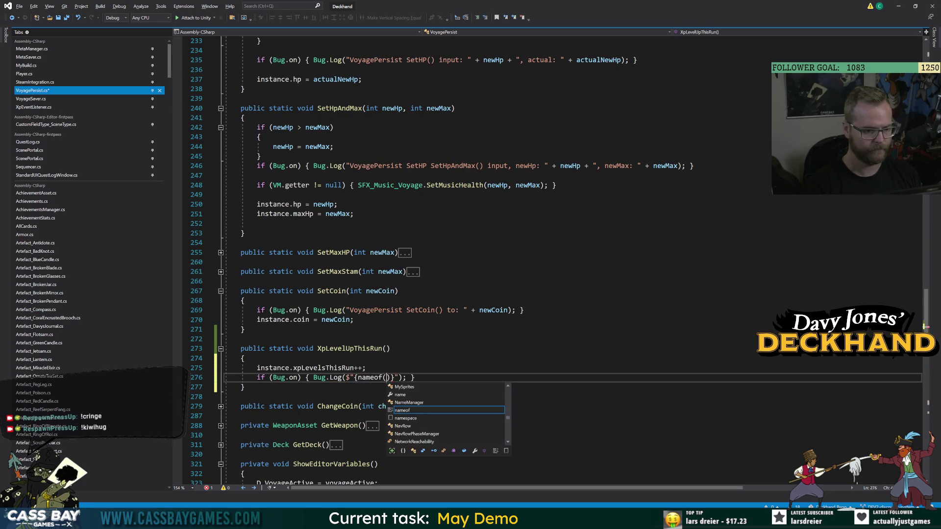
pyautogui.write('VoyagePersist')
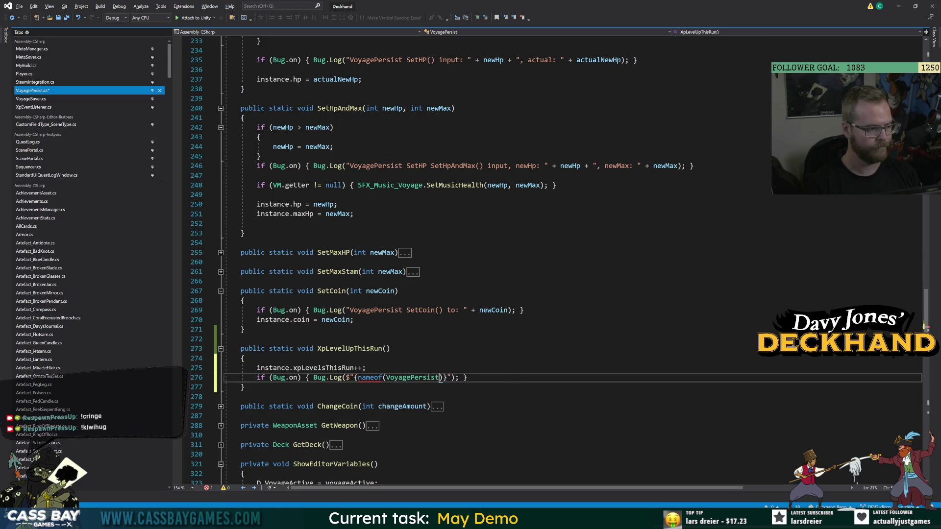
pyautogui.write(')} {nameof(X')
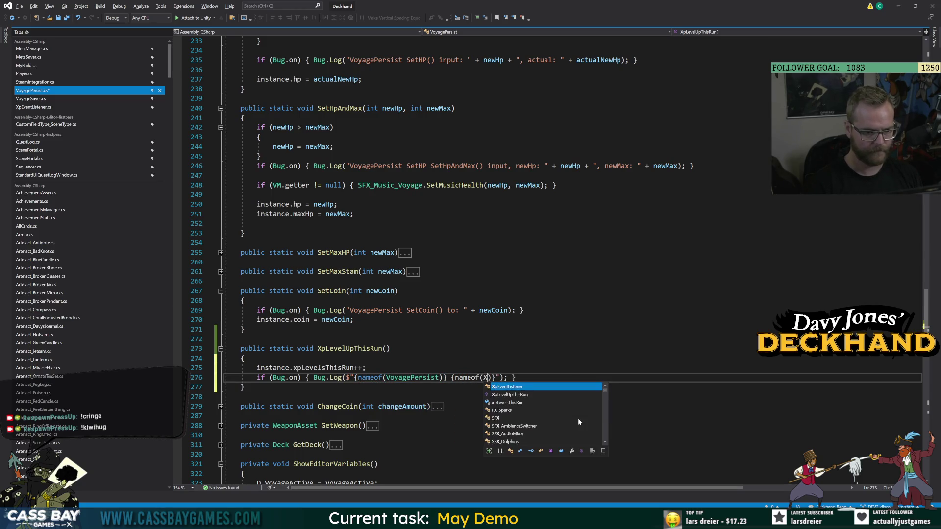
pyautogui.write('pL')
pyautogui.press('Tab')
pyautogui.write(')}')
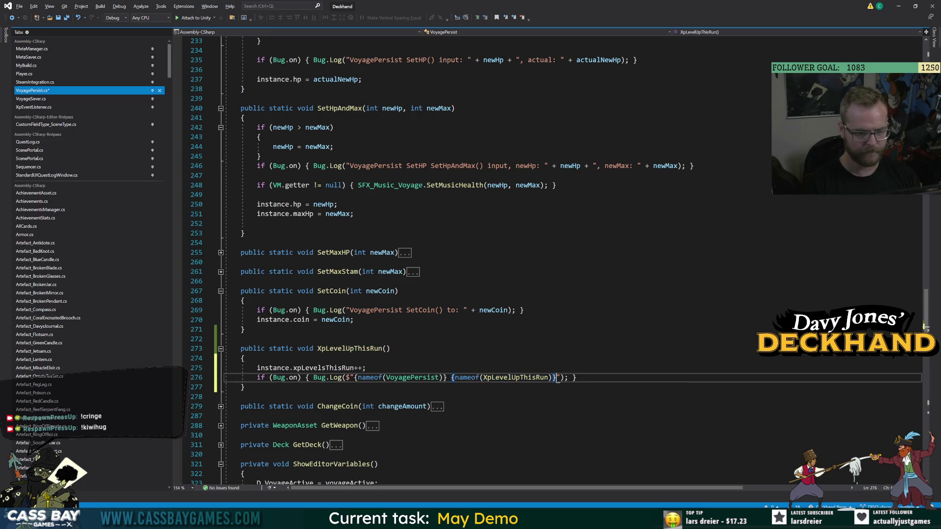
pyautogui.write(', now: ')
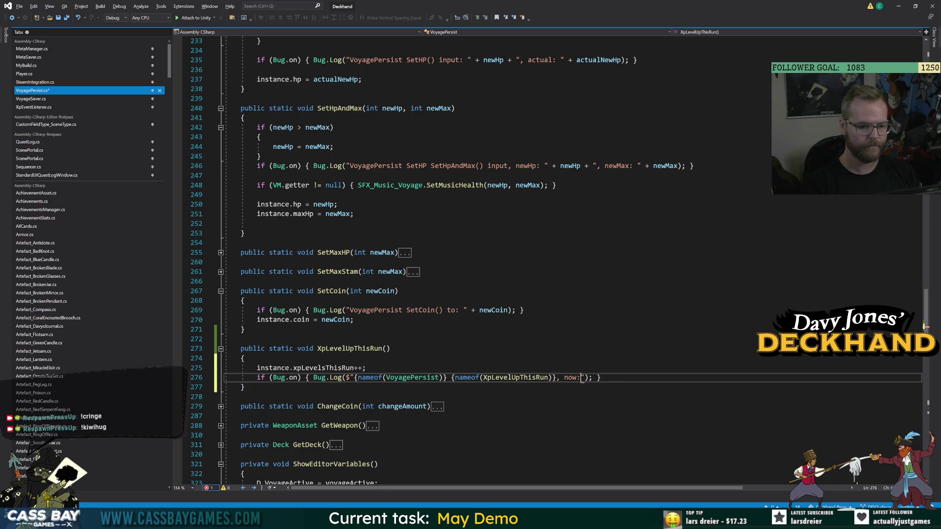
pyautogui.write('{')
pyautogui.write('instance.xp')
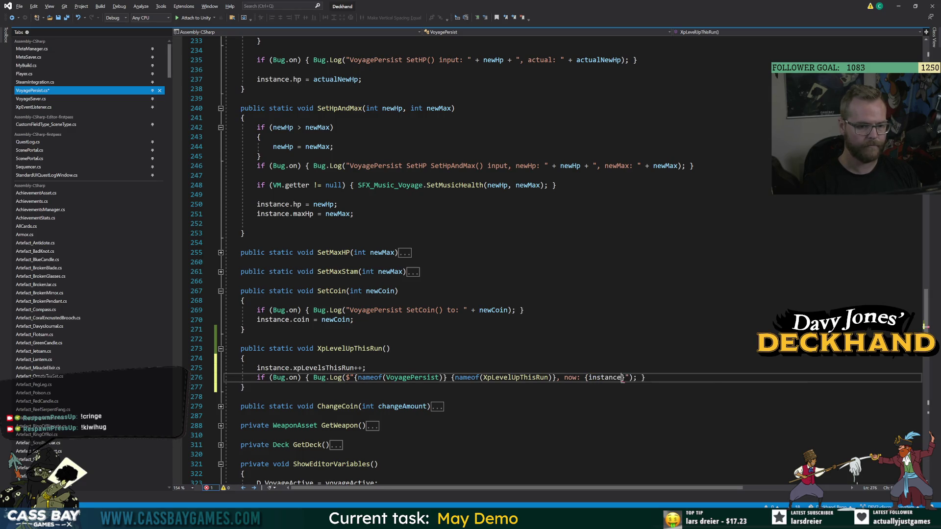
pyautogui.press('Tab')
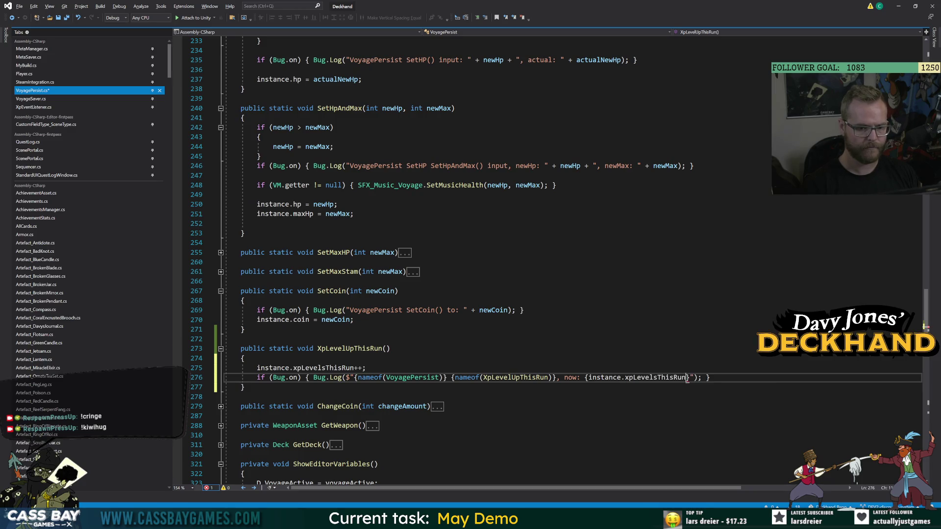
pyautogui.write(';')
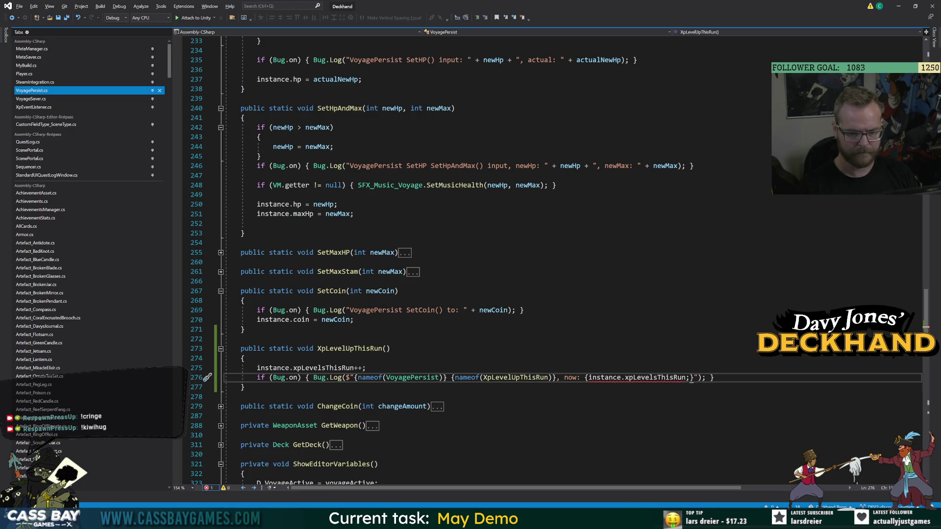
pyautogui.press('BackSpace')
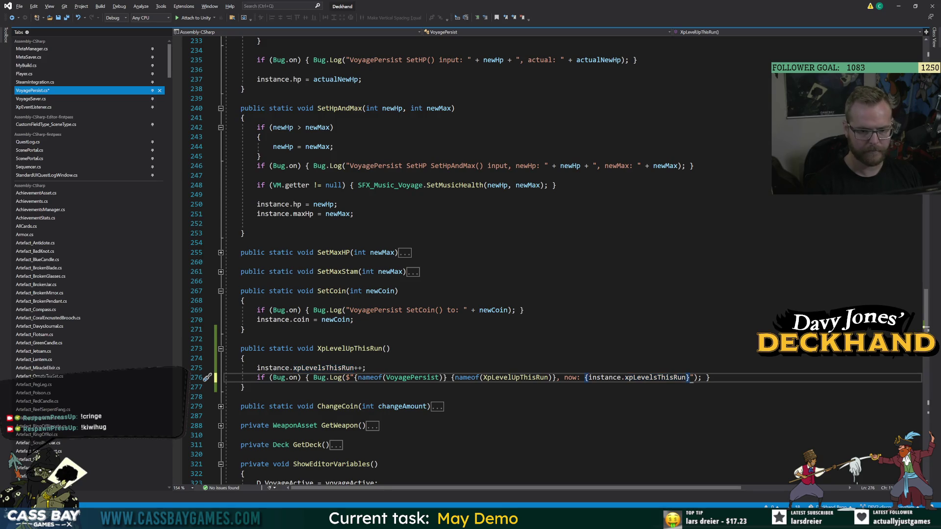
pyautogui.click(245, 300)
pyautogui.click(344, 445)
pyautogui.click(390, 348)
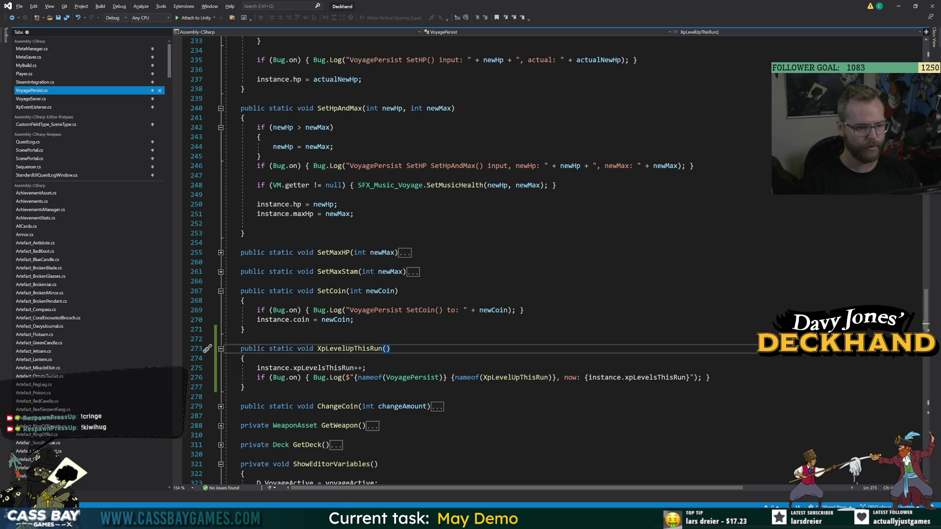
pyautogui.scroll(-5, 490, 260)
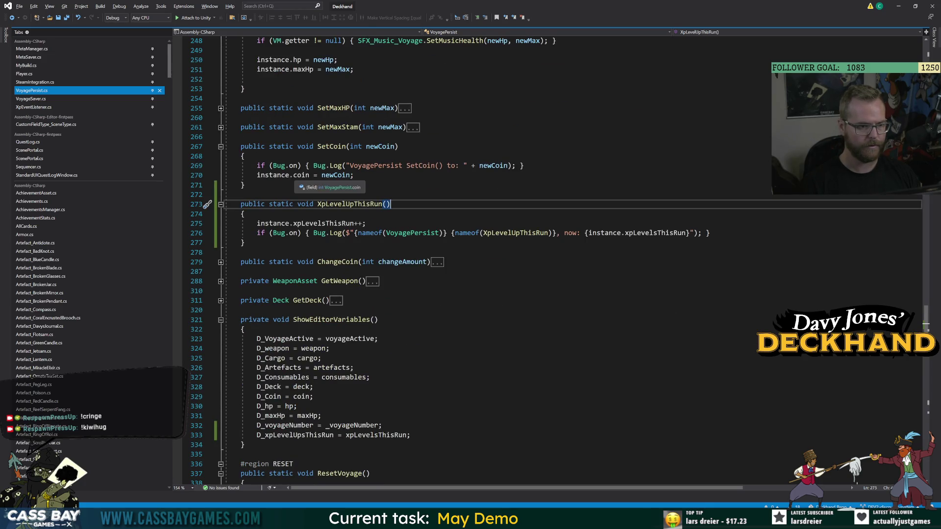
pyautogui.click(301, 175)
pyautogui.scroll(-20, 301, 175)
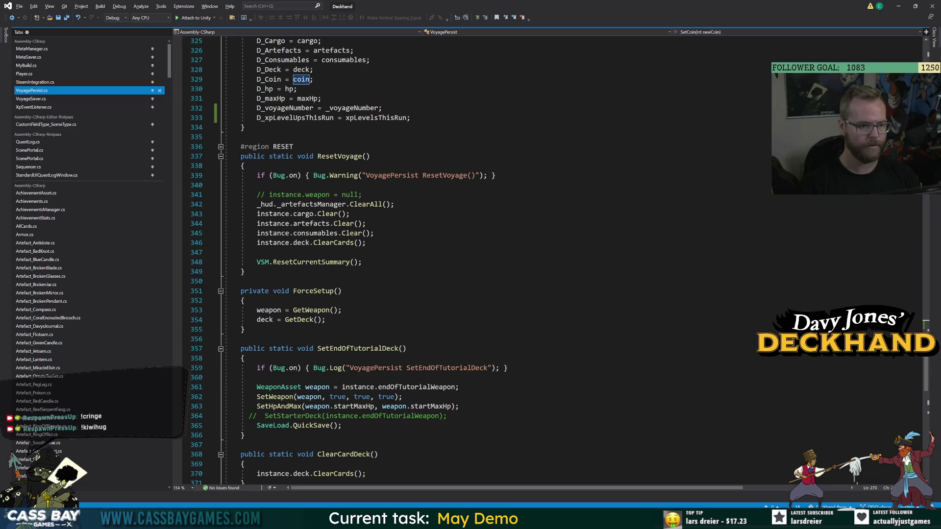
pyautogui.click(52, 101)
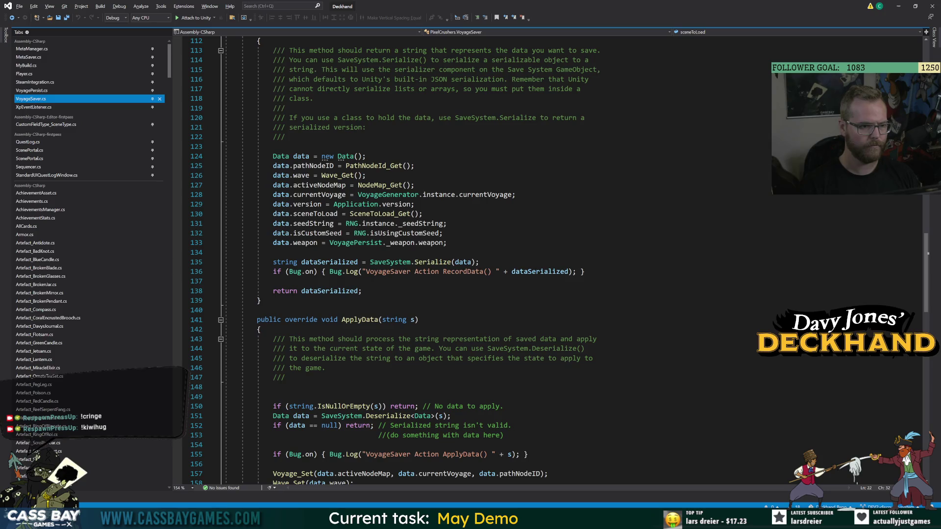
pyautogui.click(301, 155)
pyautogui.scroll(8, 301, 156)
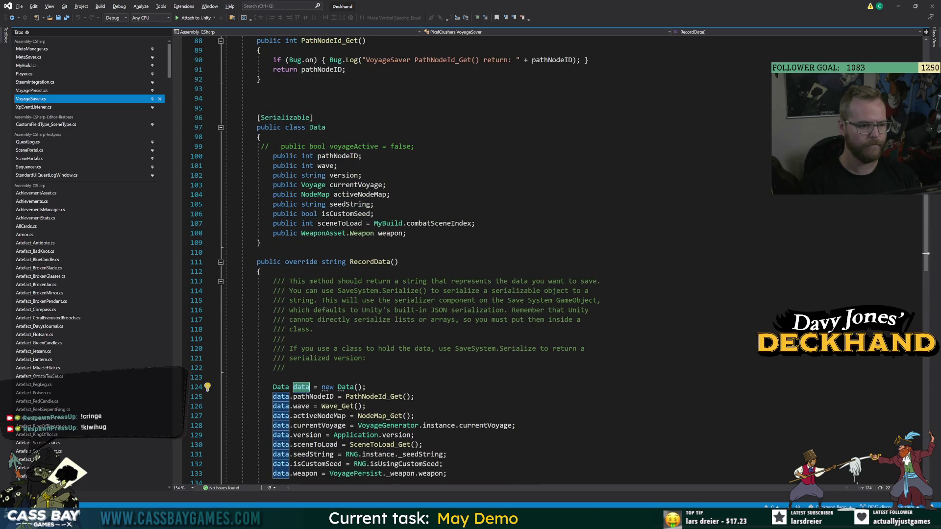
pyautogui.scroll(-7, 559, 259)
pyautogui.scroll(3, 559, 260)
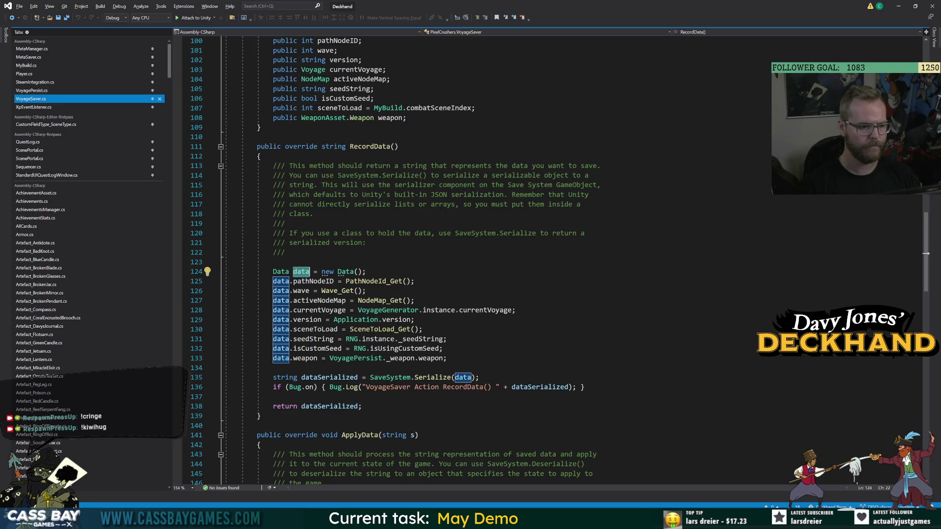
pyautogui.scroll(-11, 559, 260)
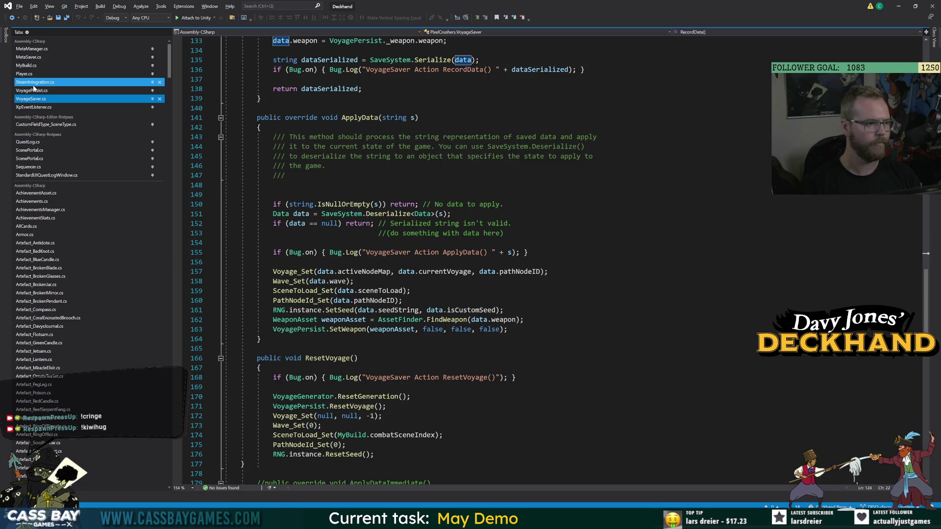
pyautogui.hotkey('alt', 'Tab')
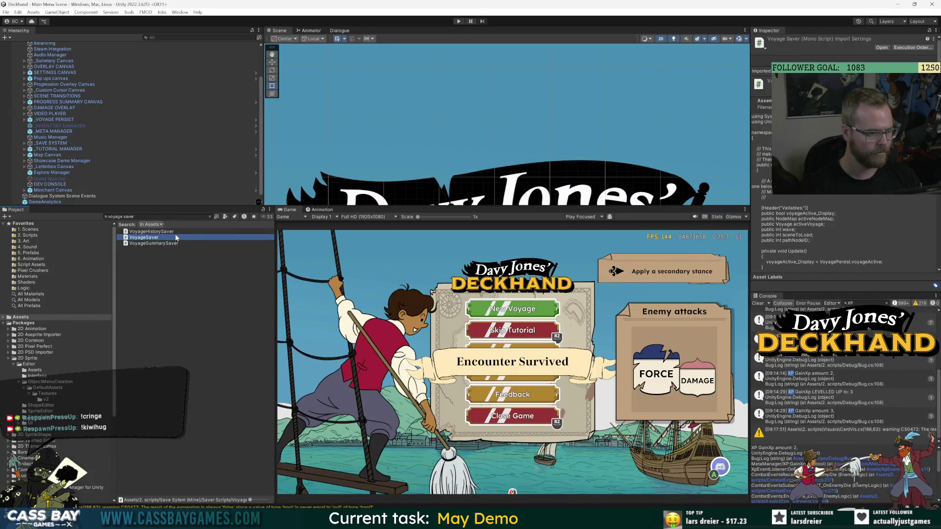
pyautogui.doubleClick(166, 243)
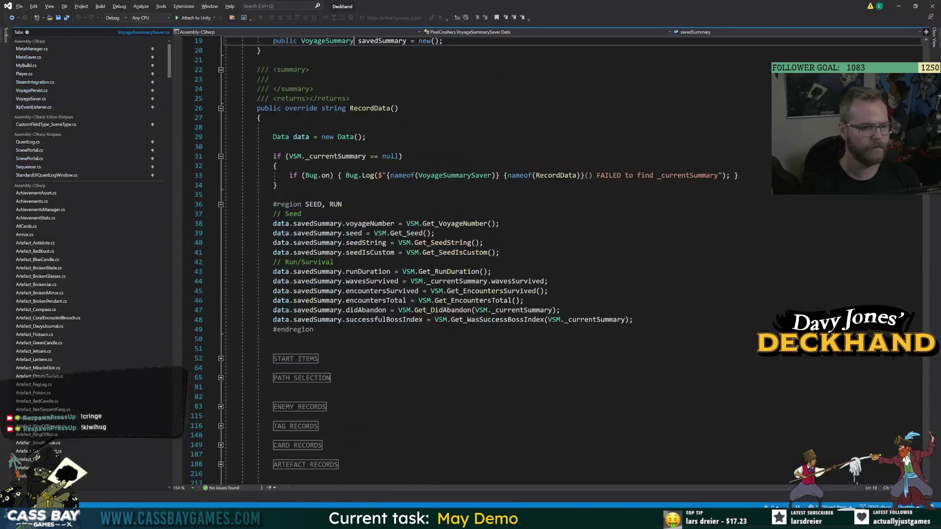
pyautogui.hotkey('alt', 'Tab')
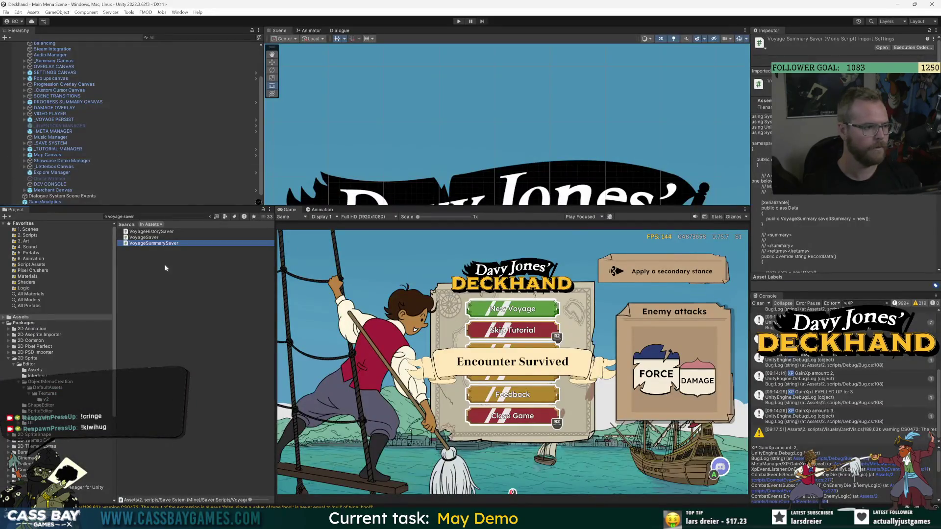
pyautogui.hotkey('alt', 'Tab')
pyautogui.click(98, 91)
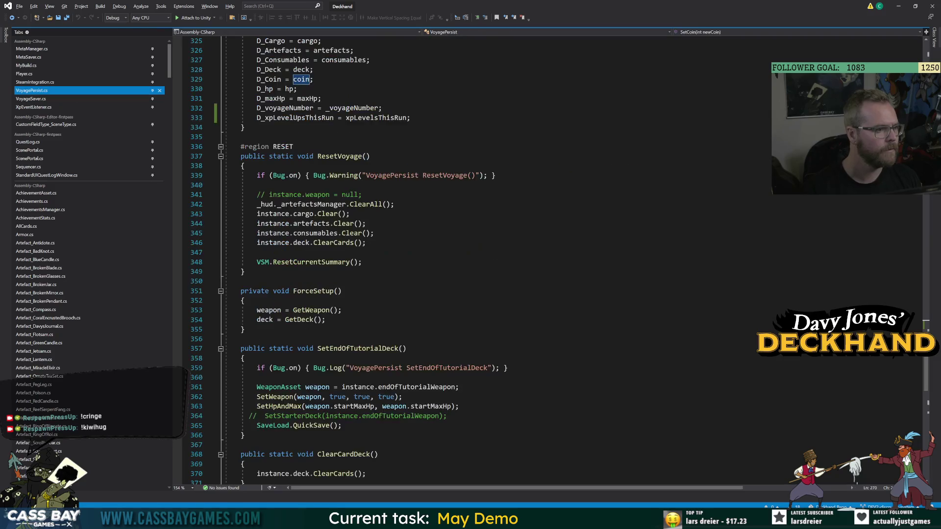
pyautogui.scroll(-10, 490, 245)
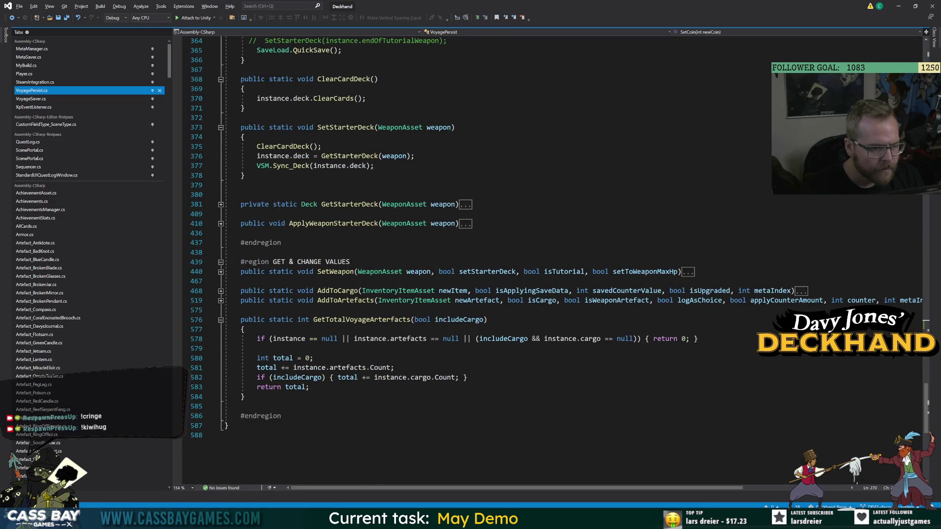
pyautogui.moveTo(928, 405)
pyautogui.mouseDown()
pyautogui.moveTo(922, 74)
pyautogui.moveTo(906, 19)
pyautogui.mouseUp()
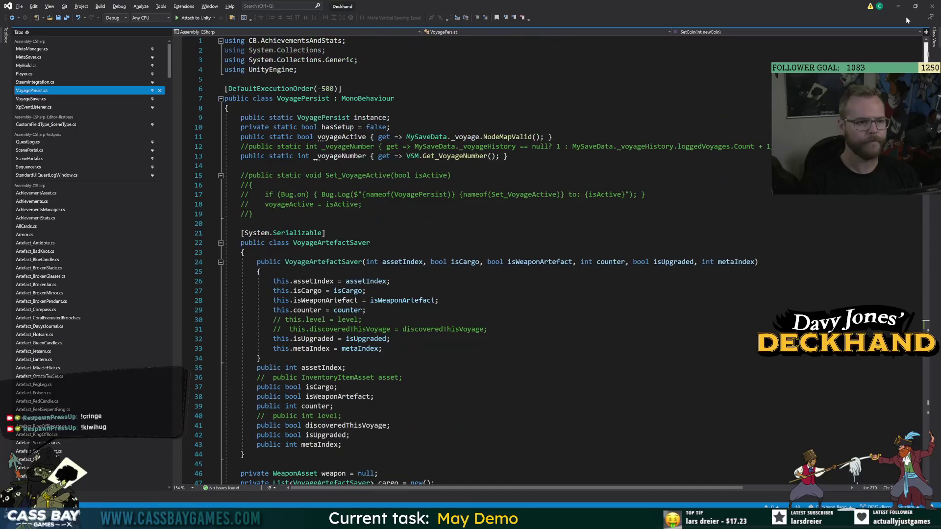
pyautogui.scroll(-6, 490, 260)
pyautogui.scroll(4, 491, 260)
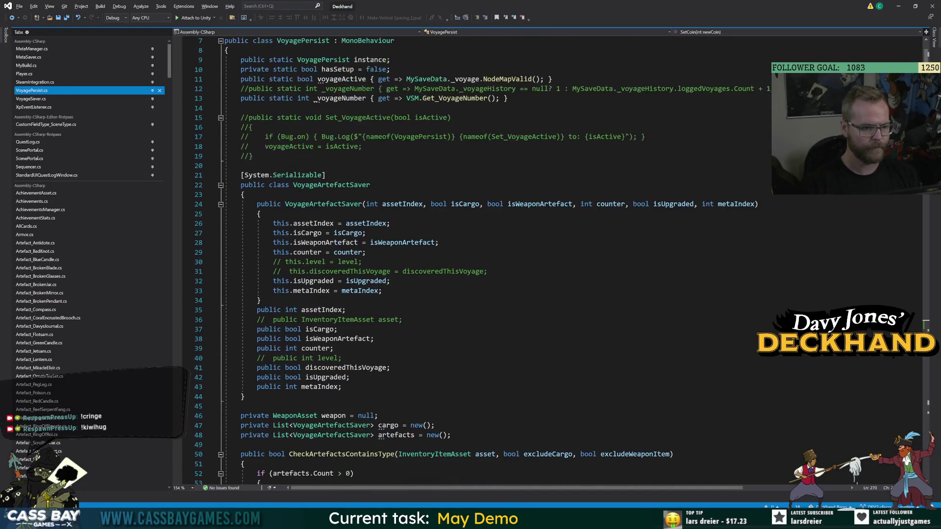
pyautogui.click(331, 185)
pyautogui.scroll(2, 331, 184)
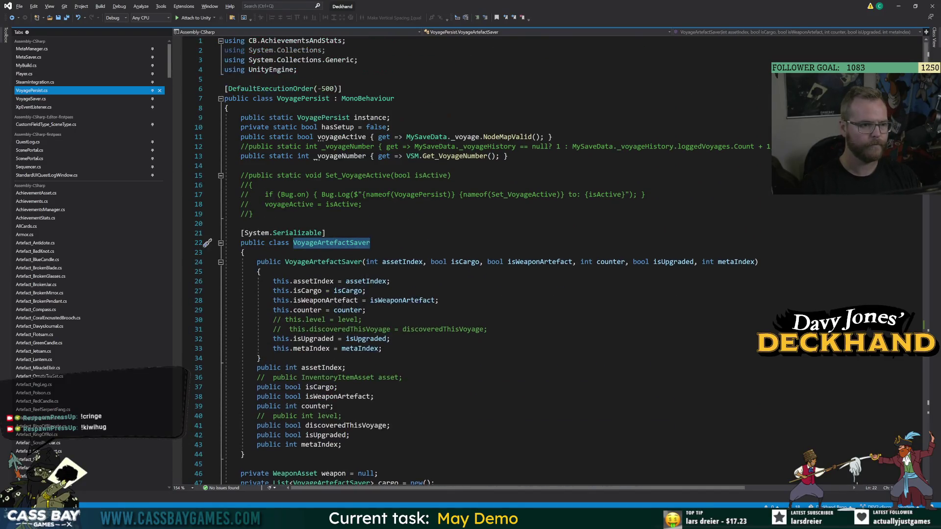
pyautogui.scroll(-17, 332, 185)
pyautogui.scroll(6, 490, 260)
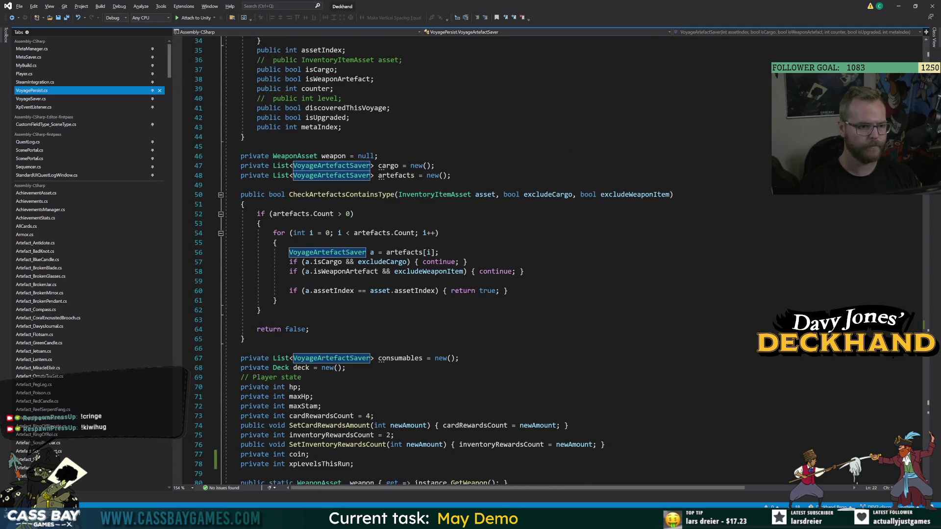
pyautogui.click(396, 176)
pyautogui.scroll(-9, 509, 289)
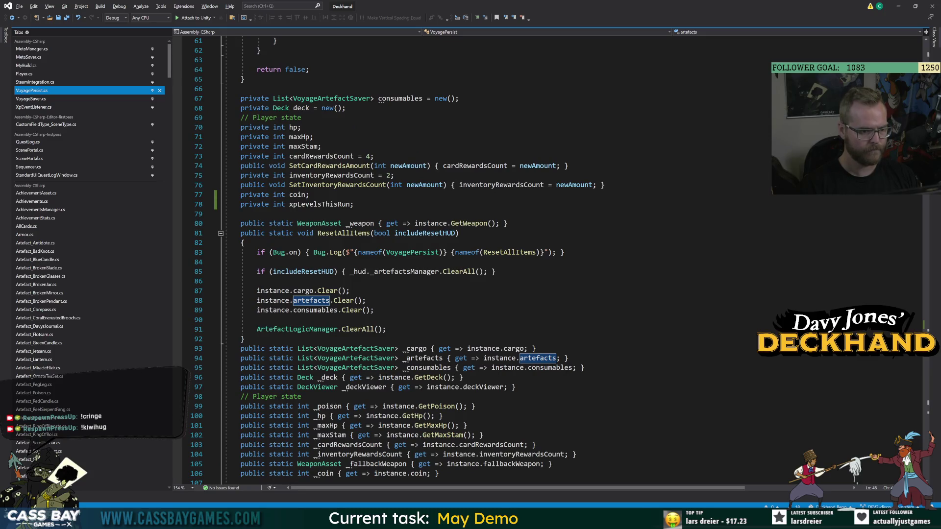
pyautogui.click(297, 195)
pyautogui.scroll(-8, 490, 260)
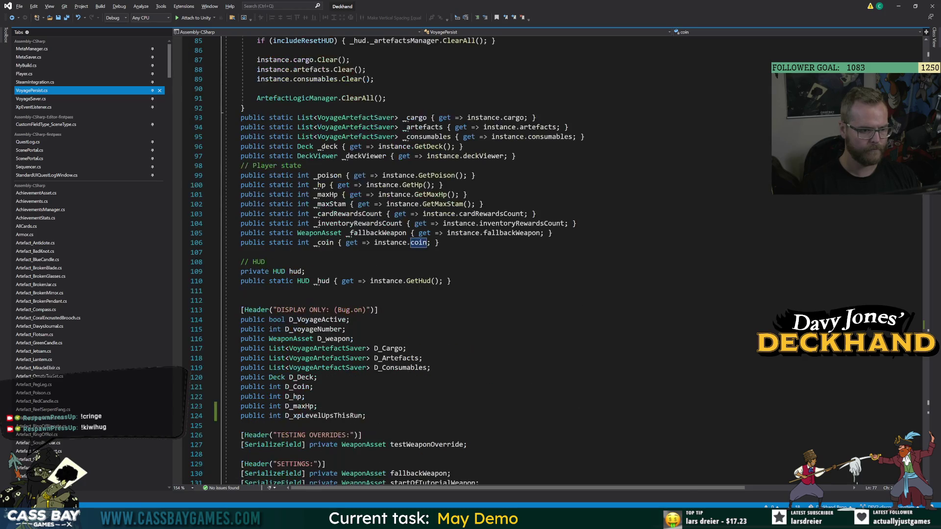
pyautogui.scroll(-20, 490, 260)
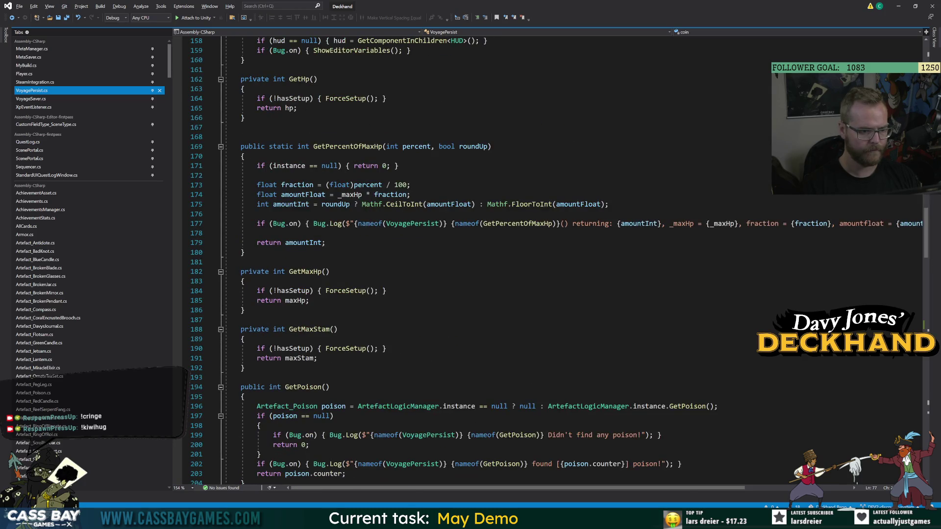
pyautogui.scroll(-20, 491, 259)
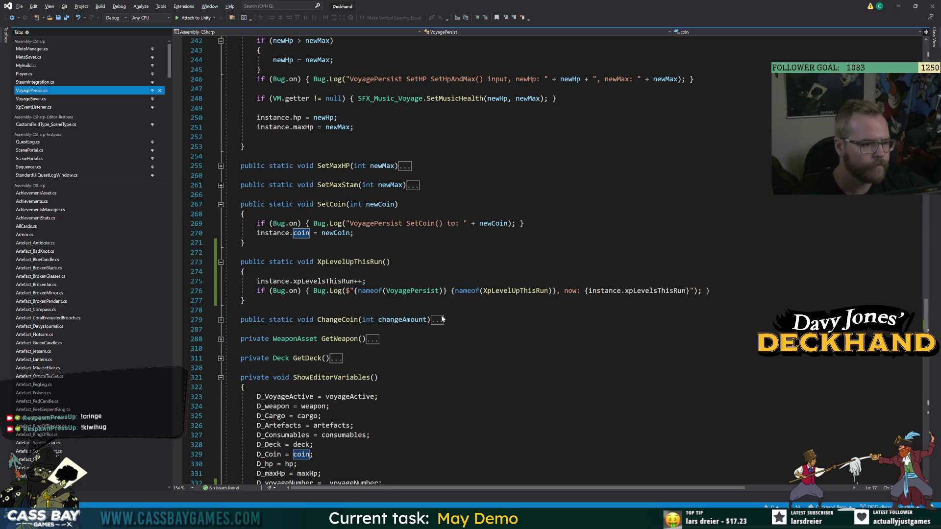
pyautogui.scroll(-9, 443, 319)
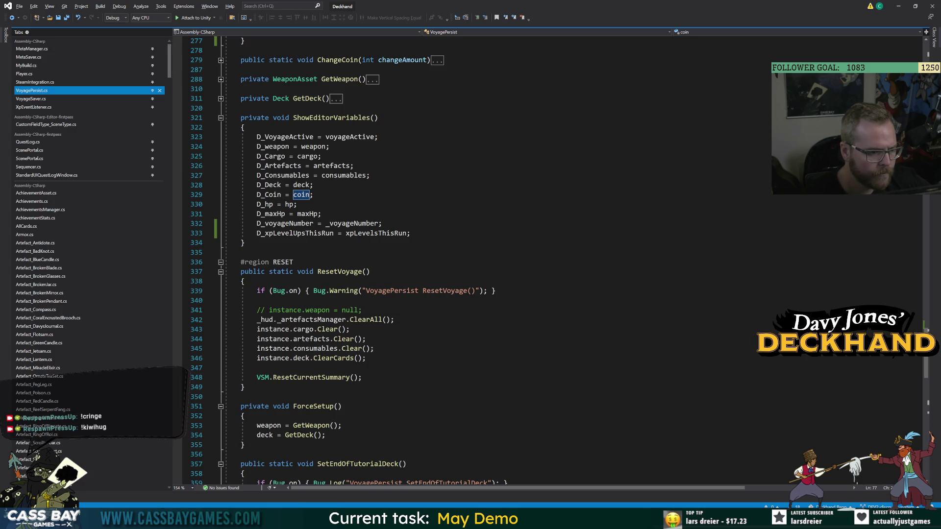
pyautogui.scroll(-18, 343, 378)
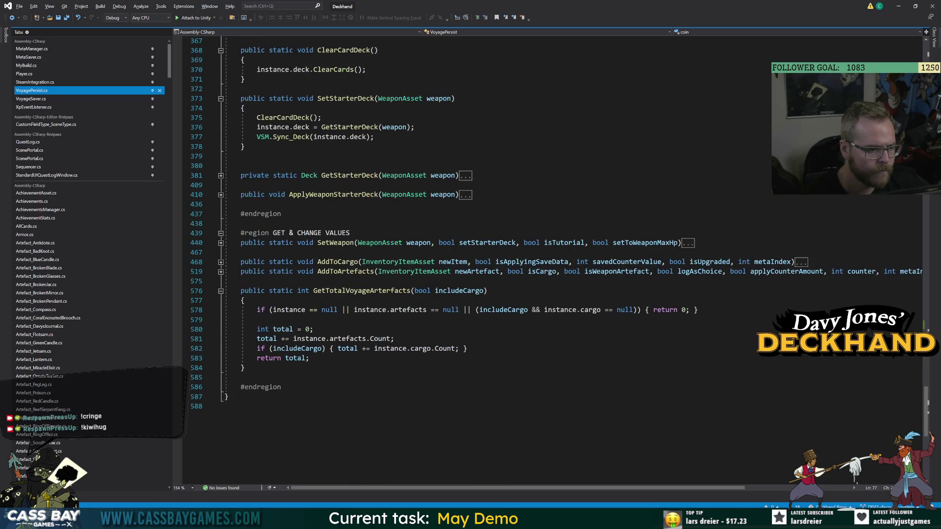
pyautogui.scroll(8, 441, 260)
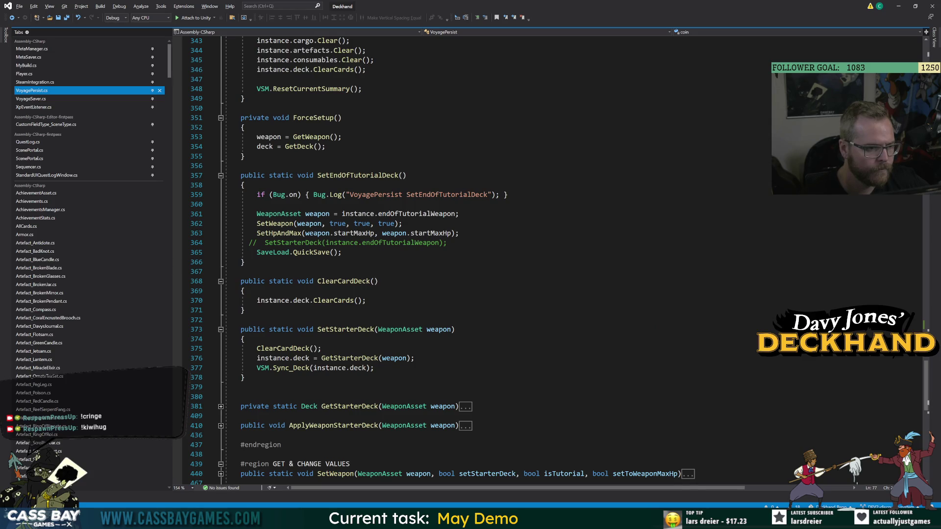
pyautogui.scroll(11, 441, 260)
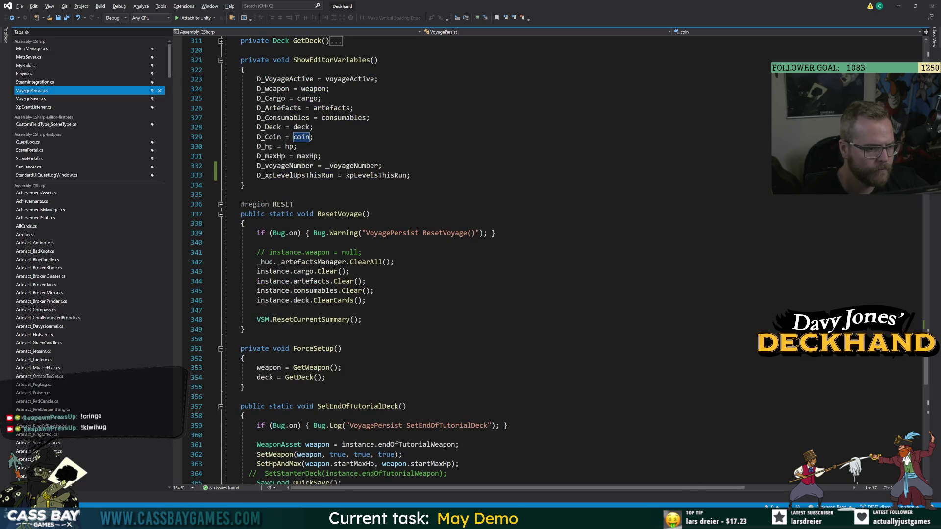
pyautogui.doubleClick(314, 320)
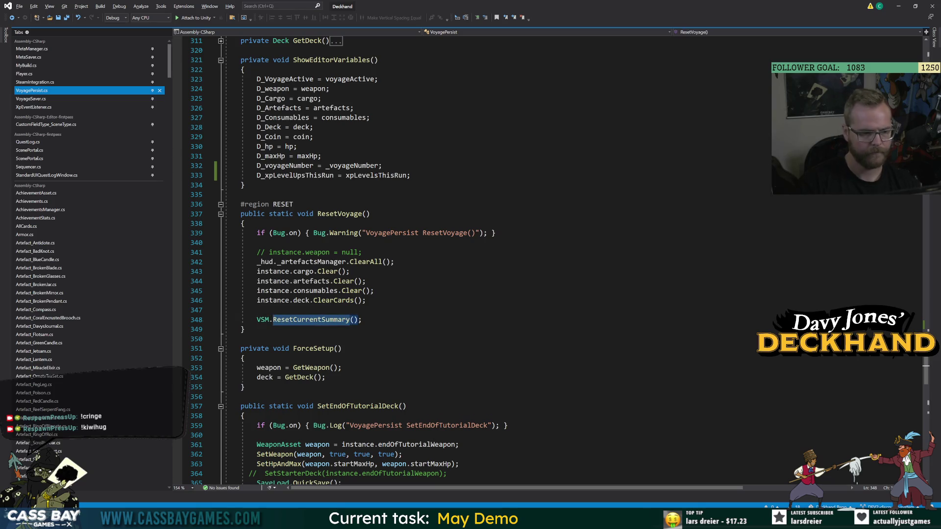
pyautogui.press('F12')
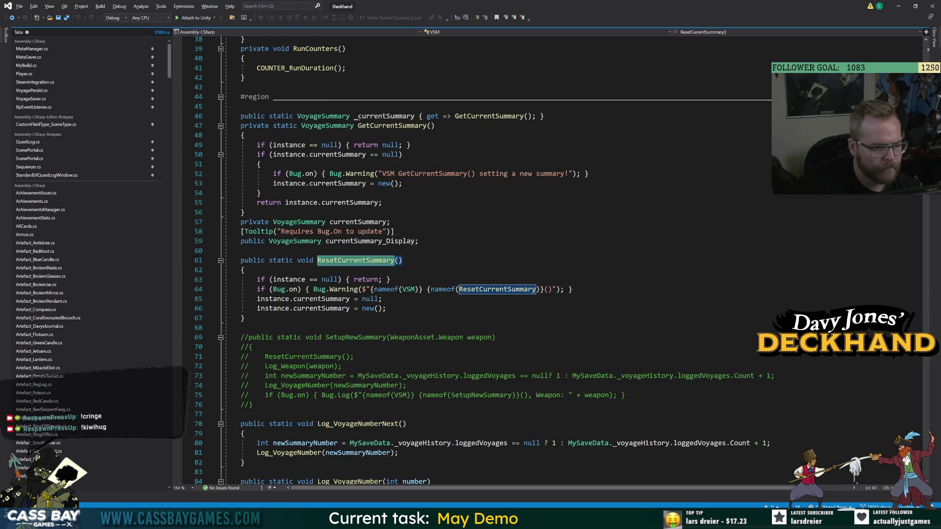
pyautogui.click(321, 299)
pyautogui.press('F12')
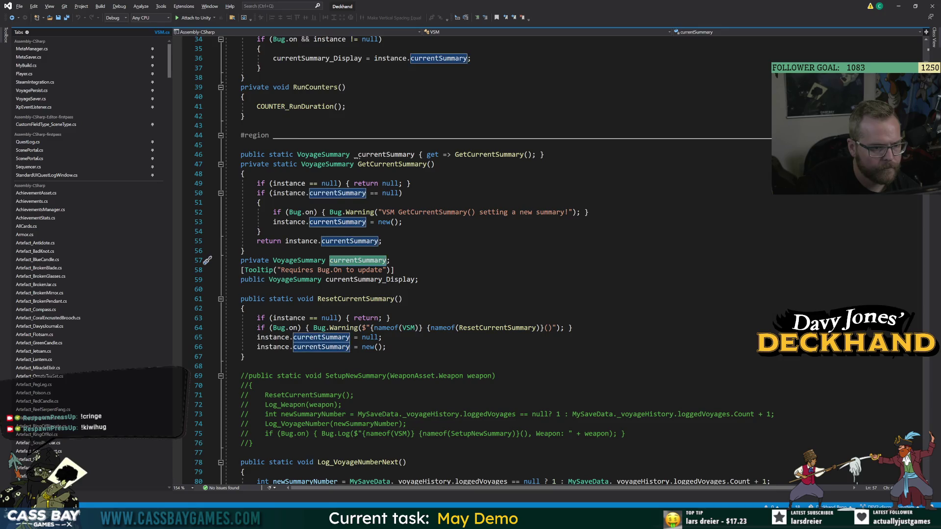
pyautogui.click(299, 260)
pyautogui.press('F12')
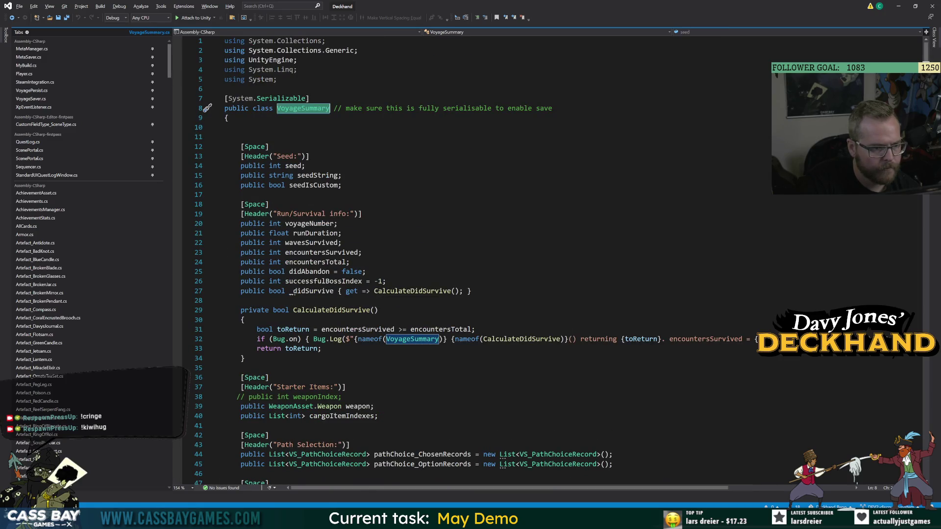
pyautogui.scroll(-20, 490, 260)
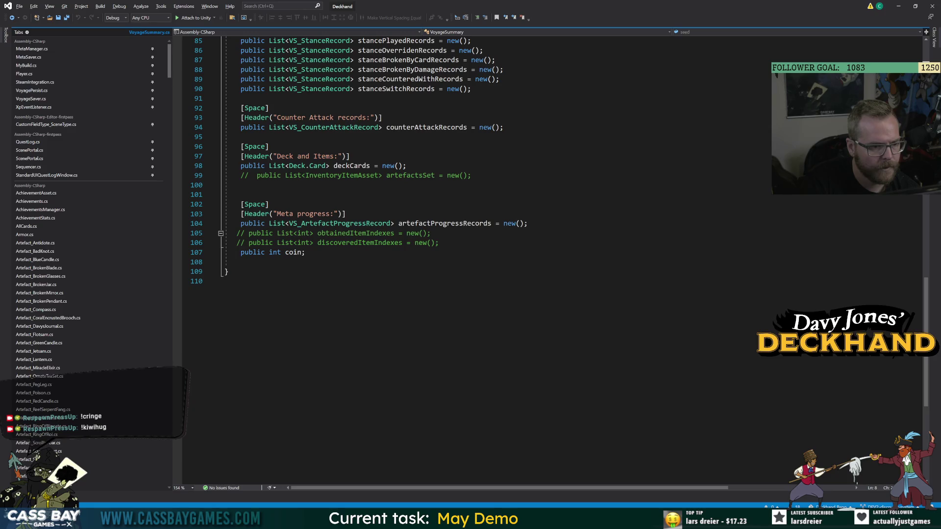
pyautogui.click(230, 281)
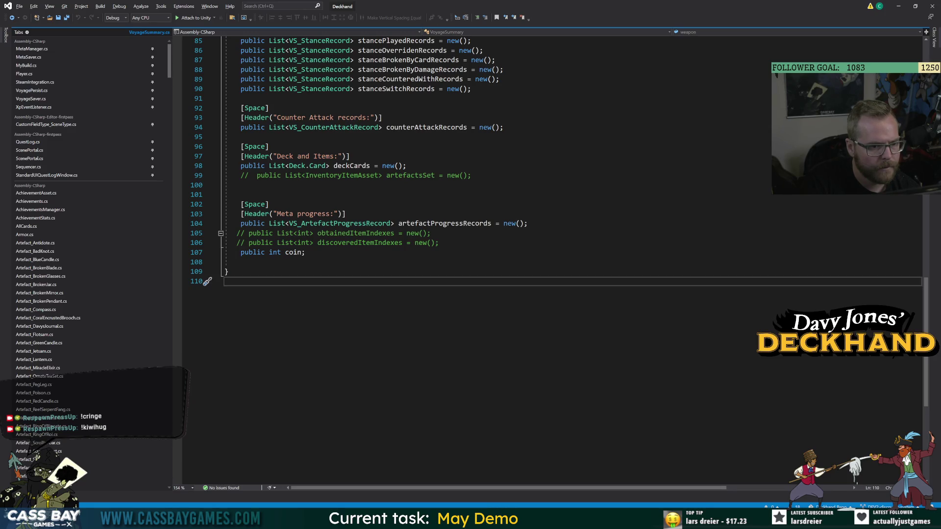
pyautogui.press('Up')
pyautogui.press('Up')
pyautogui.press('Up')
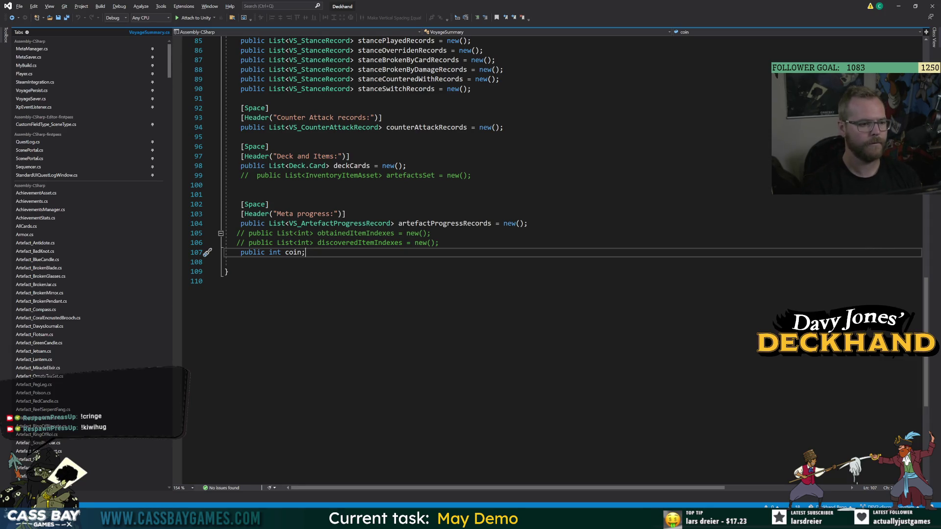
# Step: Add 'public int xpLevelUpsThisRun;' below the coin field and select coin's public modifier
pyautogui.press('Return')
pyautogui.write('public int ')
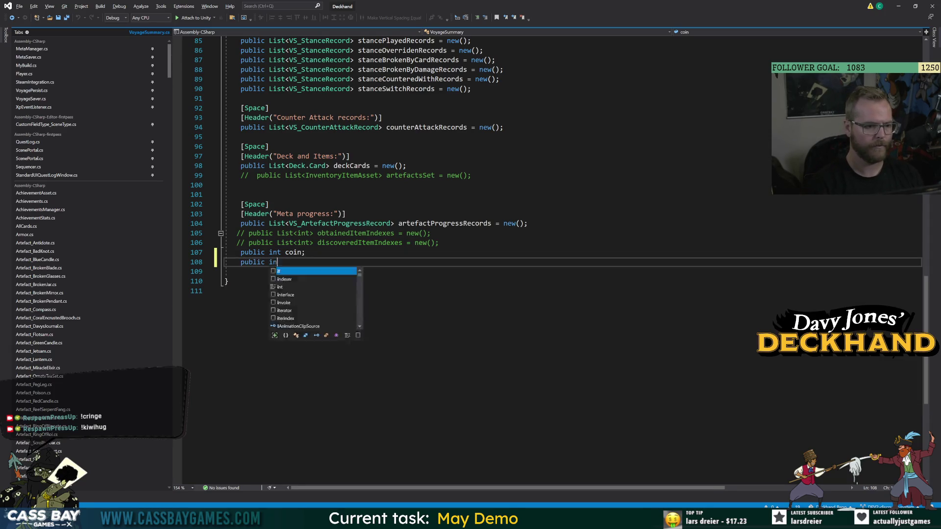
pyautogui.write('xpLevel')
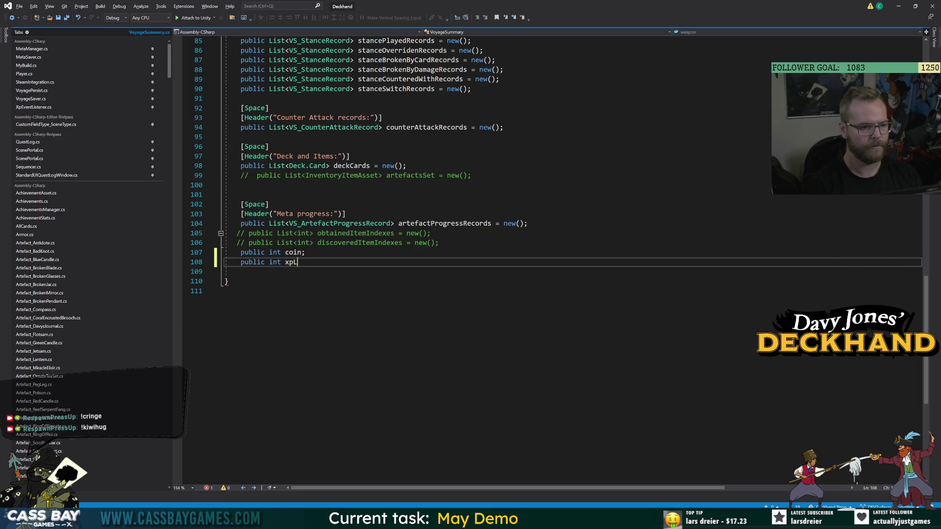
pyautogui.write('UpsThisRun')
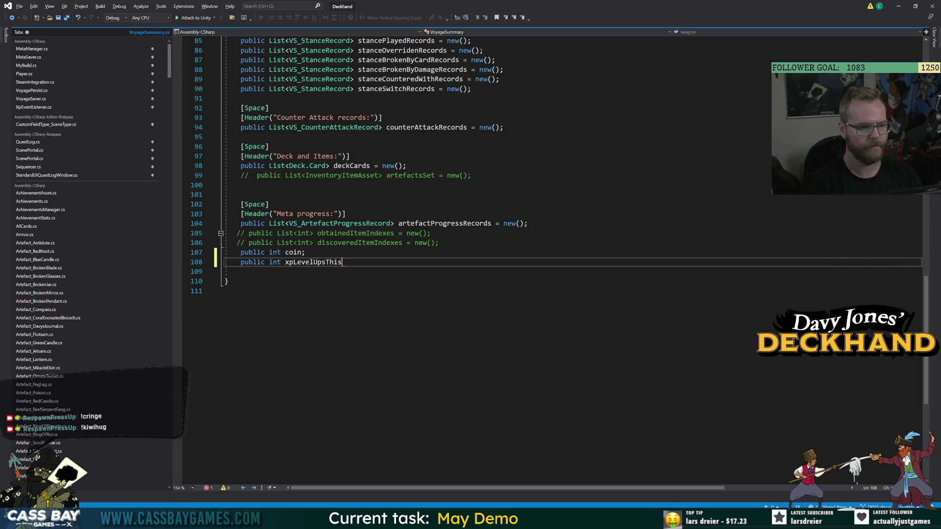
pyautogui.write(';')
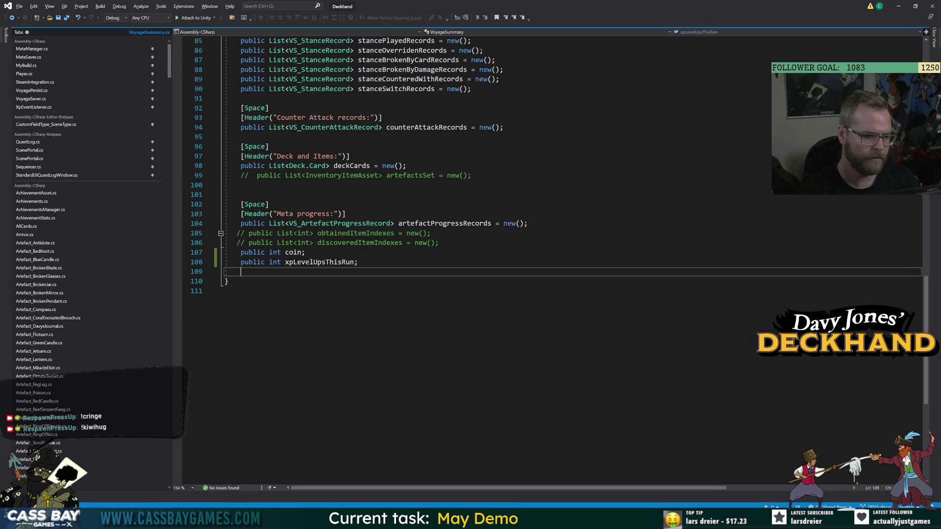
pyautogui.doubleClick(316, 263)
pyautogui.press('Up')
pyautogui.scroll(20, 317, 266)
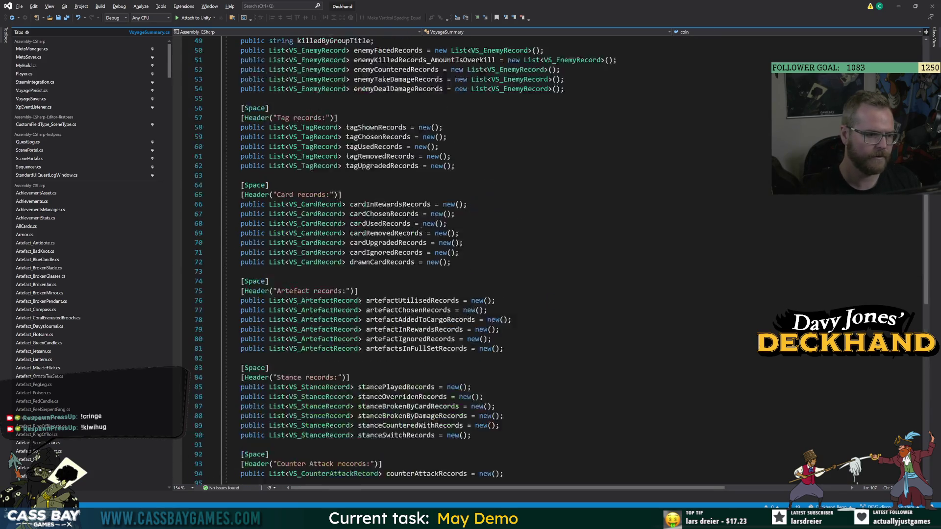
pyautogui.scroll(-20, 562, 260)
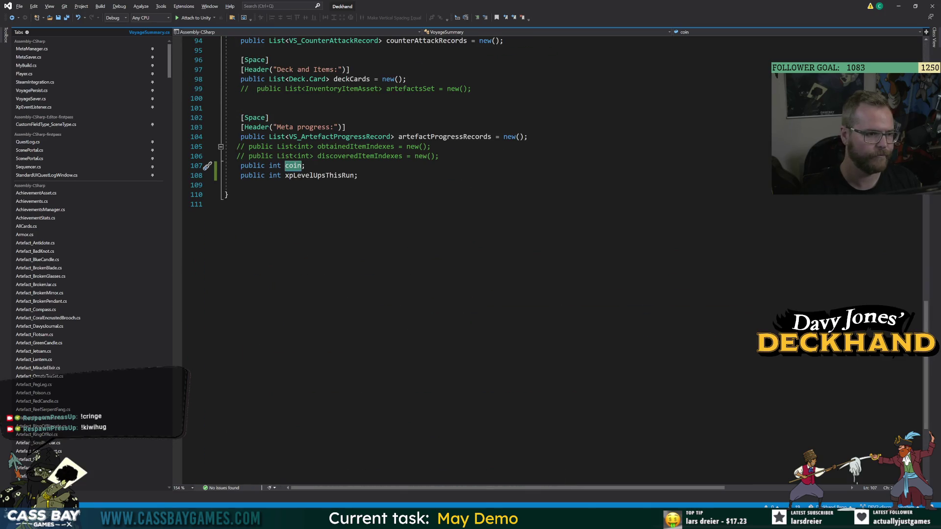
pyautogui.doubleClick(254, 165)
# Step: Retype coin's modifier as private and inspect the resulting EncounterManager compile error in Unity
pyautogui.write('private')
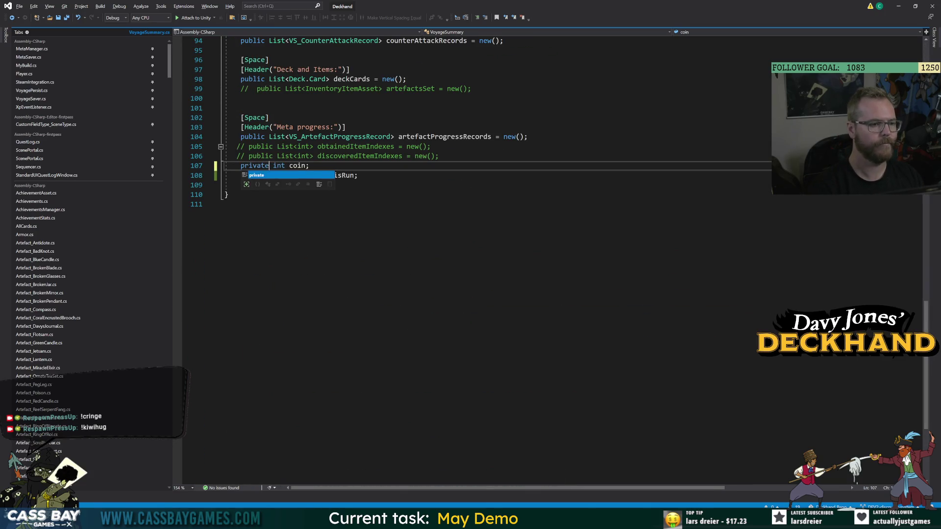
pyautogui.hotkey('alt', 'Tab')
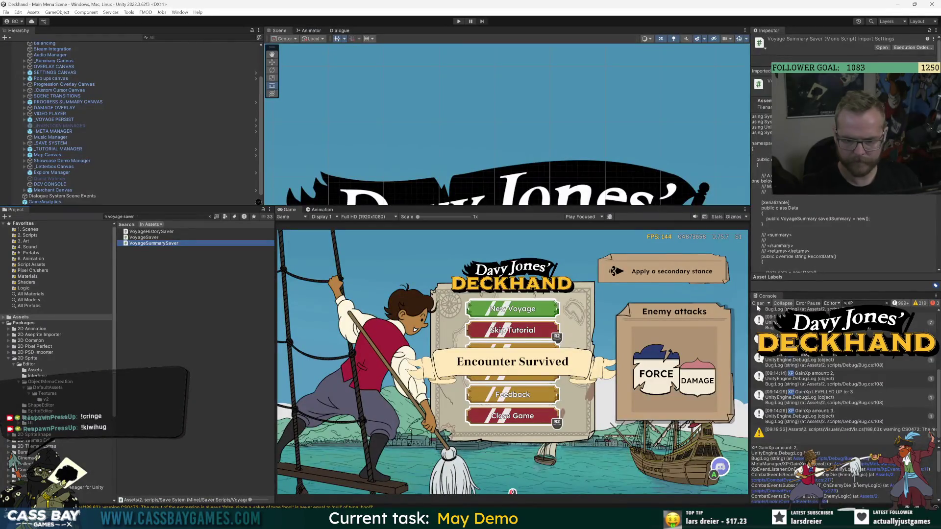
pyautogui.click(900, 303)
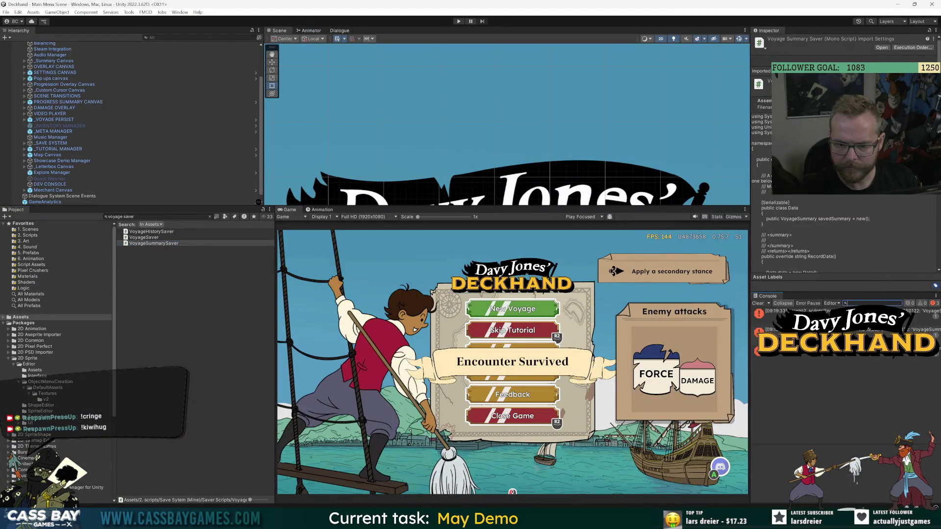
pyautogui.doubleClick(834, 312)
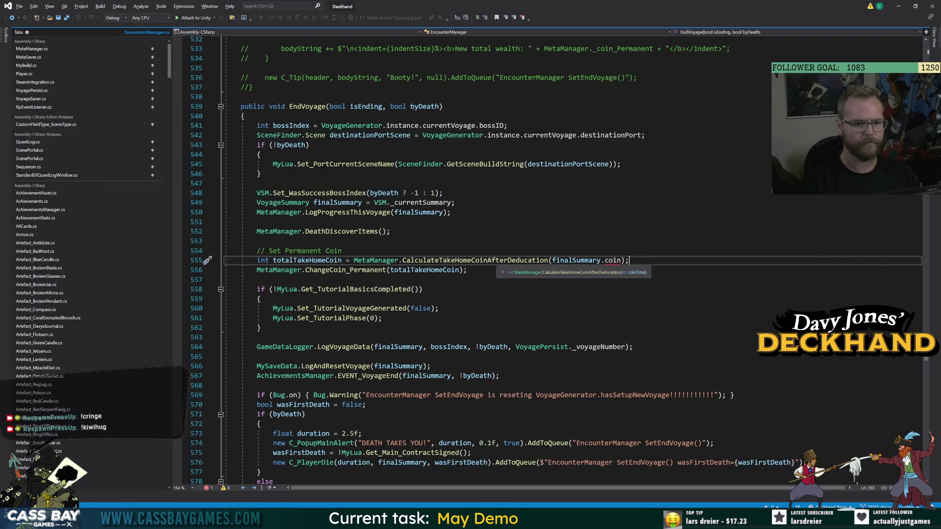
pyautogui.hotkey('alt', 'Tab')
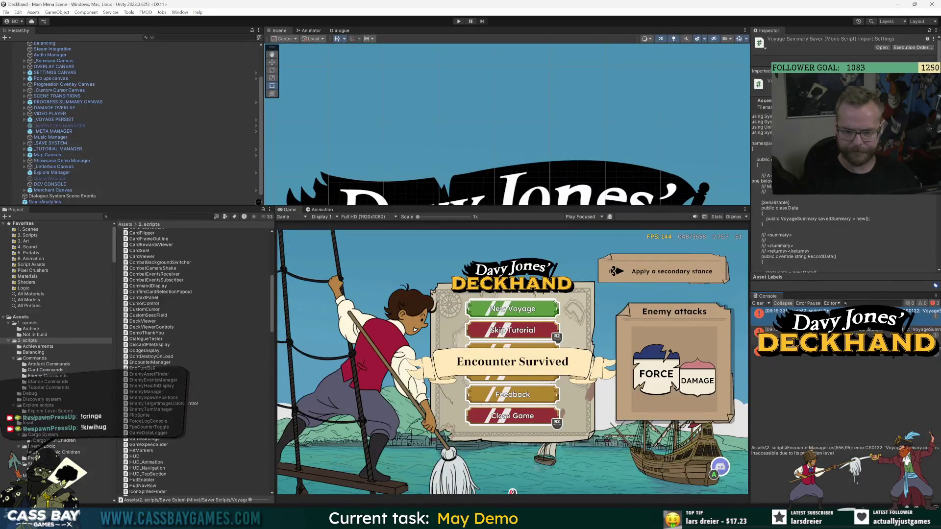
pyautogui.hotkey('alt', 'Tab')
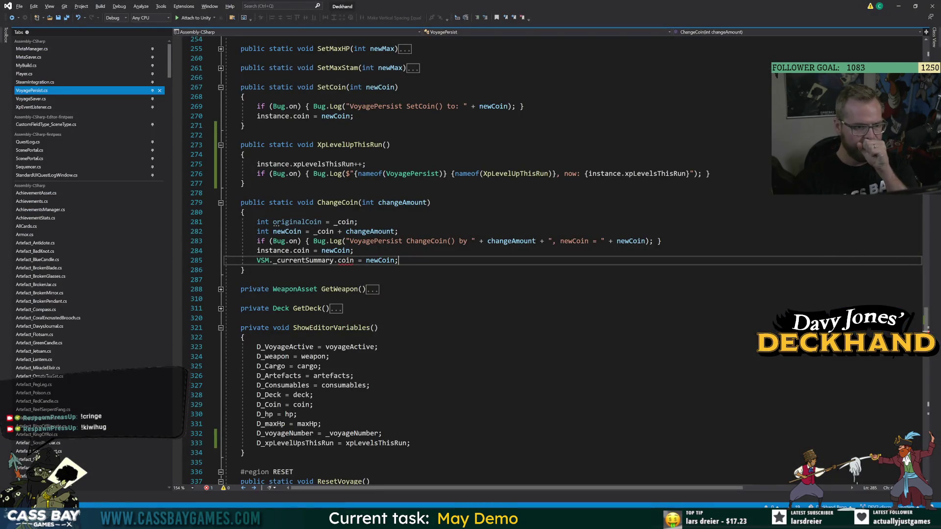
# Step: Add 'VSM._currentSummary.xpLevelUpsThisRun = instance.xpLevelsThisRun;' after XpLevelUpThisRun's log line
pyautogui.doubleClick(345, 261)
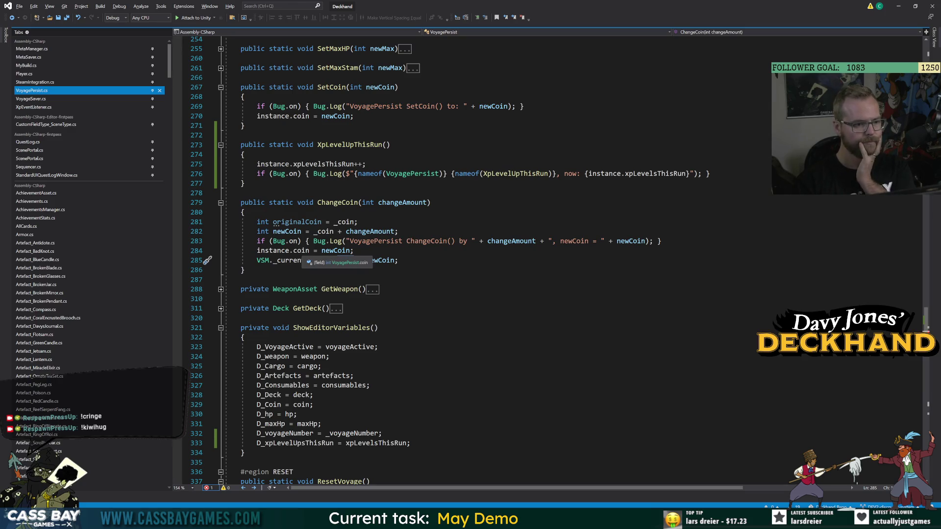
pyautogui.click(710, 173)
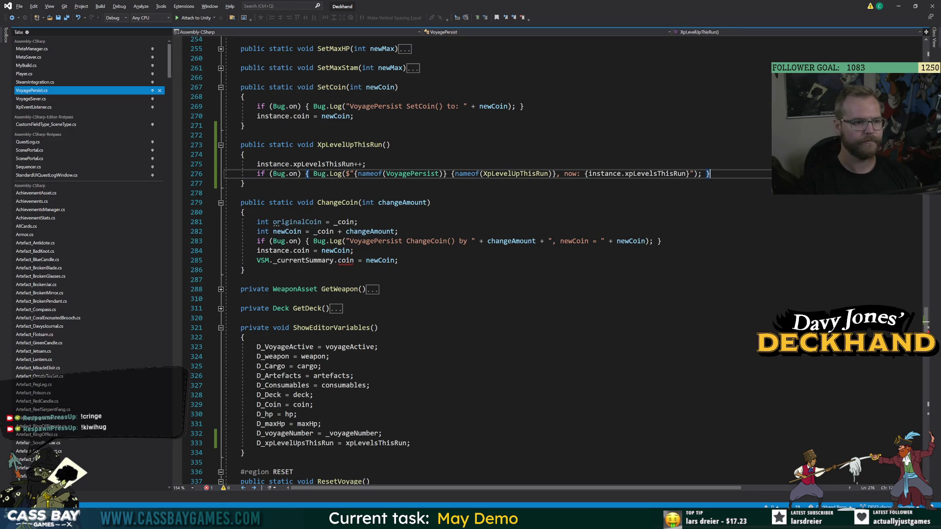
pyautogui.press('Return')
pyautogui.write('VSM.')
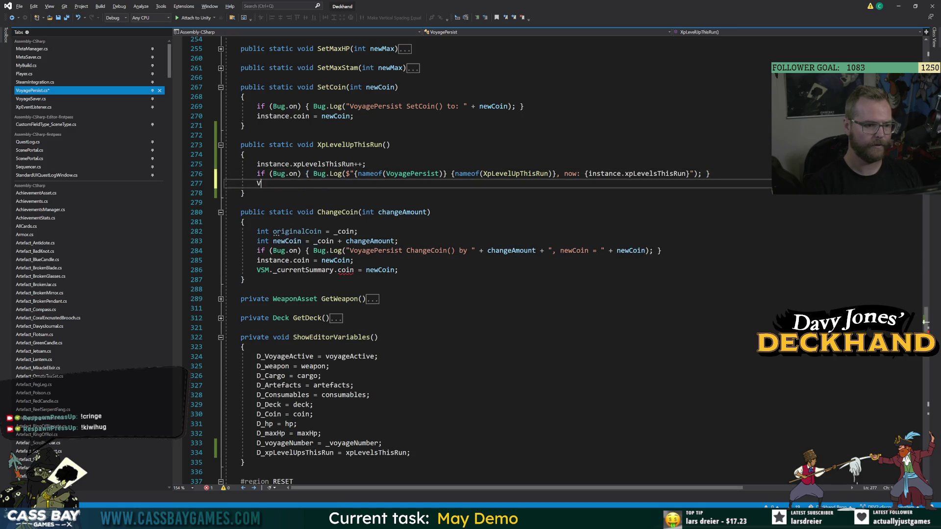
pyautogui.write('_currentSummary.')
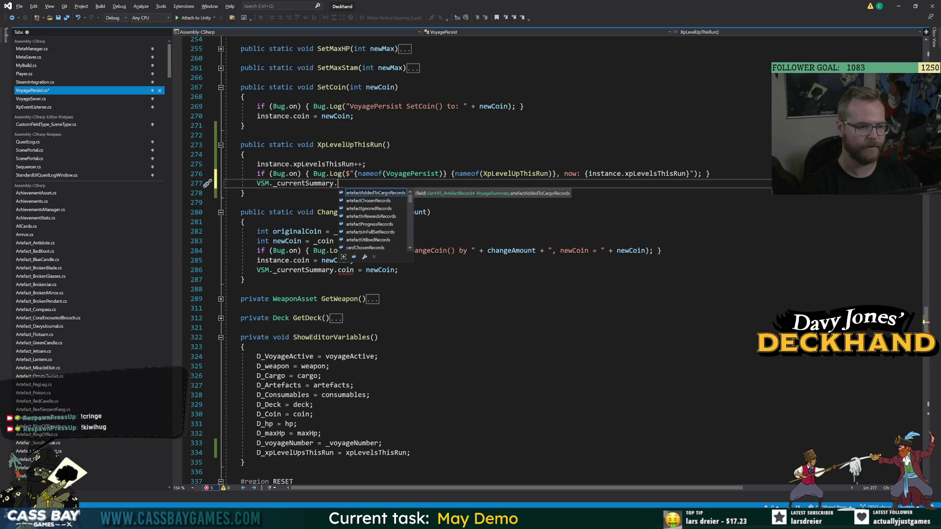
pyautogui.write('xpLevelUpsThisRun ')
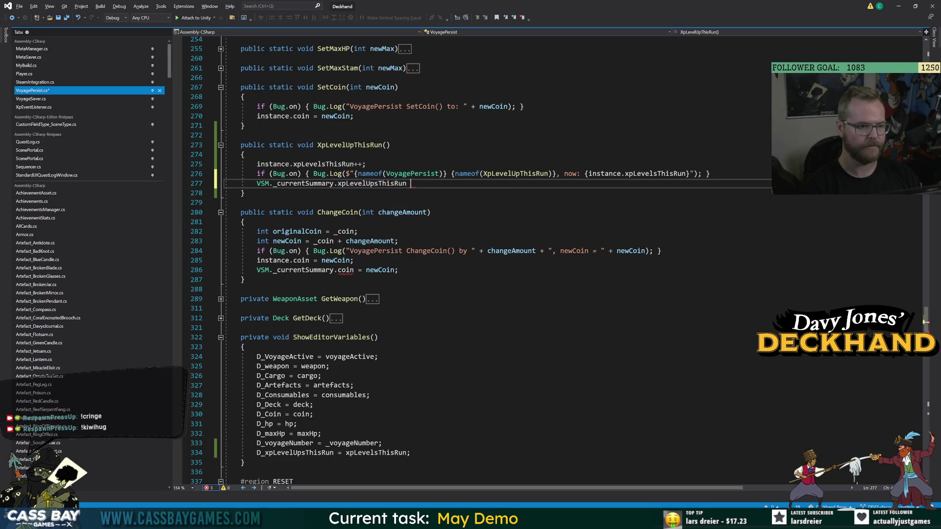
pyautogui.write('= instance')
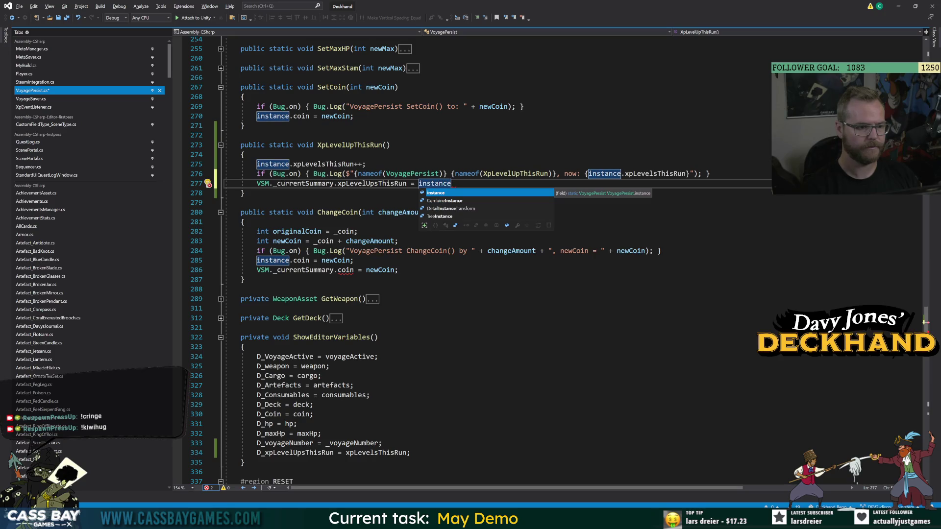
pyautogui.write('.xp')
pyautogui.press('Tab')
pyautogui.write(';')
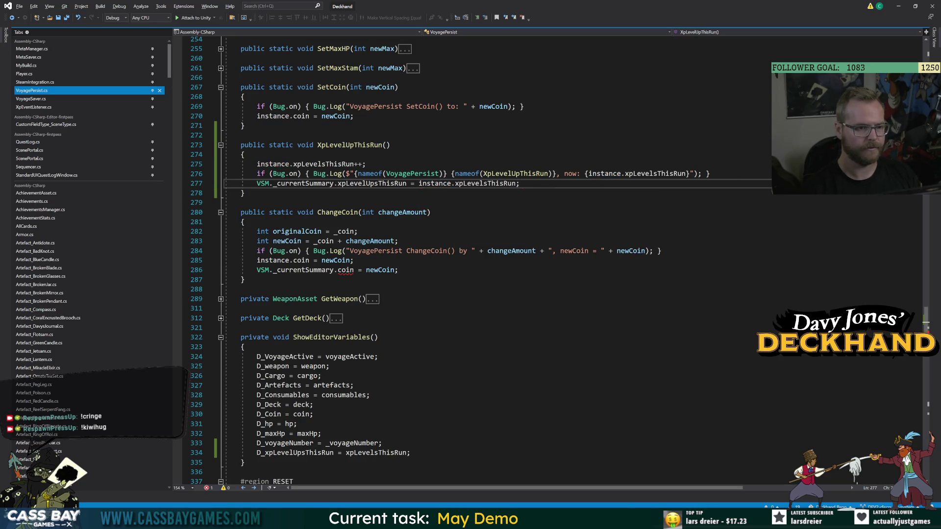
# Step: Start XpLevelUpThisRun with 'int newLevel = instance.xpLevelsThisRun + 1;' and save
pyautogui.click(360, 232)
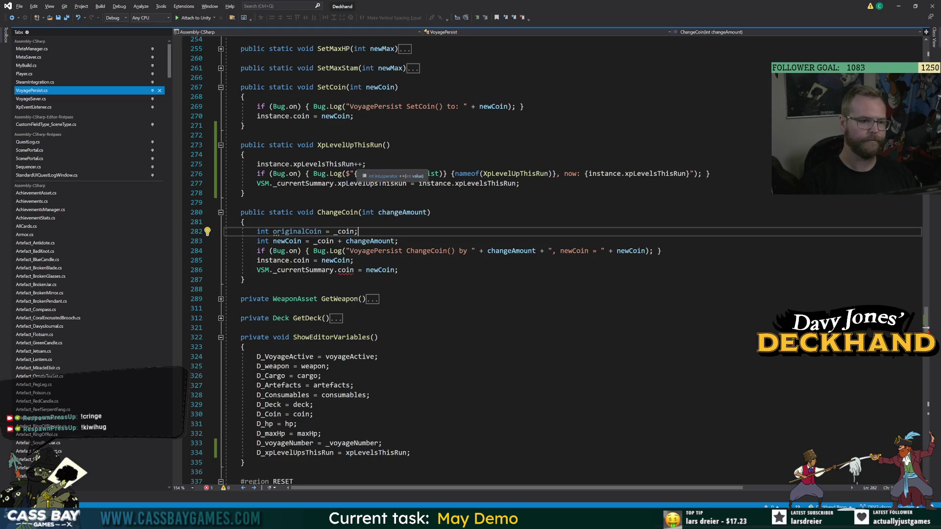
pyautogui.click(245, 154)
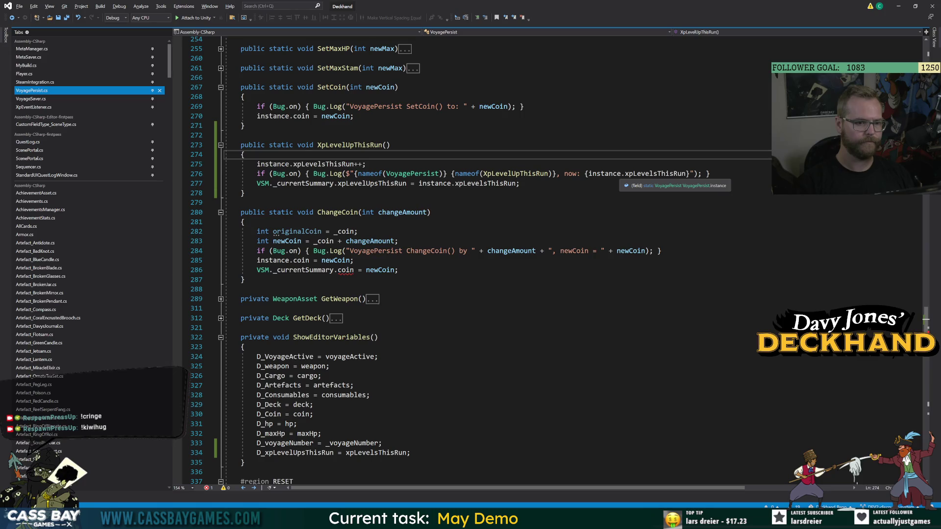
pyautogui.press('Return')
pyautogui.write('int newLeve')
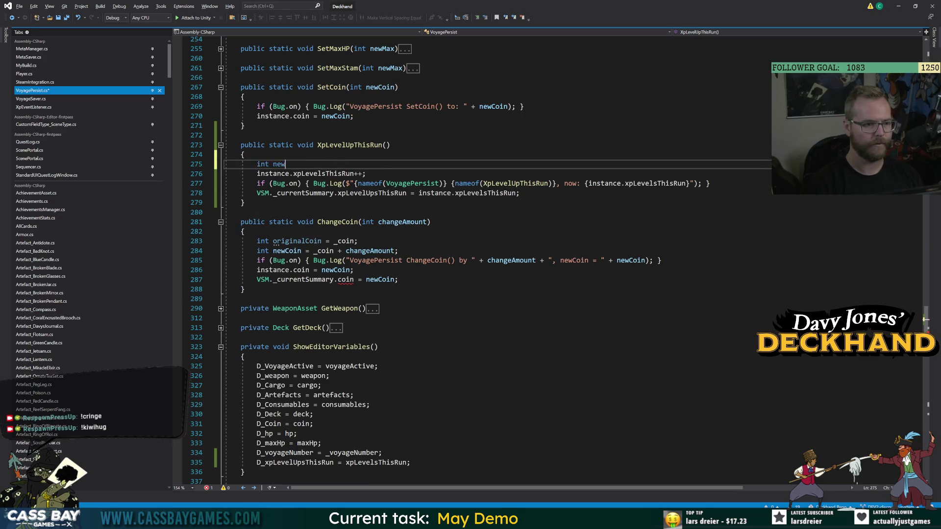
pyautogui.write('l = instance.')
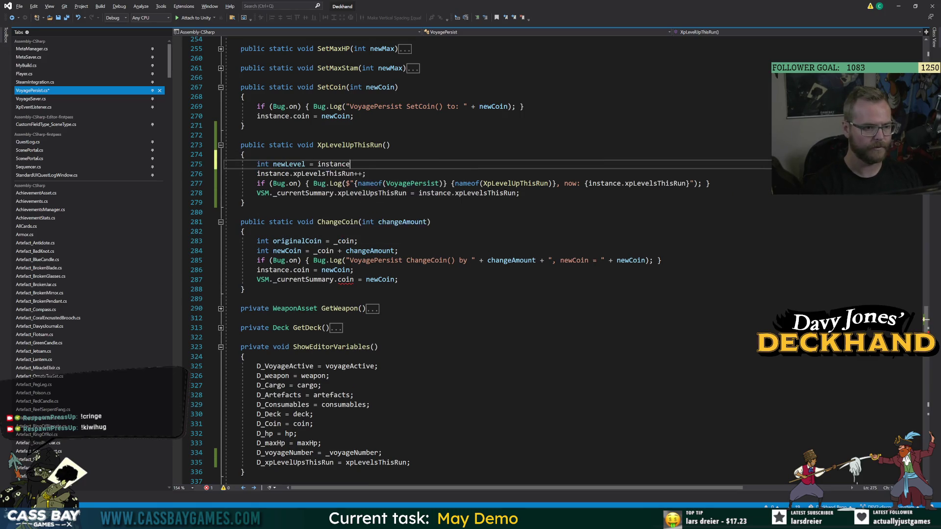
pyautogui.write('xp')
pyautogui.press('Tab')
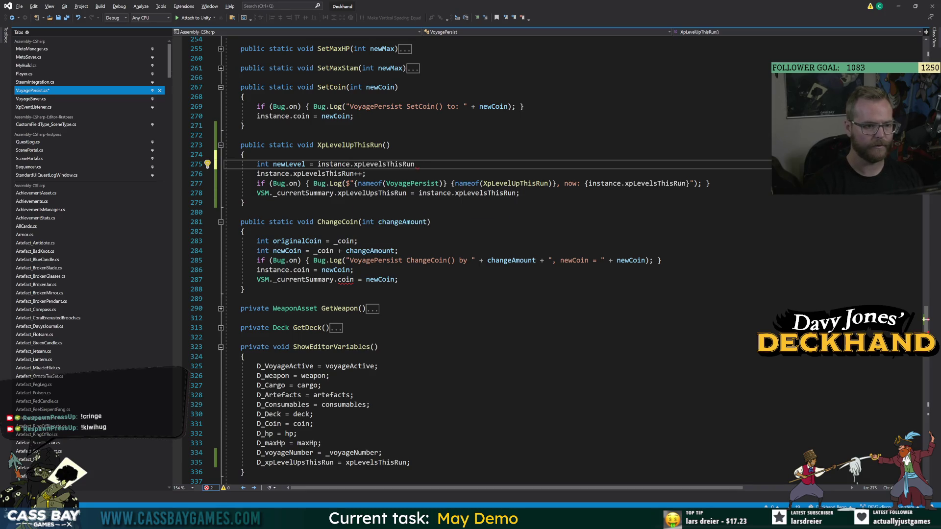
pyautogui.write('+ 1;')
pyautogui.hotkey('ctrl', 's')
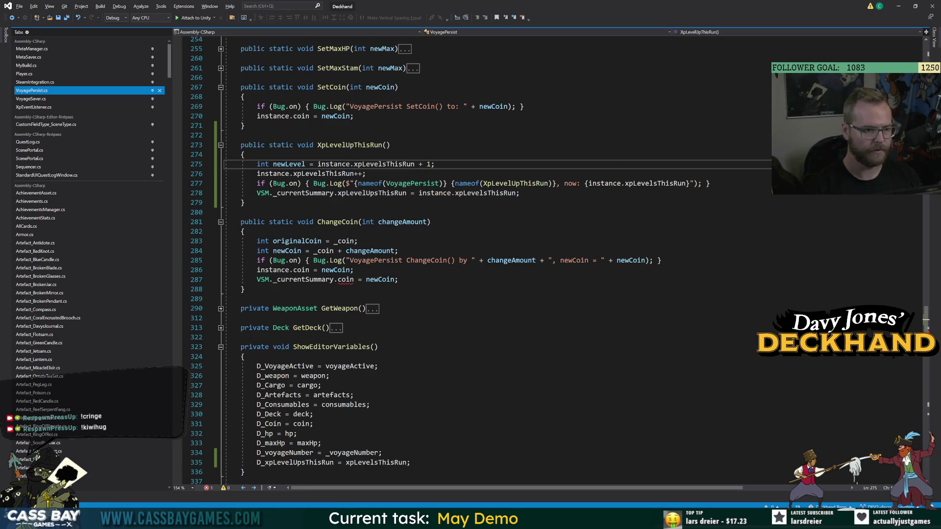
# Step: Replace the old xpLevelsThisRun increment with an assignment from newLevel
pyautogui.doubleClick(289, 165)
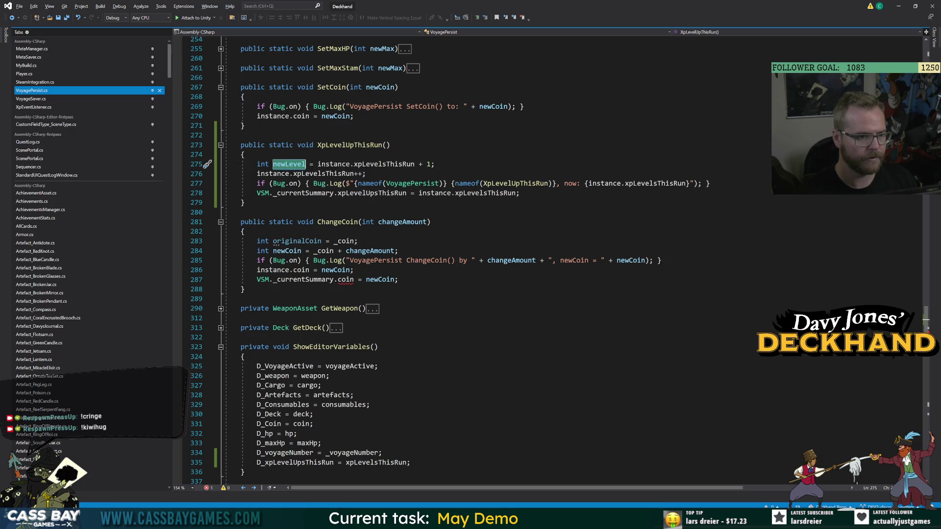
pyautogui.moveTo(225, 174)
pyautogui.mouseDown()
pyautogui.moveTo(711, 194)
pyautogui.moveTo(367, 174)
pyautogui.mouseUp()
pyautogui.hotkey('ctrl', 'c')
pyautogui.press('Delete')
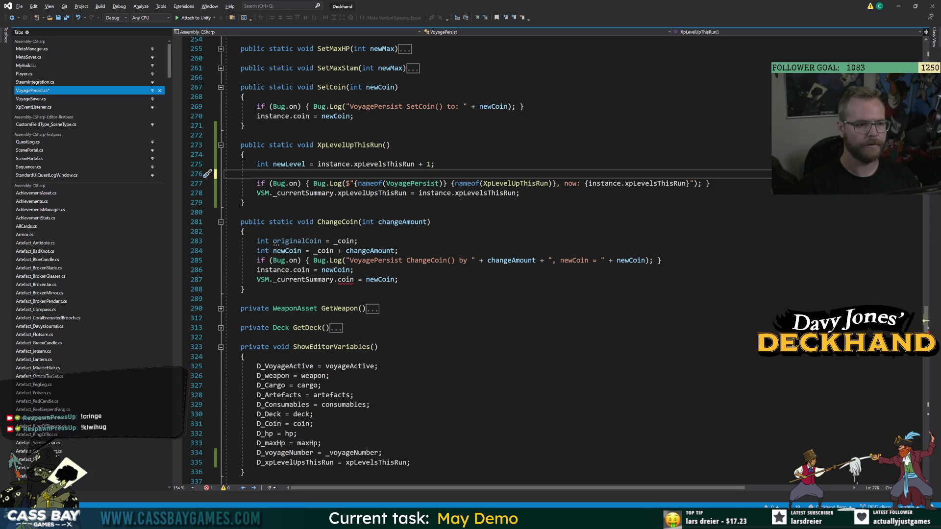
pyautogui.hotkey('ctrl', 'v')
pyautogui.write(';')
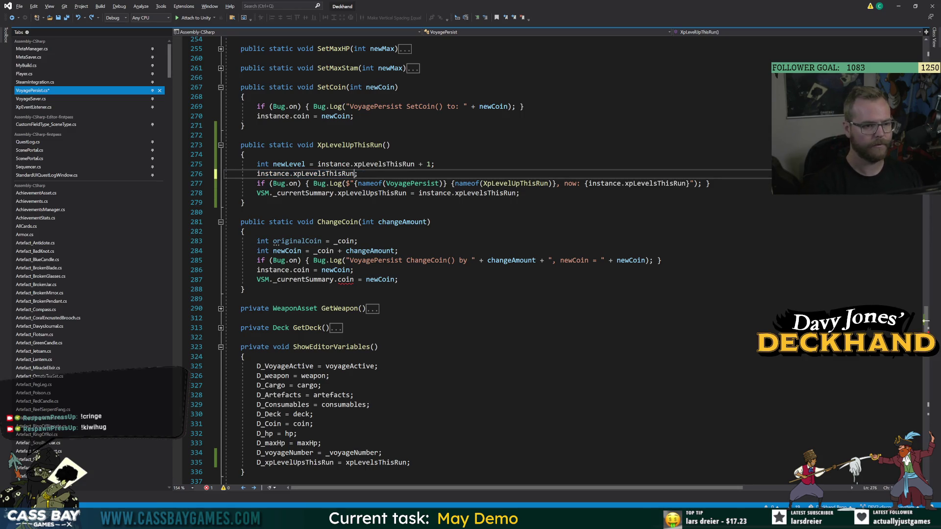
pyautogui.write(' = ')
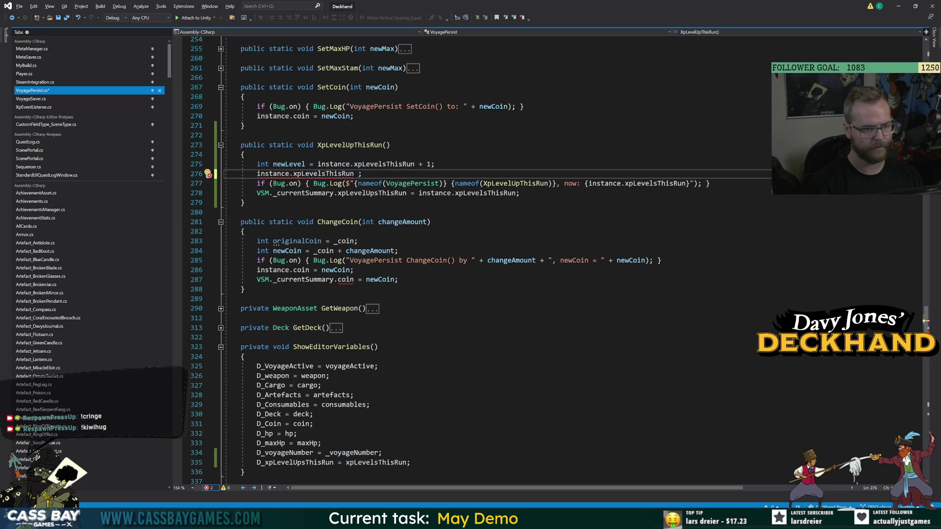
pyautogui.write('newLevel')
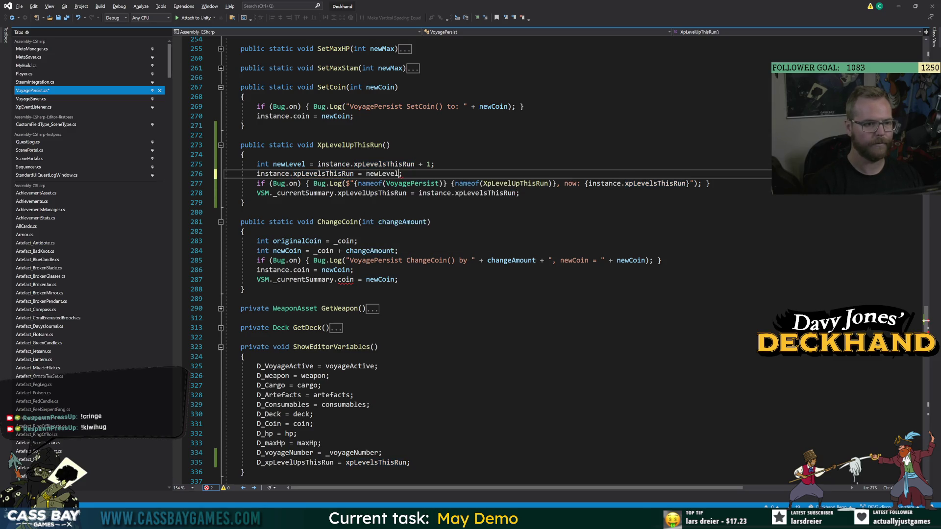
# Step: Use newLevel in the log message and the summary assignment, then save VoyagePersist
pyautogui.press('Up')
pyautogui.press('Up')
pyautogui.press('Up')
pyautogui.press('Down')
pyautogui.press('Down')
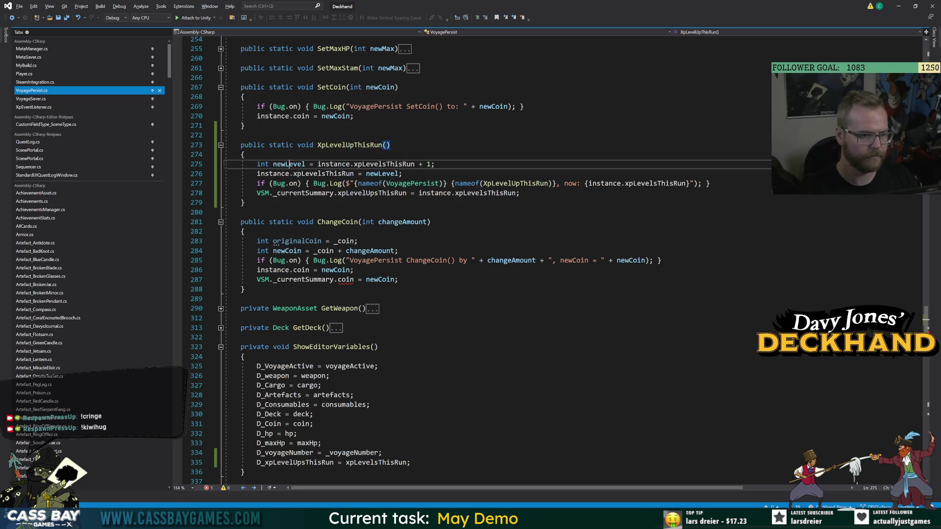
pyautogui.moveTo(589, 183); pyautogui.dragTo(686, 184)
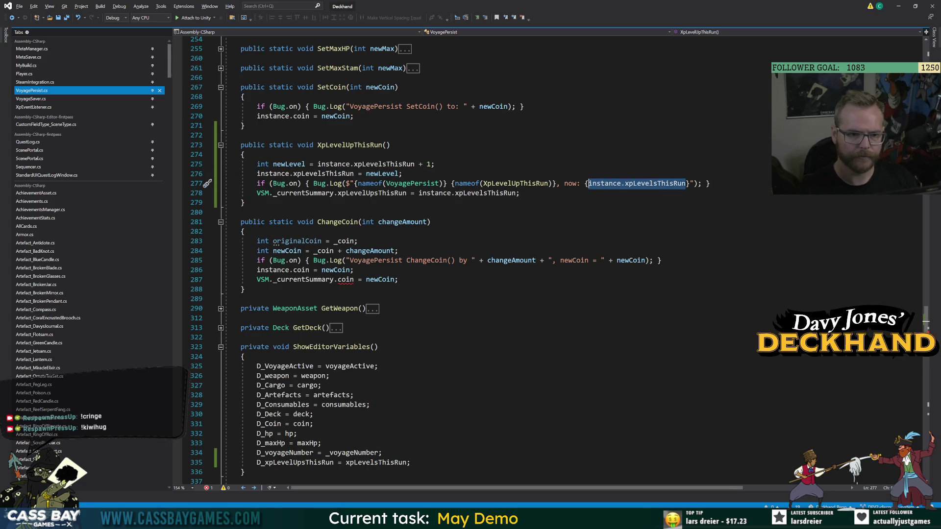
pyautogui.write('newLevel')
pyautogui.click(240, 212)
pyautogui.moveTo(517, 193); pyautogui.dragTo(419, 193)
pyautogui.write('newLevel')
pyautogui.press('Down')
pyautogui.press('Down')
pyautogui.hotkey('ctrl', 's')
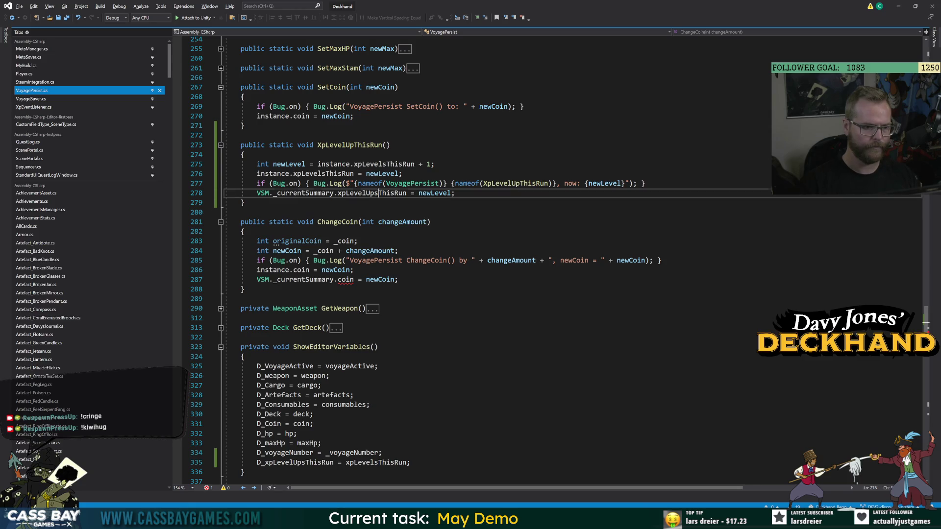
# Step: Review the xpLevelUpsThisRun assignment and the summary coin field in ChangeCoin
pyautogui.doubleClick(372, 194)
pyautogui.click(244, 231)
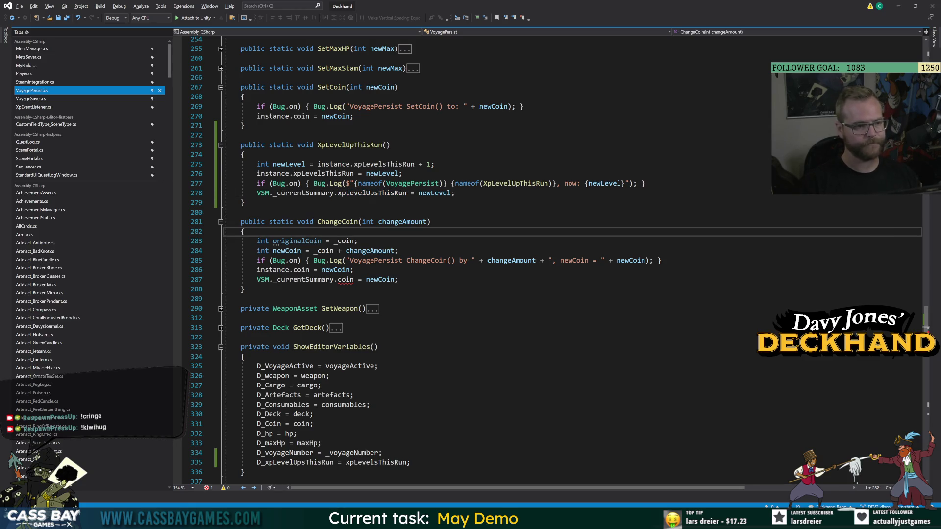
pyautogui.click(372, 193)
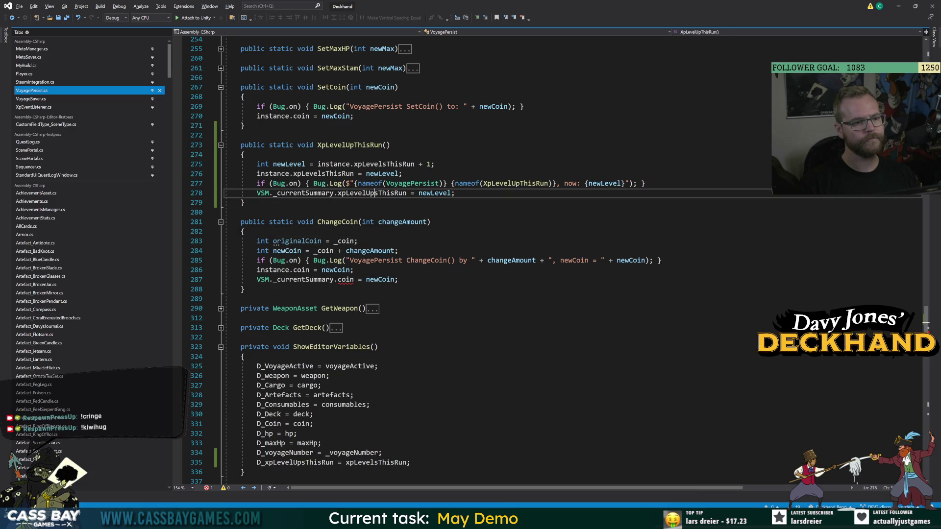
pyautogui.doubleClick(373, 193)
pyautogui.click(345, 280)
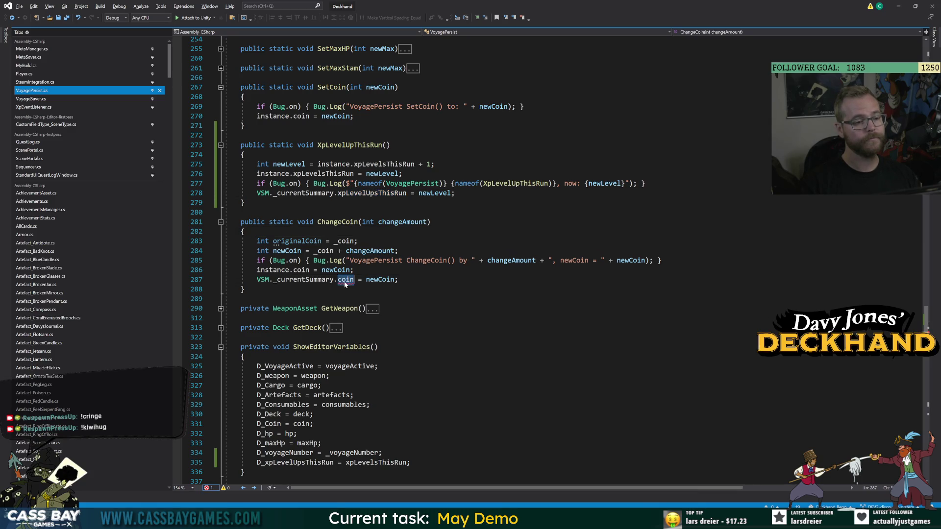
pyautogui.hotkey('alt', 'Tab')
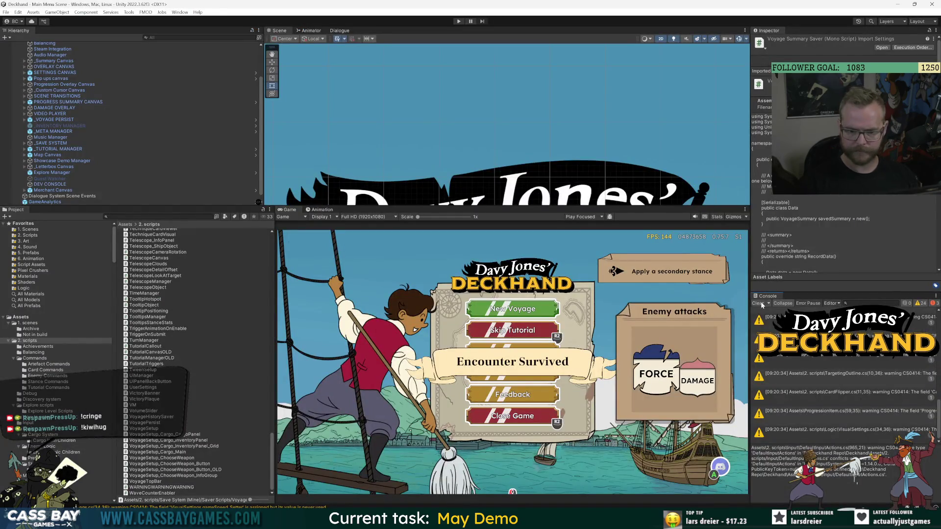
# Step: Look over the DoCoinPhase method in the ProgressSummary_MAIN code
pyautogui.hotkey('alt', 'Tab')
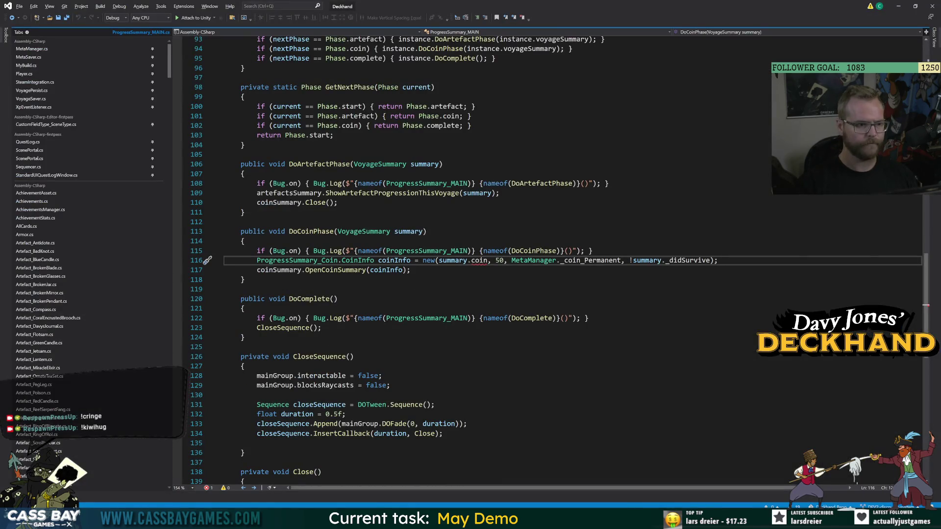
pyautogui.doubleClick(311, 232)
pyautogui.click(311, 234)
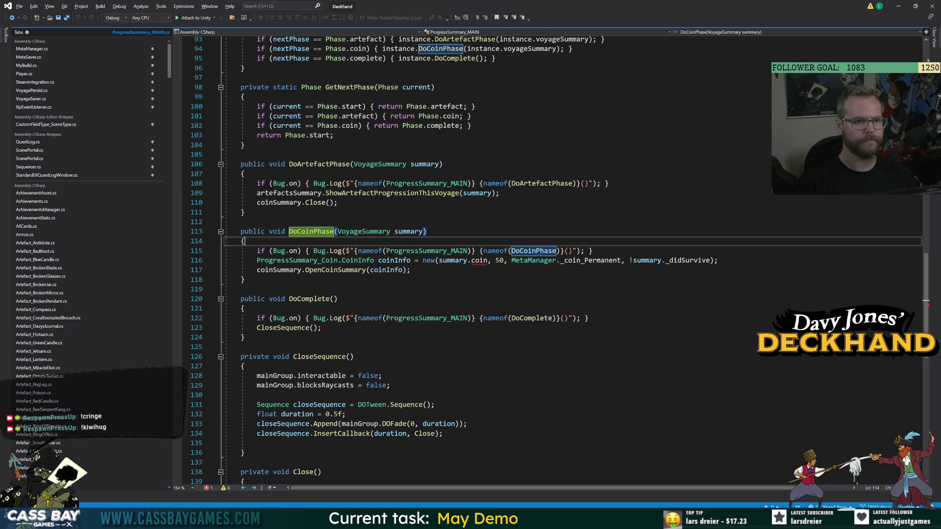
pyautogui.click(208, 222)
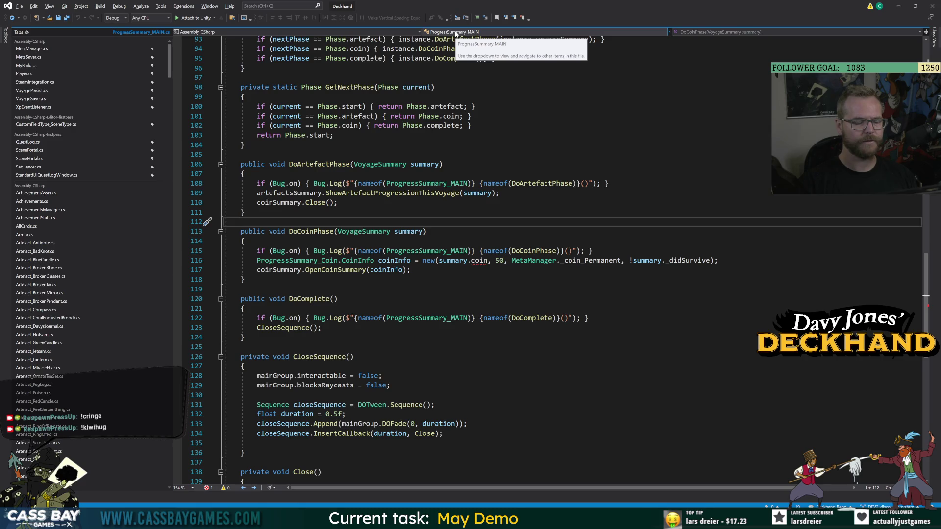
pyautogui.click(679, 279)
# Step: Follow Unity's compile errors to EncounterManager's coin handling and VoyagePersist's erroring line
pyautogui.hotkey('alt', 'Tab')
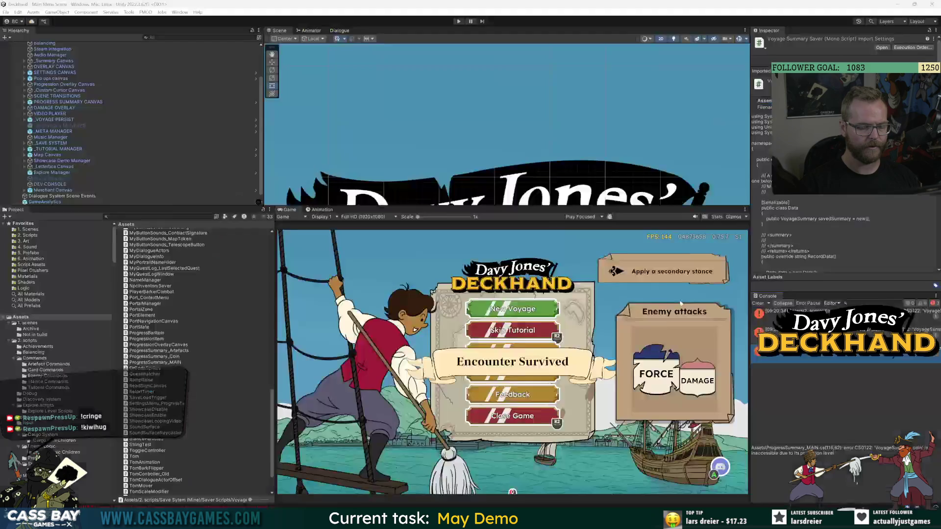
pyautogui.doubleClick(809, 354)
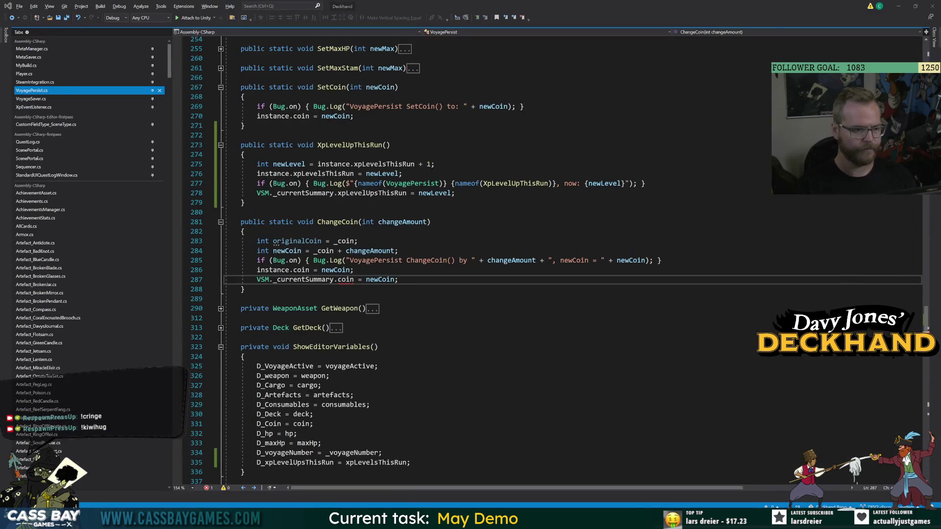
pyautogui.hotkey('alt', 'Tab')
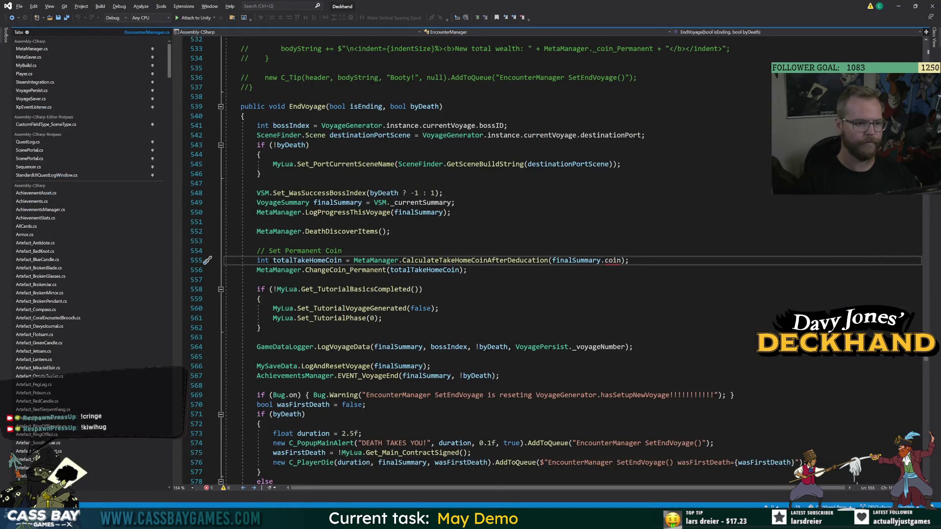
pyautogui.click(390, 231)
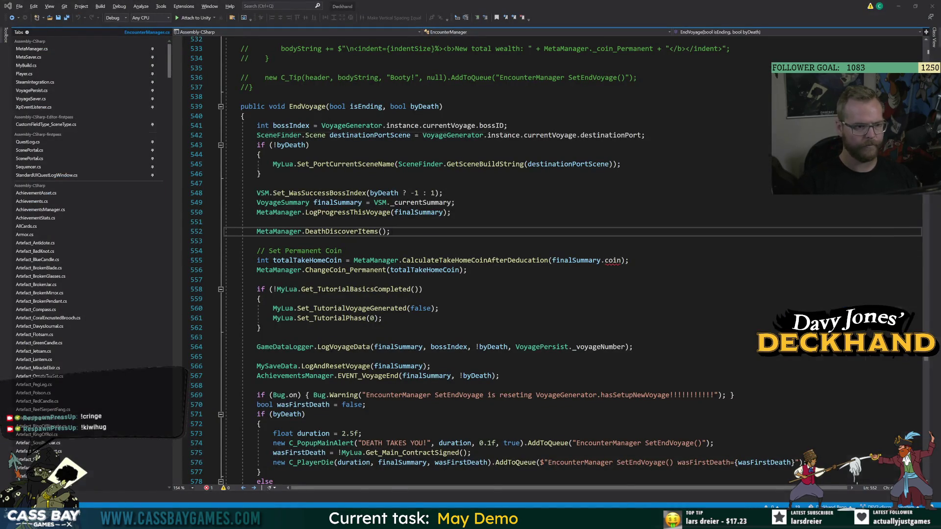
pyautogui.hotkey('alt', 'Tab')
pyautogui.doubleClick(132, 423)
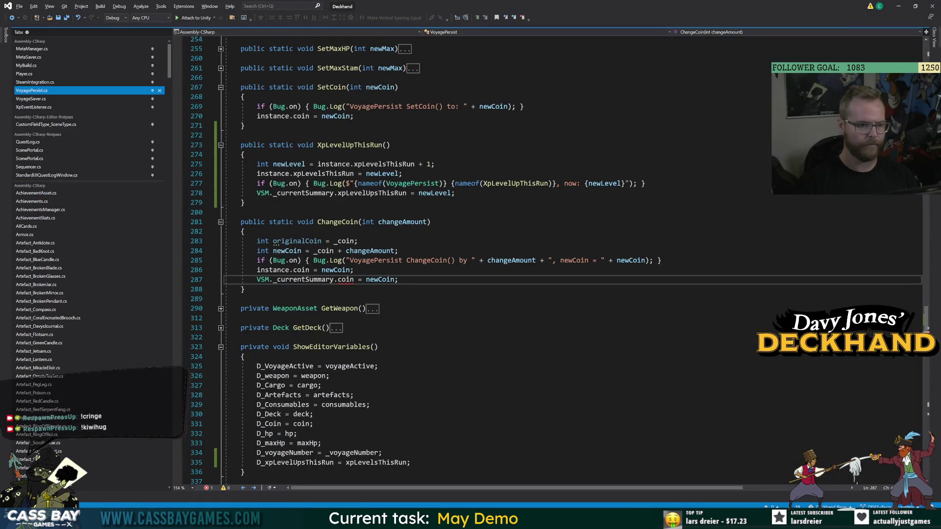
# Step: Make ChangeCoin private and change VoyageSummary's coin field back to public
pyautogui.doubleClick(337, 222)
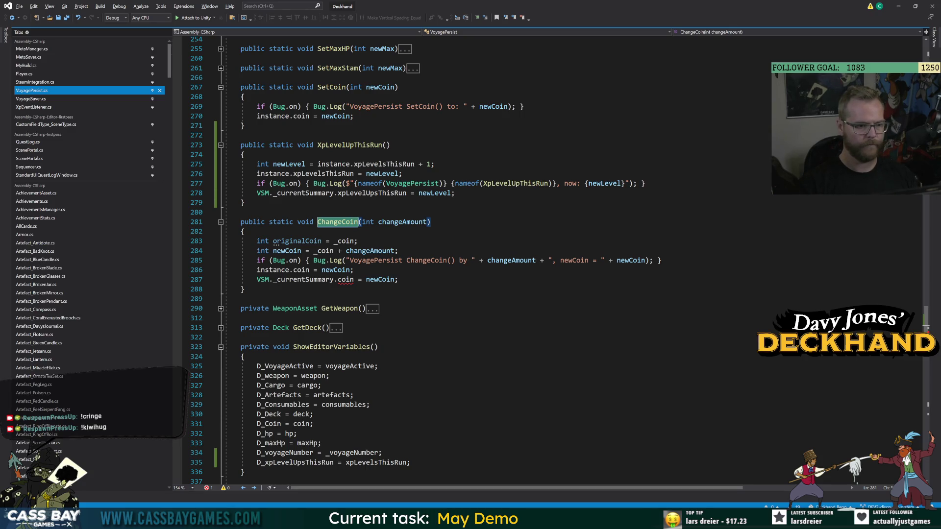
pyautogui.doubleClick(252, 222)
pyautogui.write('private')
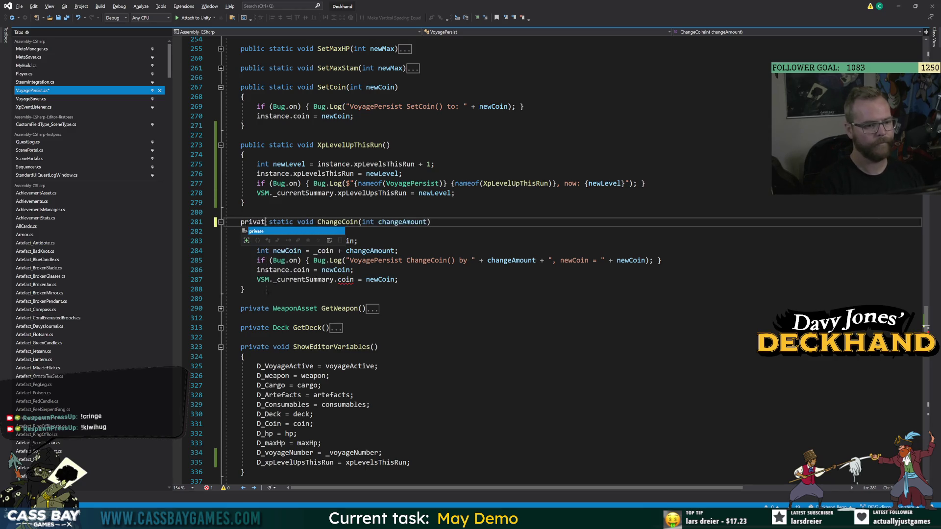
pyautogui.doubleClick(346, 280)
pyautogui.press('F12')
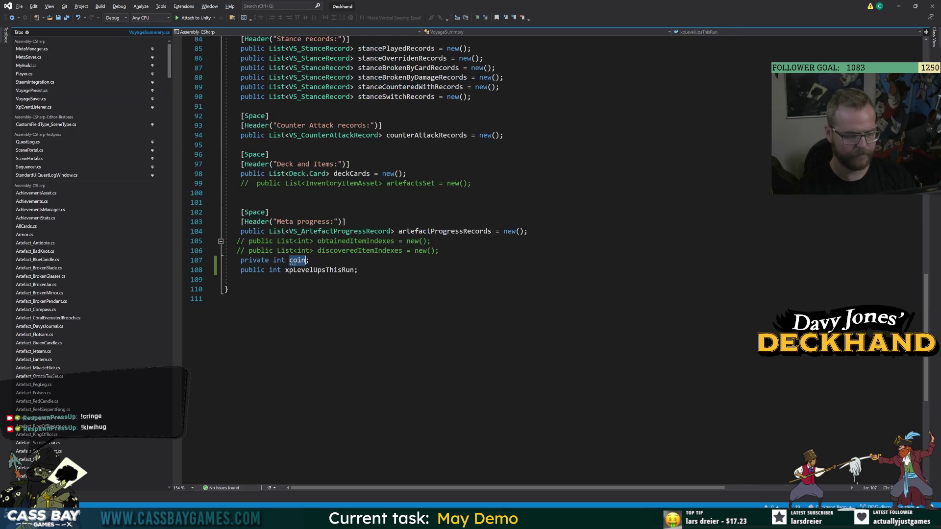
pyautogui.doubleClick(251, 261)
pyautogui.write('public')
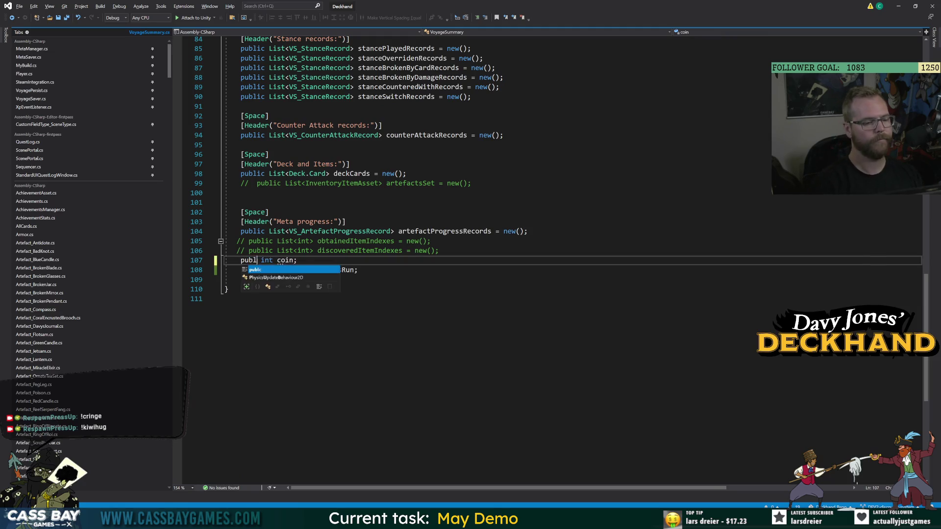
pyautogui.hotkey('alt', 'Tab')
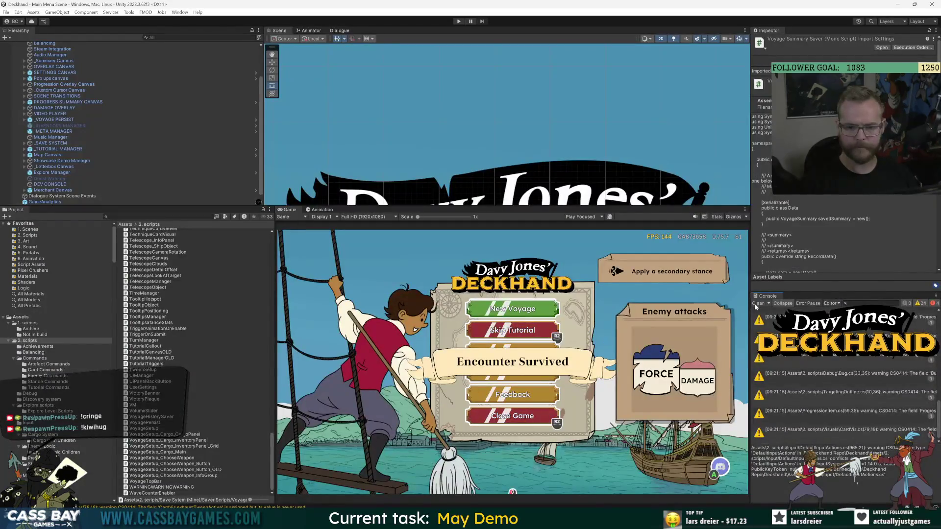
# Step: Review the first ChangeCoin error, then open InventoryItem at its voyage coin removal call
pyautogui.hotkey('alt', 'Tab')
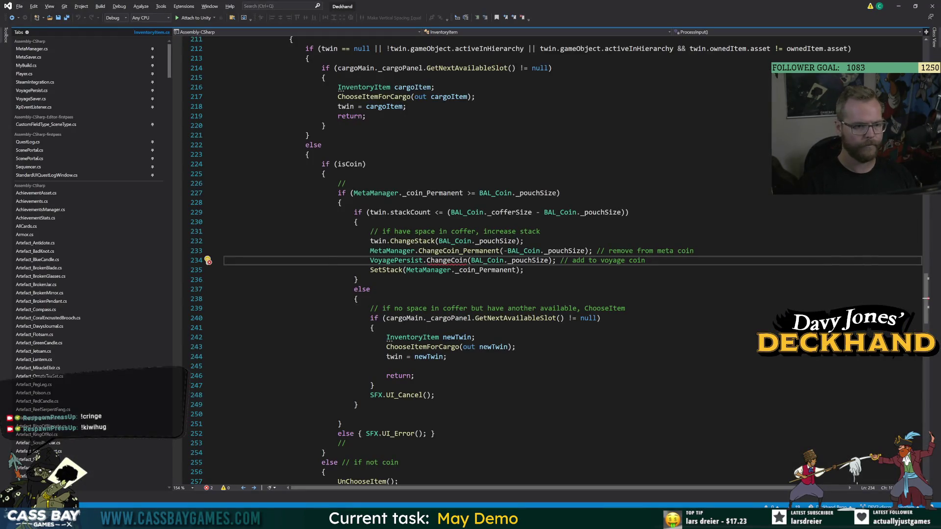
pyautogui.scroll(7, 539, 259)
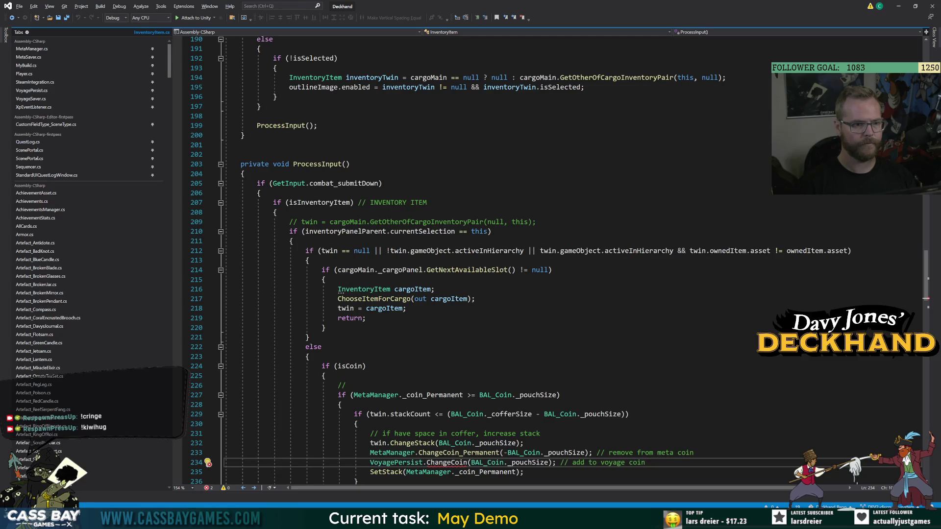
pyautogui.scroll(-4, 539, 260)
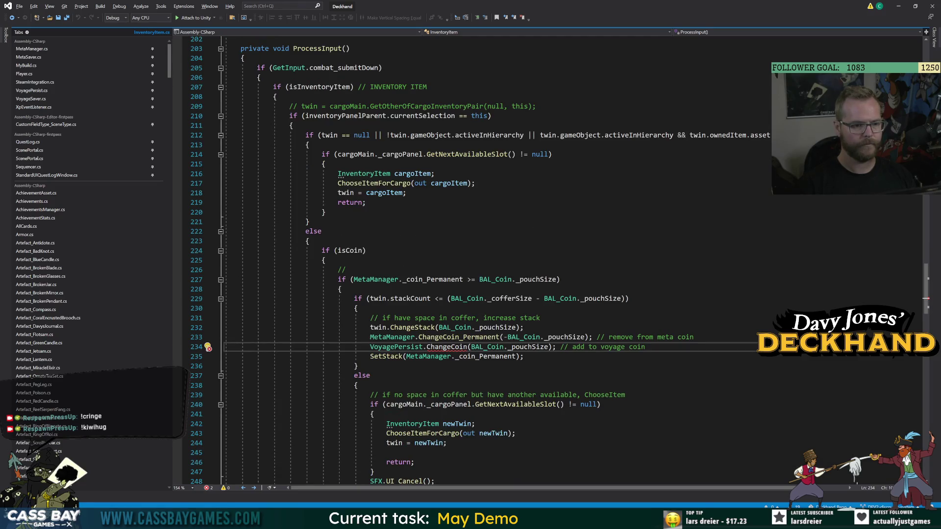
pyautogui.hotkey('alt', 'Tab')
pyautogui.doubleClick(137, 362)
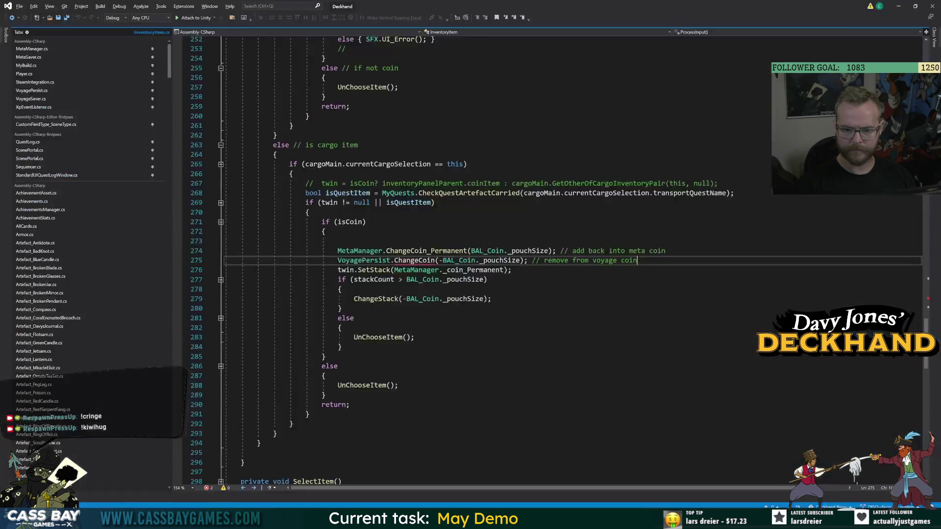
pyautogui.scroll(20, 554, 259)
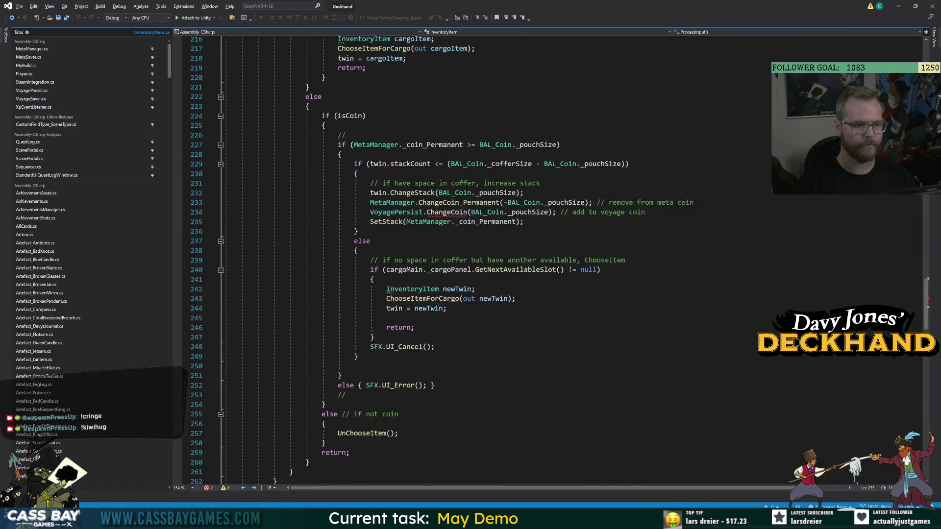
# Step: Open the cargo panel script and InventoryItem at their failing ChangeCoin calls
pyautogui.hotkey('alt', 'Tab')
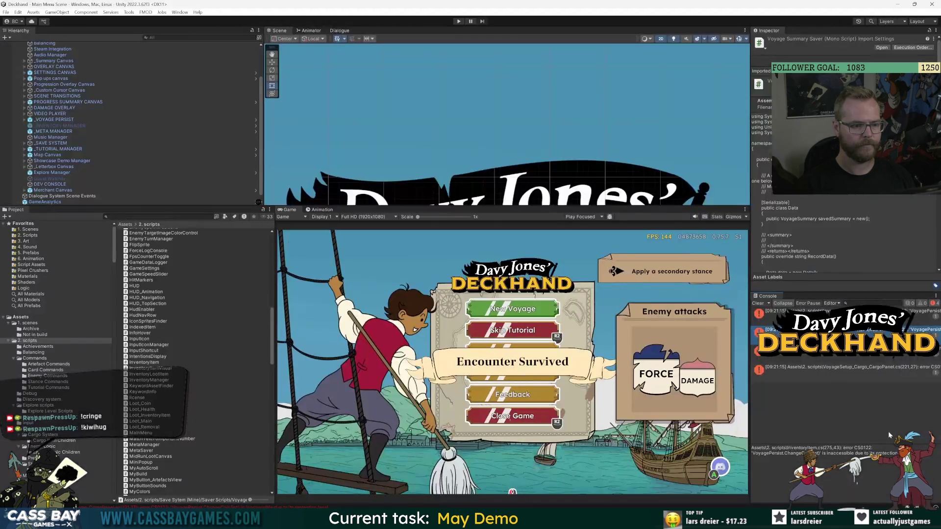
pyautogui.click(852, 361)
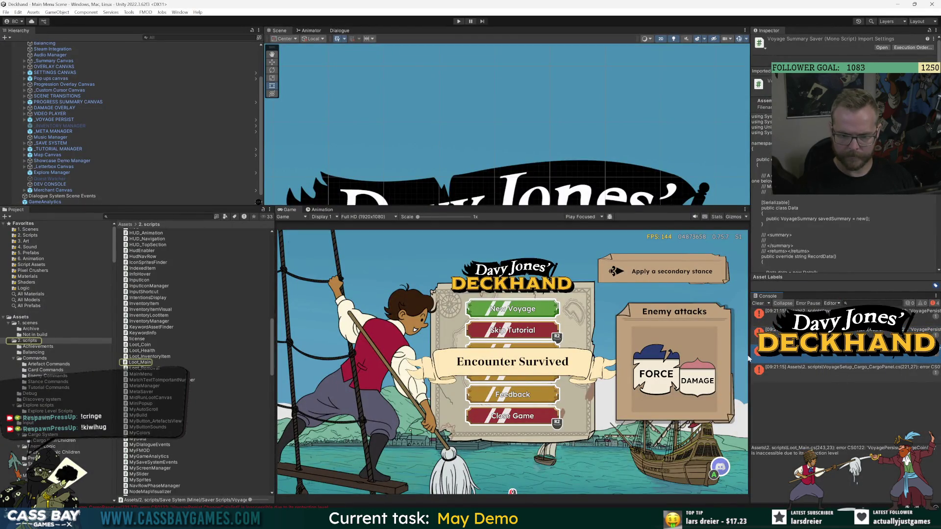
pyautogui.doubleClick(878, 368)
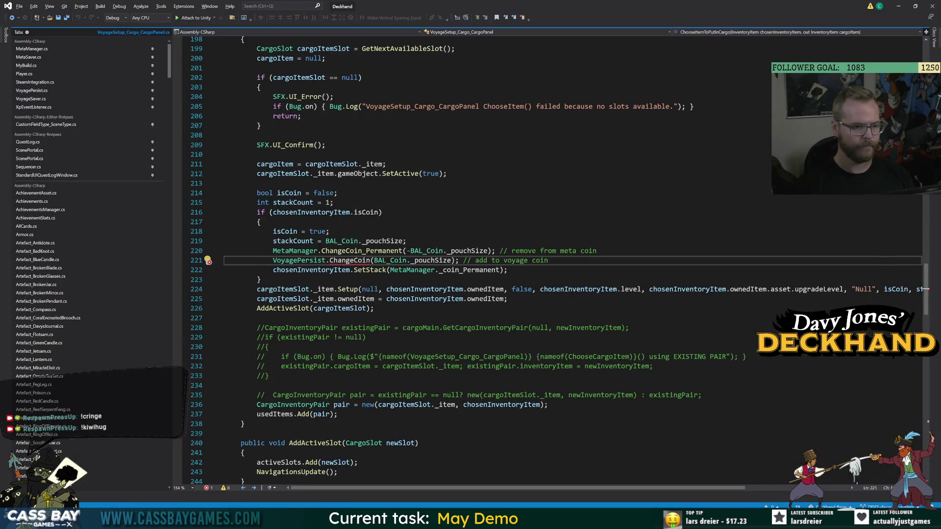
pyautogui.moveTo(343, 261)
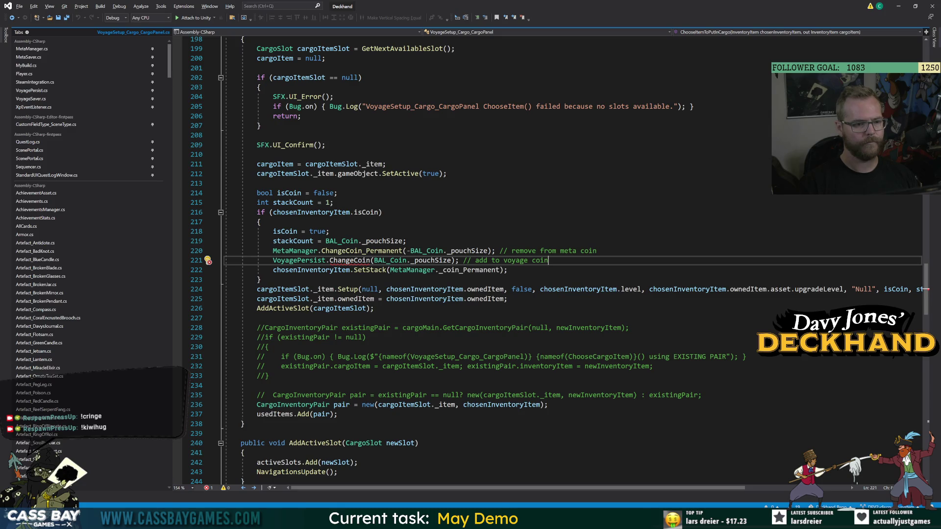
pyautogui.scroll(5, 491, 260)
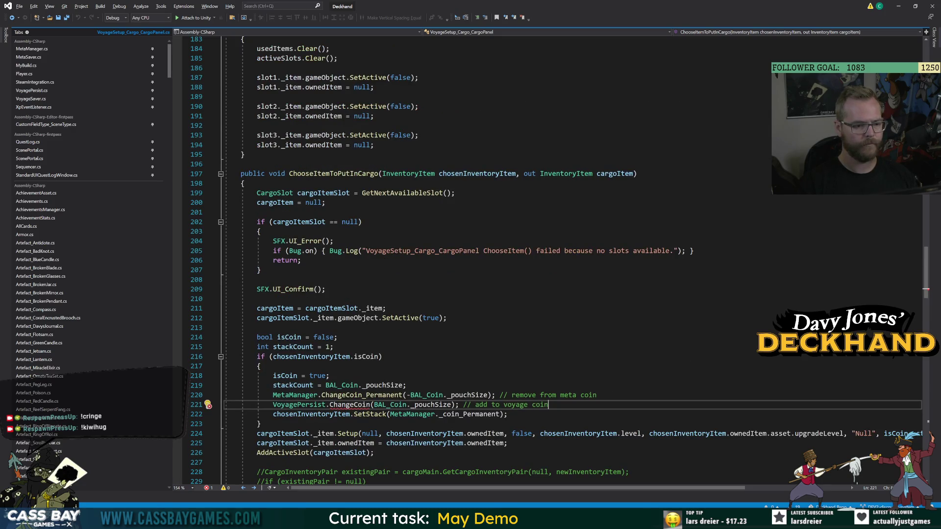
pyautogui.hotkey('alt', 'Tab')
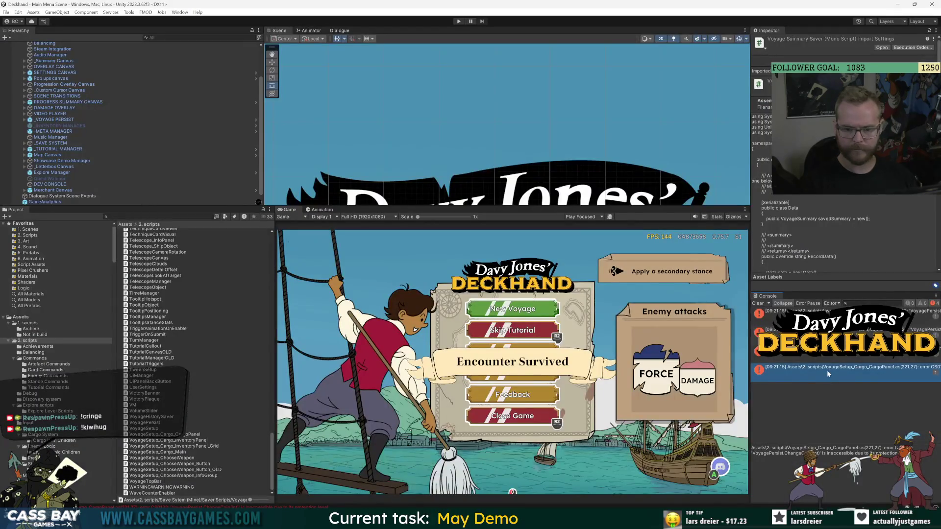
pyautogui.doubleClick(827, 370)
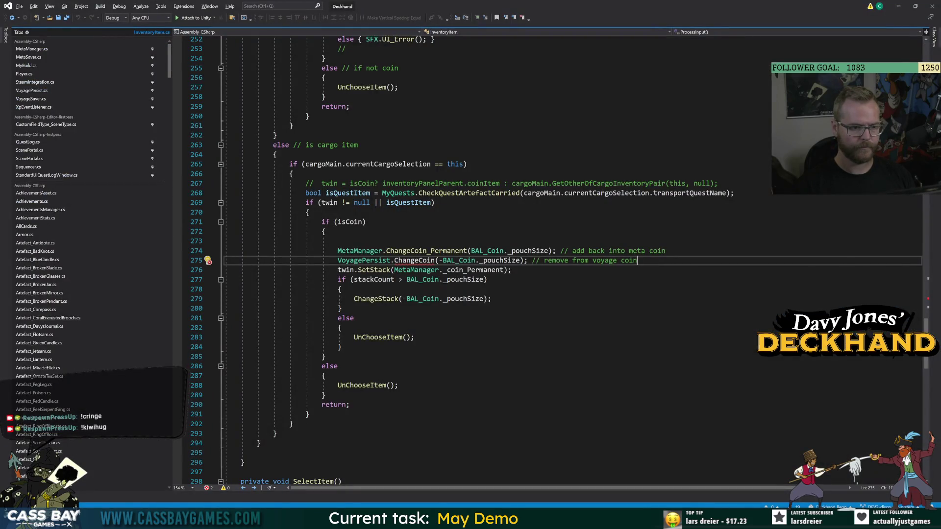
pyautogui.keyDown('ctrl'); pyautogui.click(417, 263); pyautogui.keyUp('ctrl')
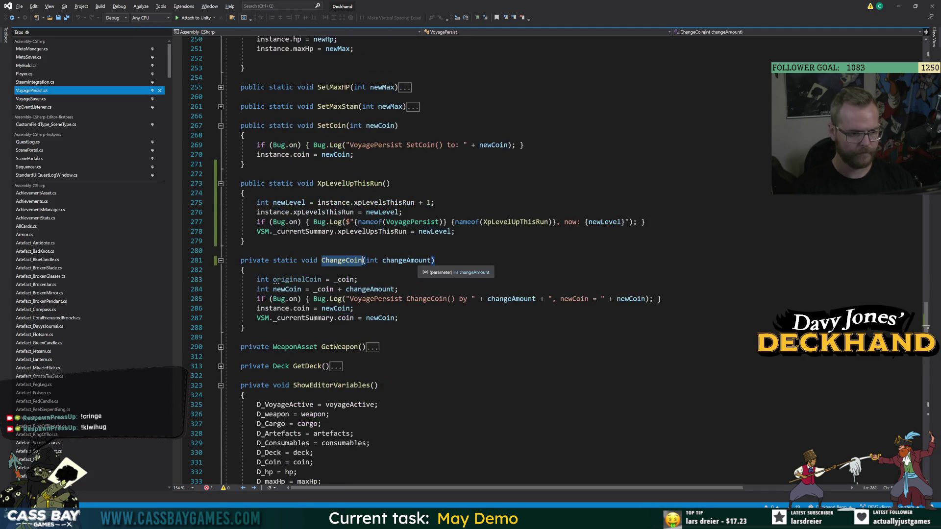
pyautogui.keyDown('ctrl'); pyautogui.click(350, 319); pyautogui.keyUp('ctrl')
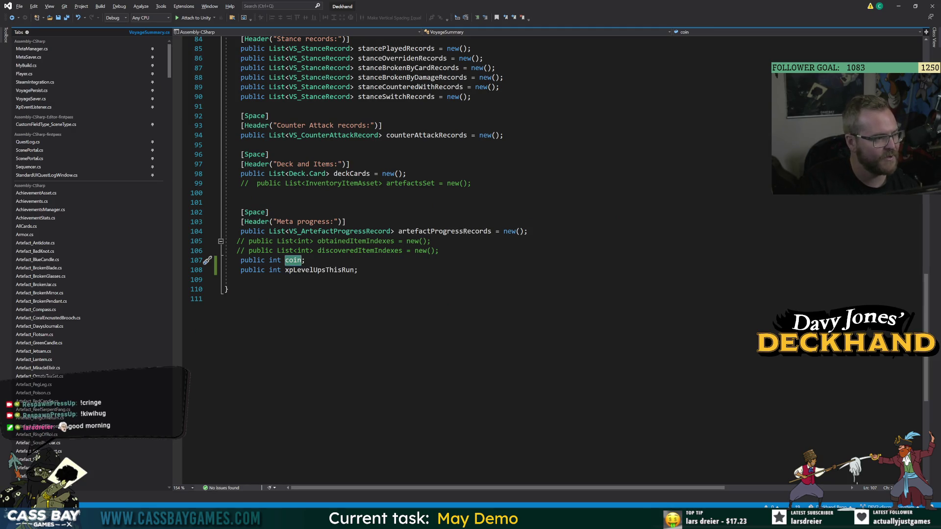
pyautogui.click(225, 289)
pyautogui.scroll(4, 490, 245)
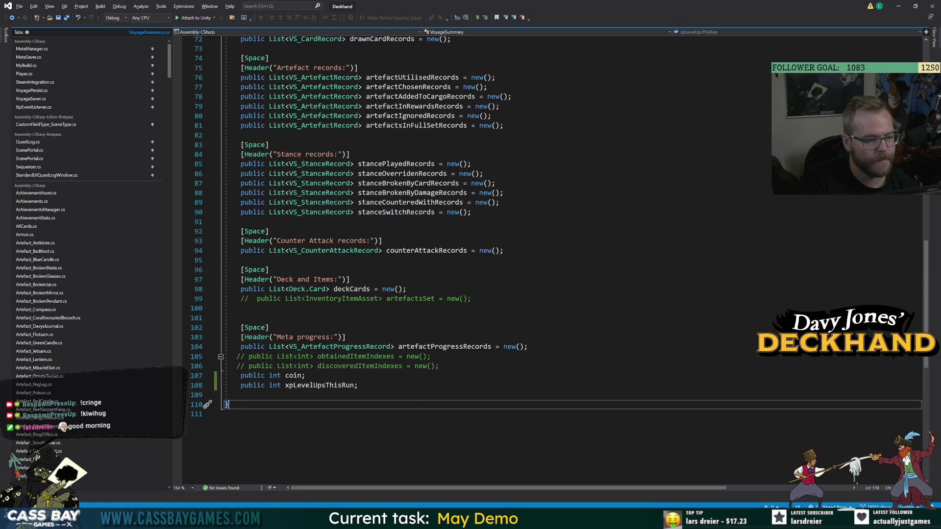
pyautogui.press('Up')
pyautogui.press('Up')
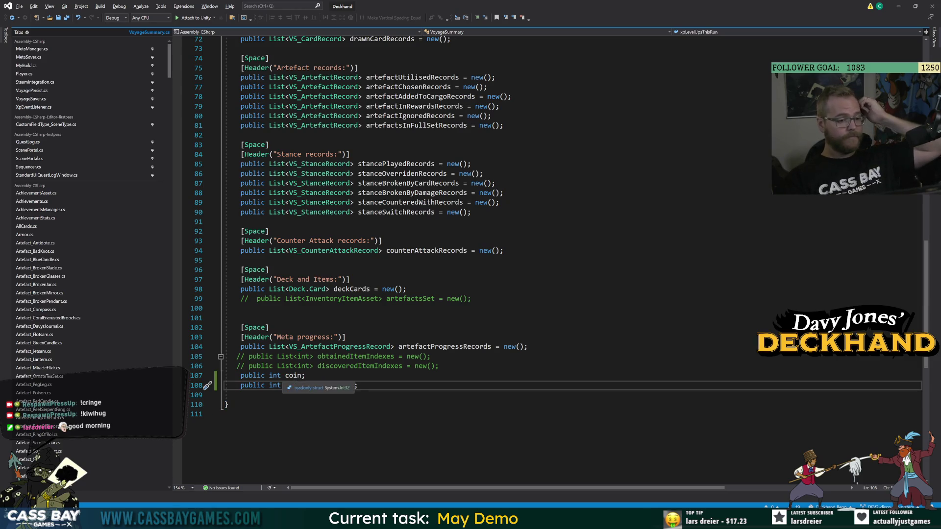
pyautogui.hotkey('ctrl', 'w')
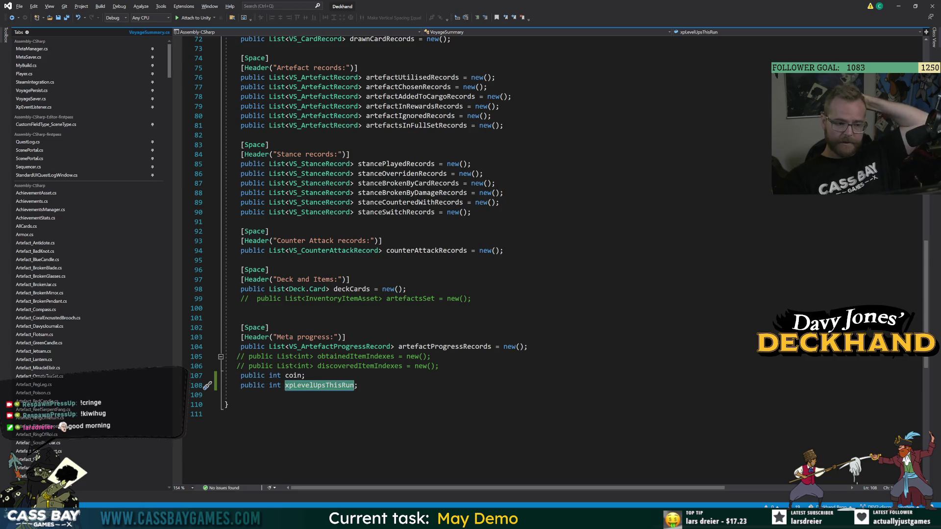
pyautogui.press('Right')
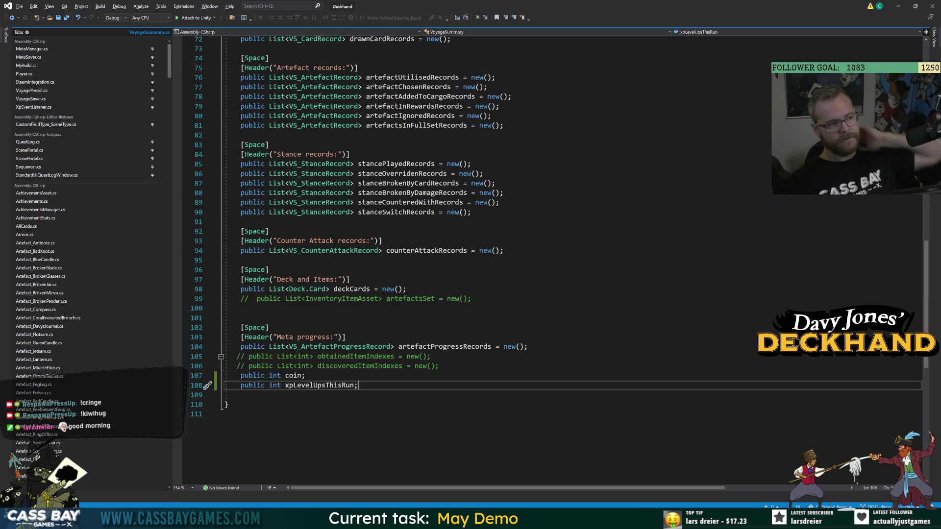
pyautogui.click(226, 404)
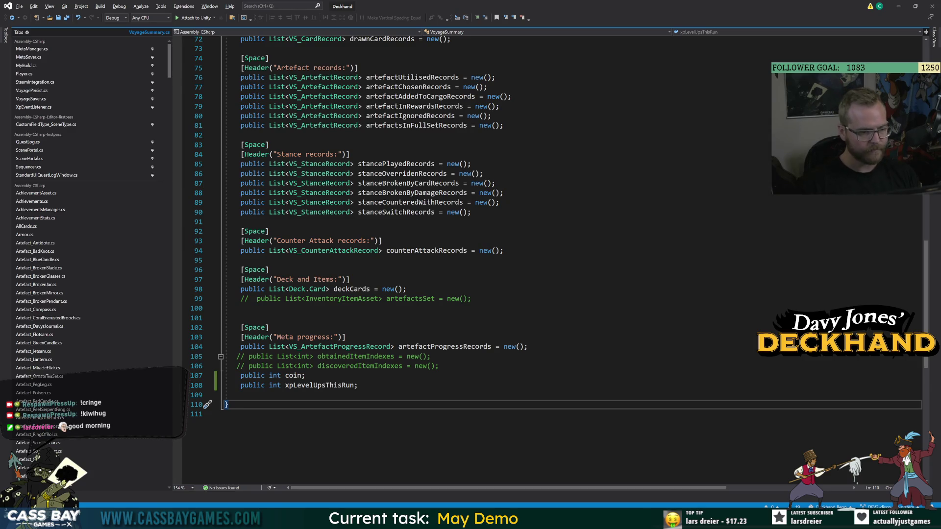
pyautogui.hotkey('alt', 'Tab')
pyautogui.doubleClick(138, 363)
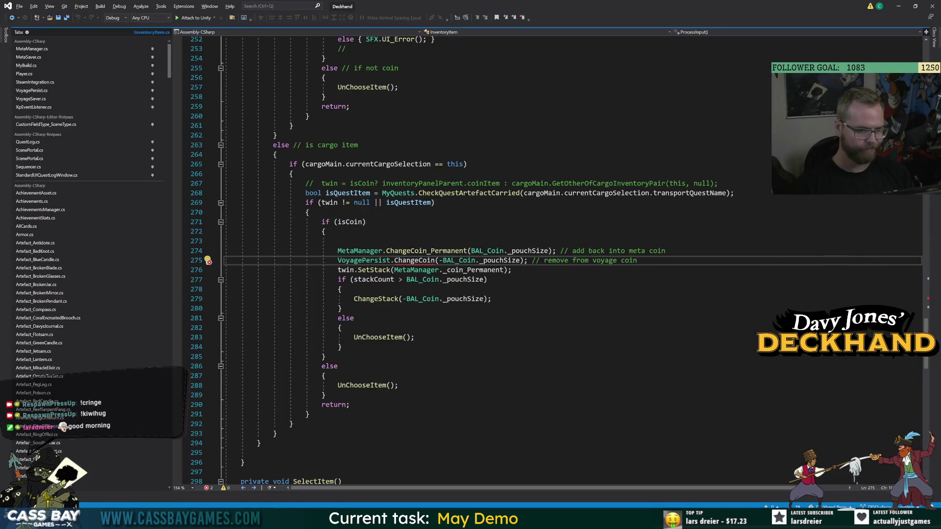
pyautogui.click(415, 260)
pyautogui.press('F12')
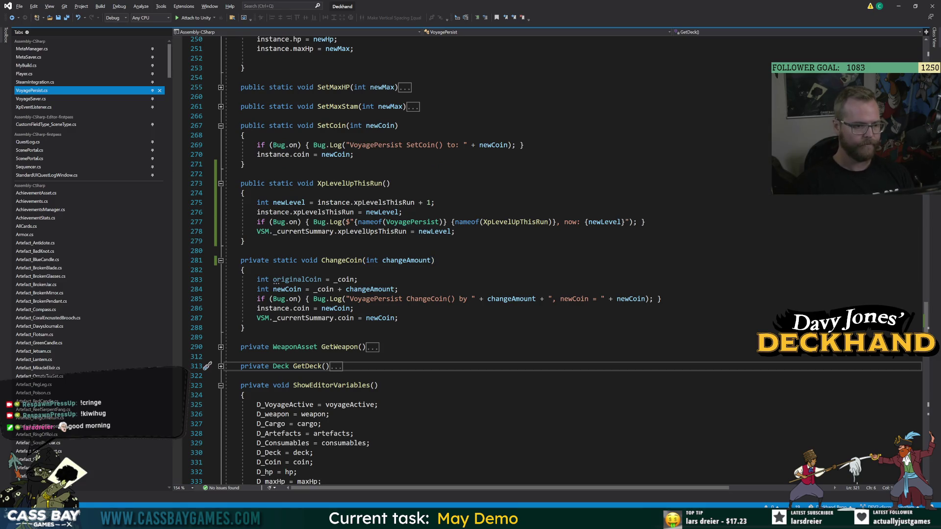
# Step: Change ChangeCoin's modifier to public and review xpLevelsThisRun references in XpLevelUpThisRun
pyautogui.doubleClick(254, 260)
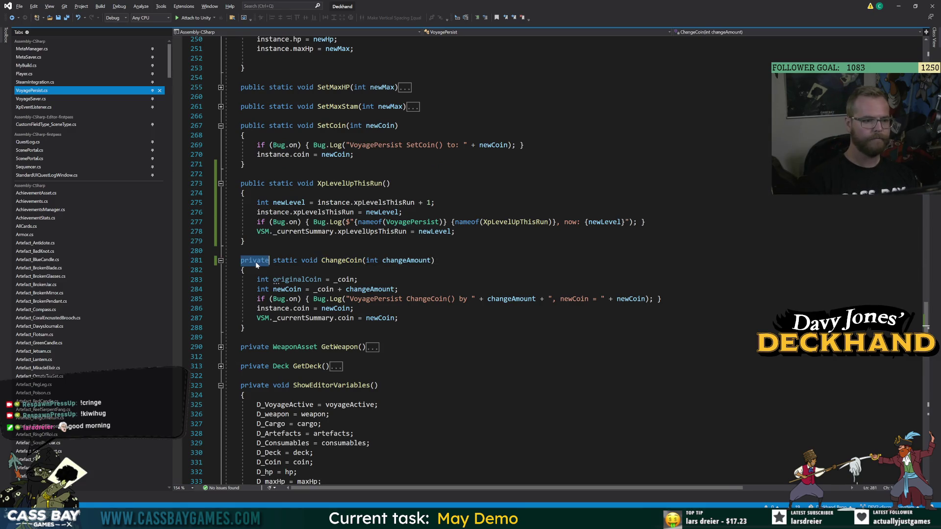
pyautogui.write('public')
pyautogui.click(391, 184)
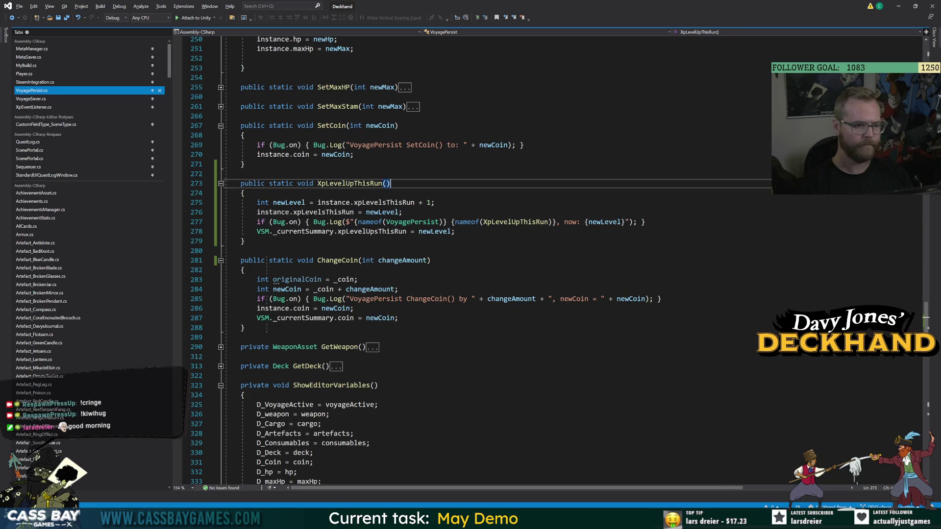
pyautogui.press('Up')
pyautogui.press('Up')
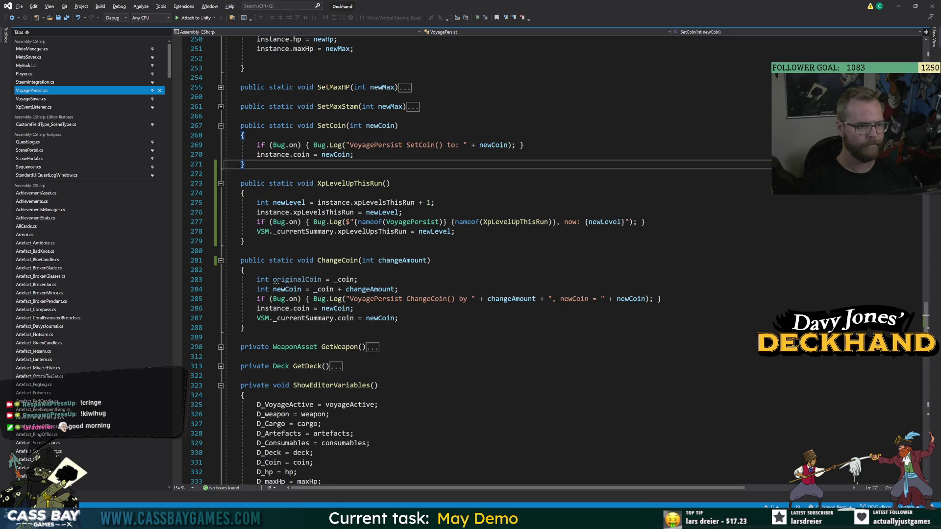
pyautogui.click(375, 231)
pyautogui.doubleClick(375, 232)
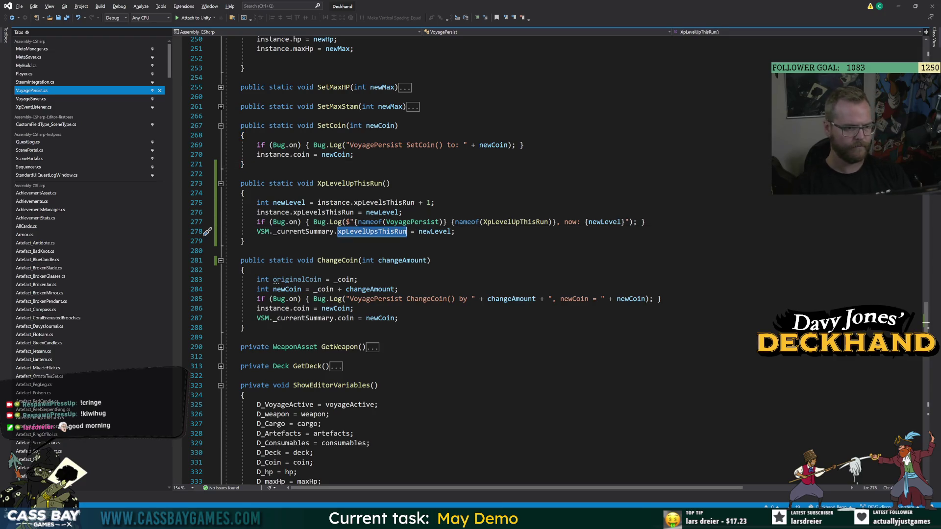
pyautogui.doubleClick(385, 203)
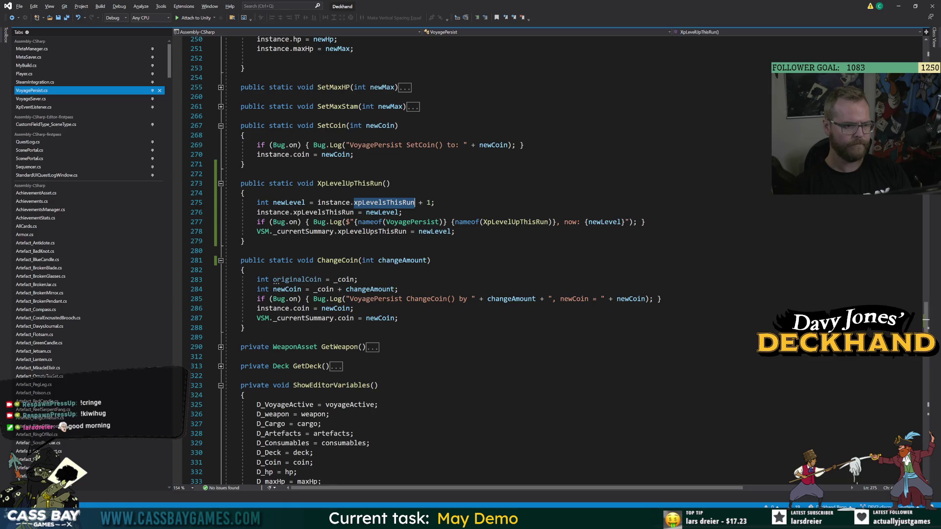
# Step: Trace _coin from ChangeCoin to its property and the coin field definition, then navigate back
pyautogui.click(346, 279)
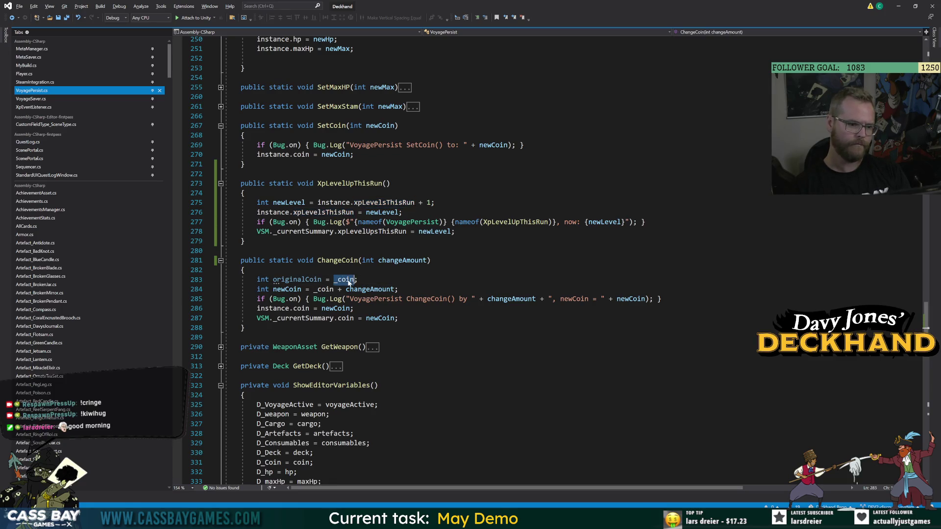
pyautogui.press('F12')
pyautogui.doubleClick(420, 260)
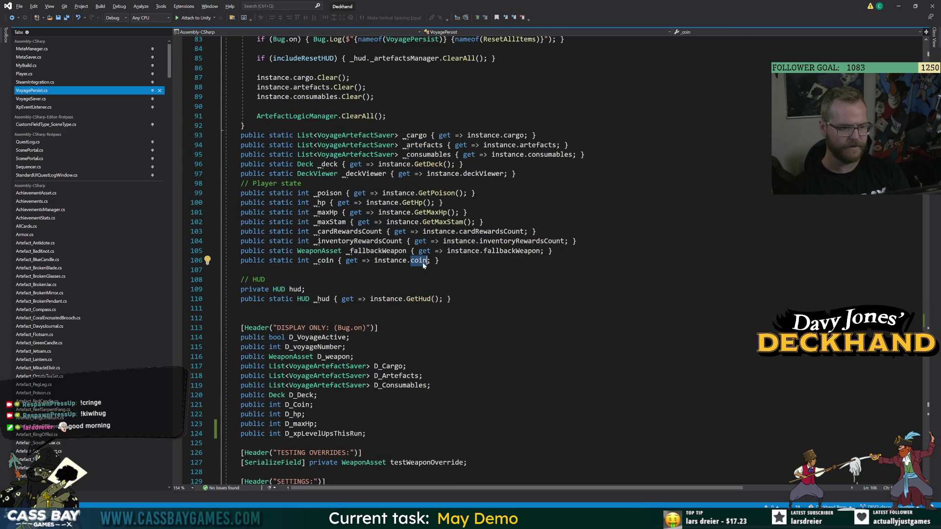
pyautogui.press('F12')
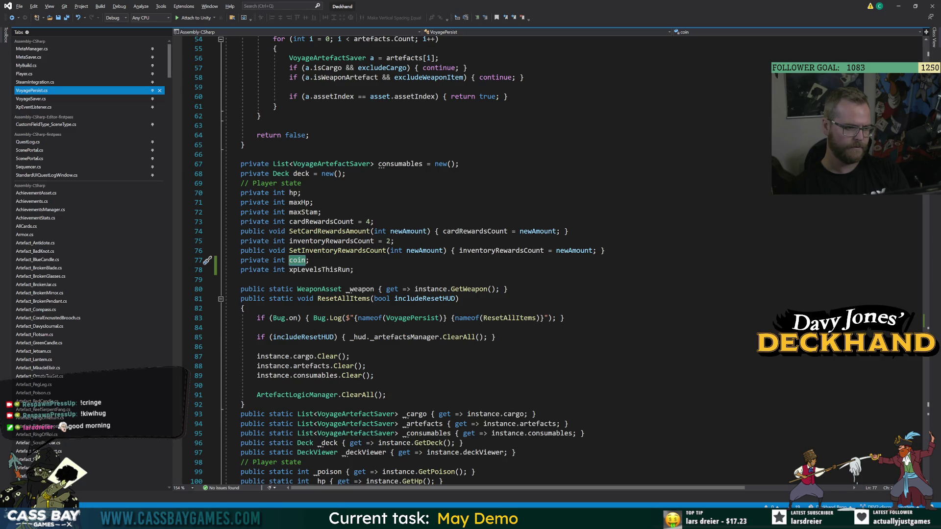
pyautogui.scroll(2, 441, 260)
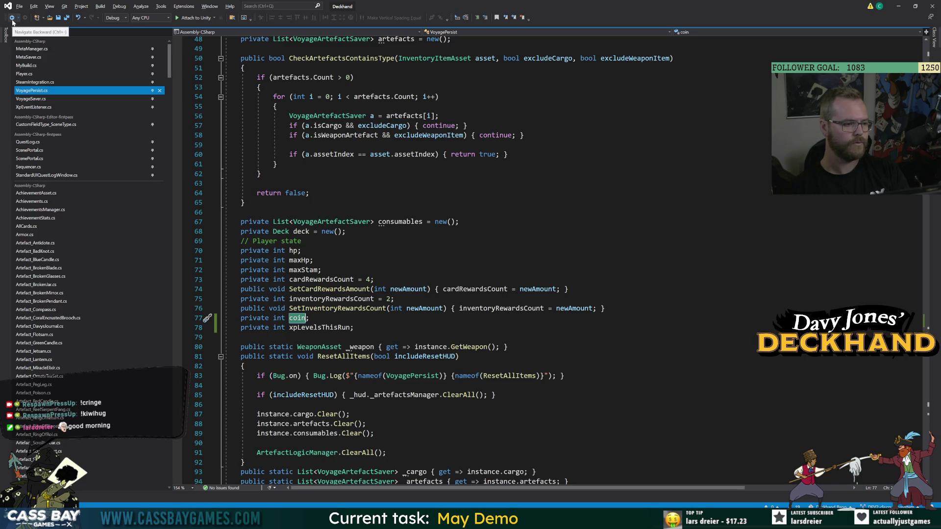
pyautogui.click(12, 22)
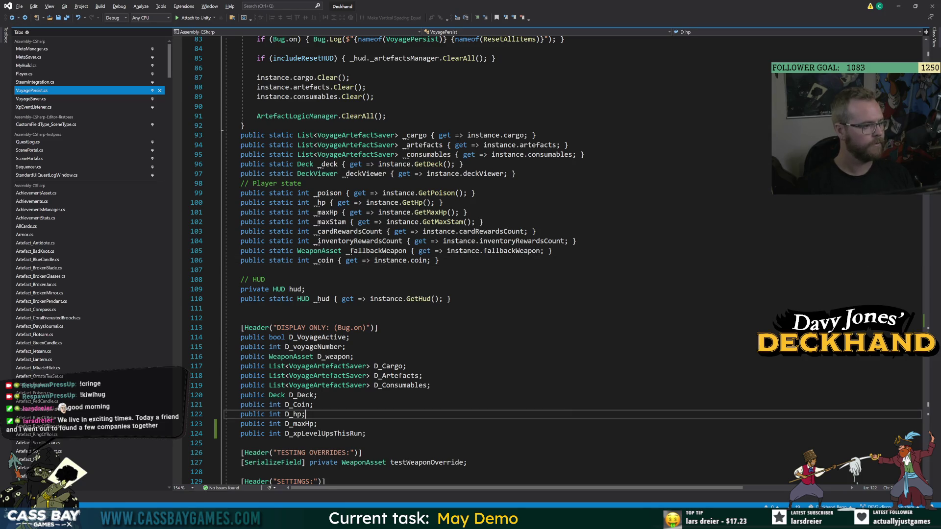
pyautogui.hotkey('ctrl', '-')
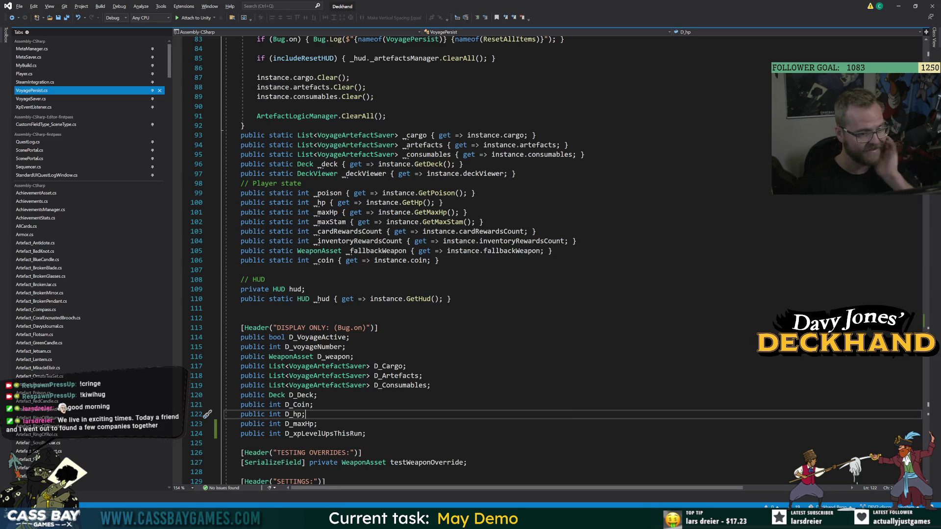
pyautogui.click(12, 19)
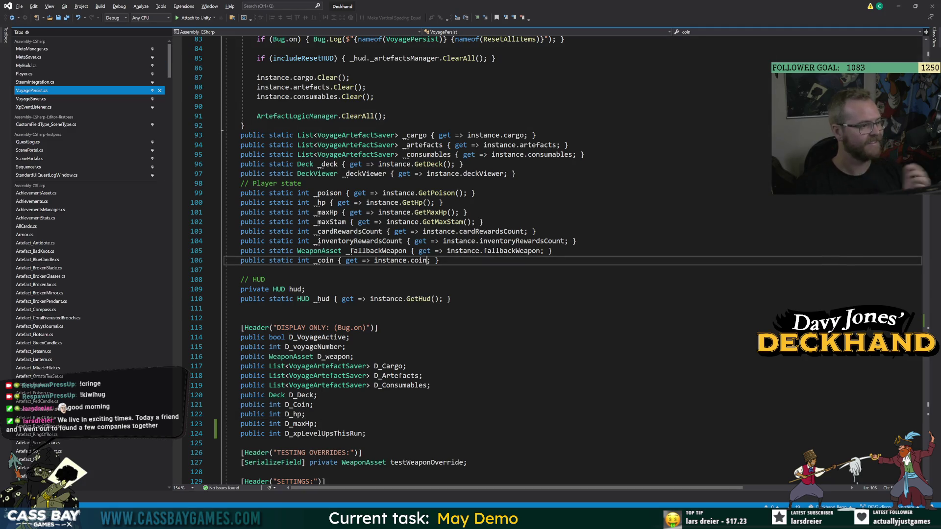
pyautogui.hotkey('ctrl', '-')
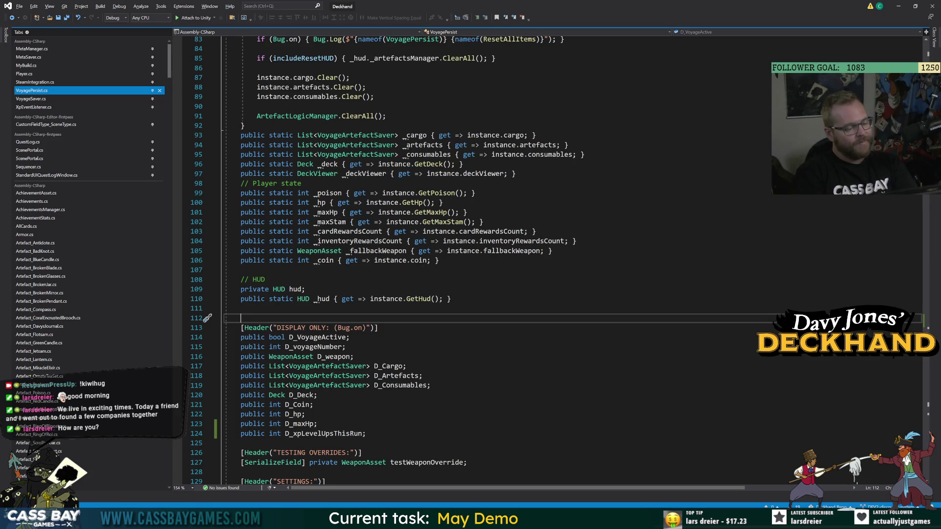
pyautogui.click(451, 299)
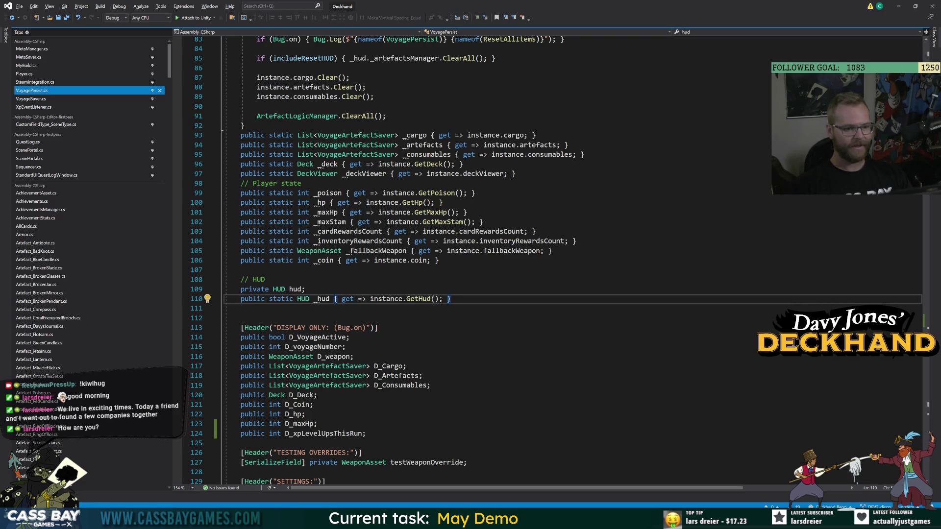
# Step: Review ChangeCoin and the xpLevelsThisRun references in XpLevelUpThisRun
pyautogui.hotkey('ctrl', '-')
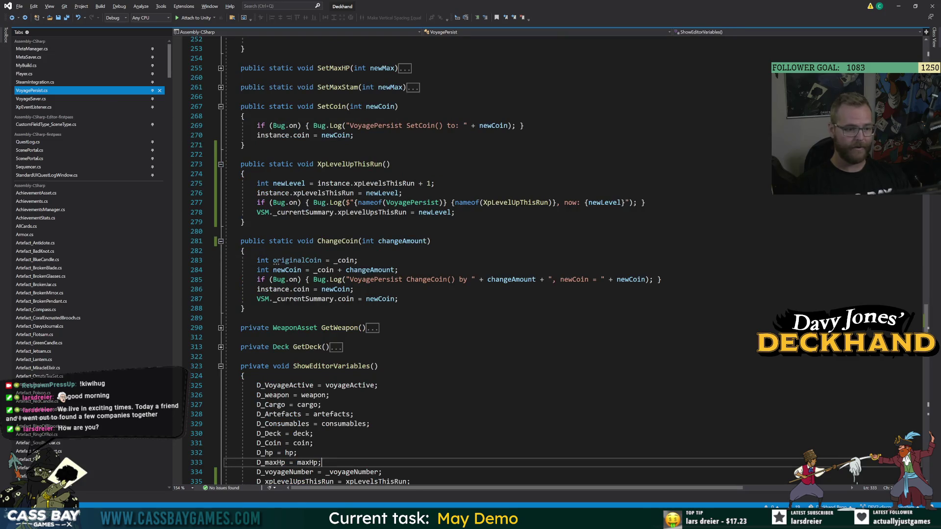
pyautogui.click(399, 299)
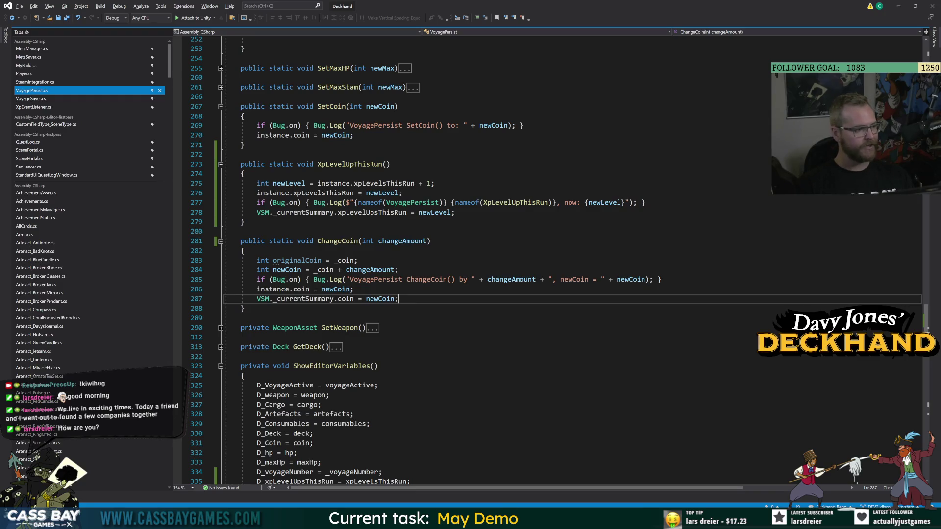
pyautogui.click(207, 337)
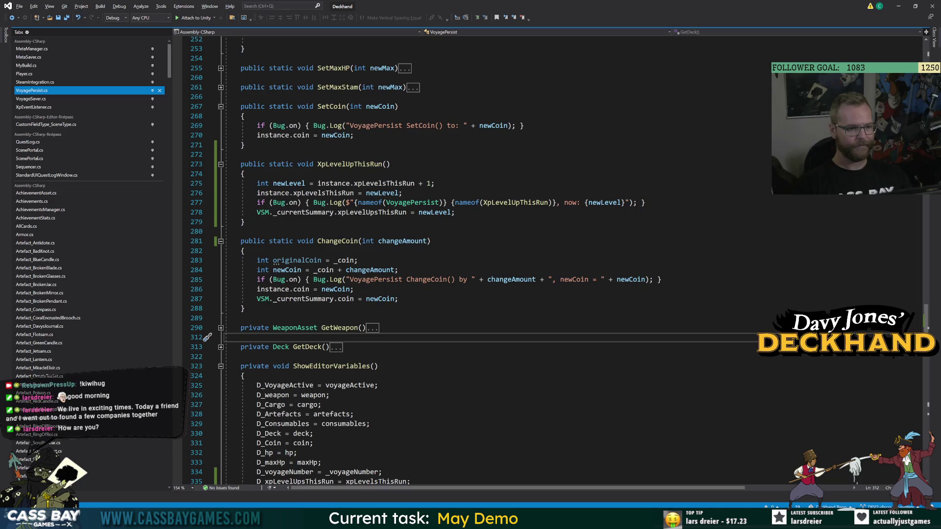
pyautogui.click(346, 165)
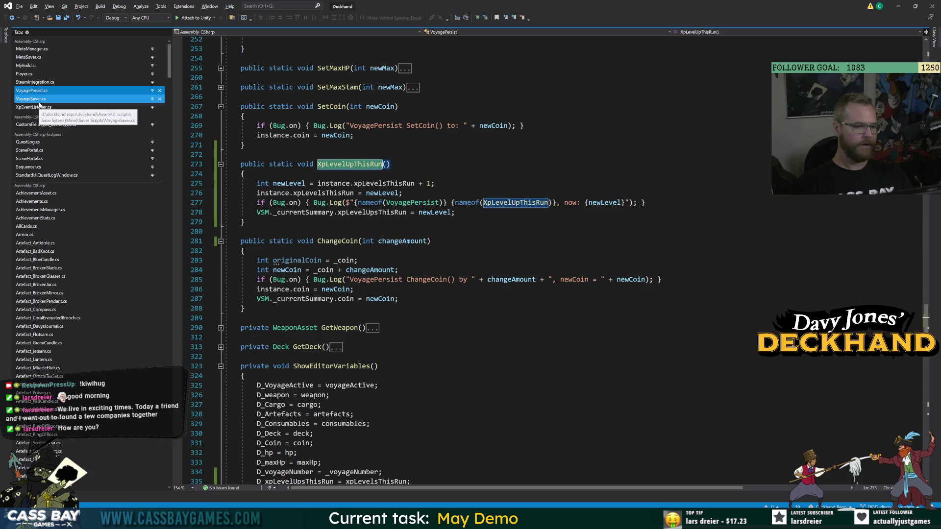
pyautogui.doubleClick(366, 185)
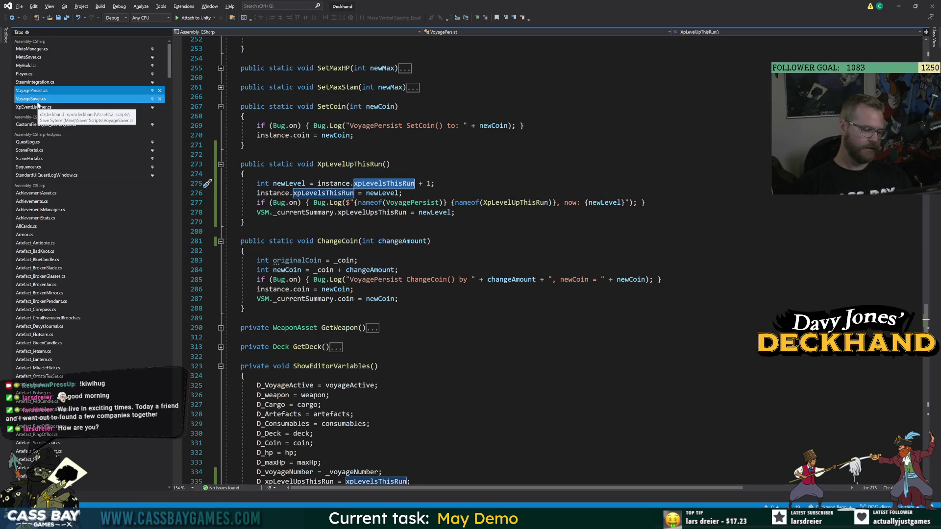
# Step: Open VoyageSaver.cs and scroll up to its serializable Data class
pyautogui.click(38, 102)
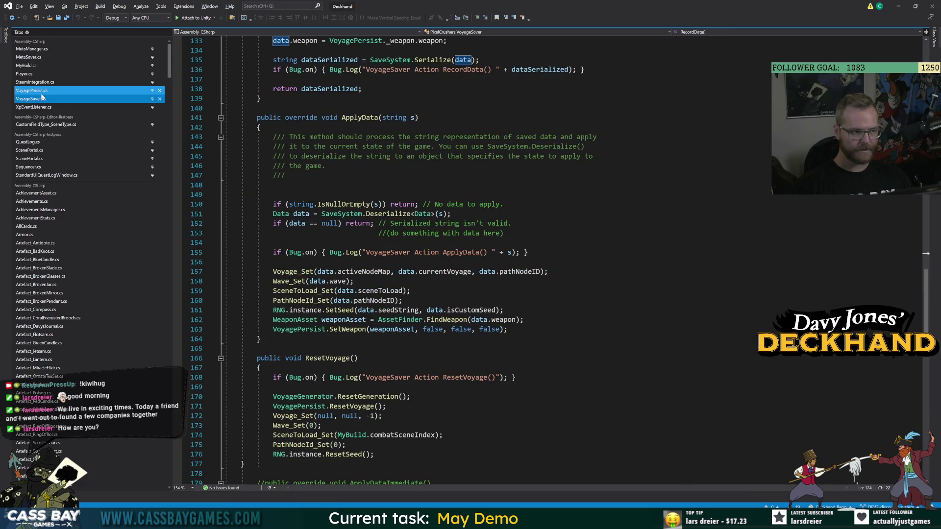
pyautogui.scroll(7, 442, 245)
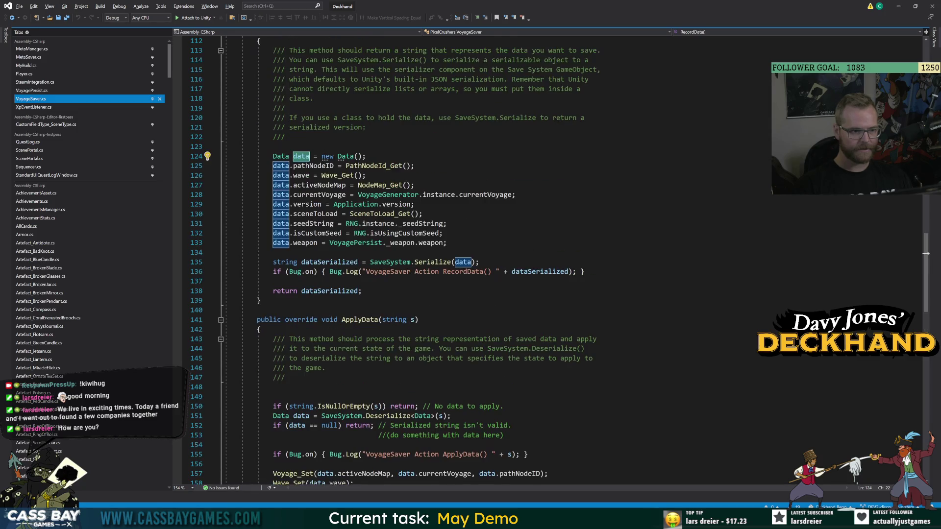
pyautogui.scroll(7, 441, 245)
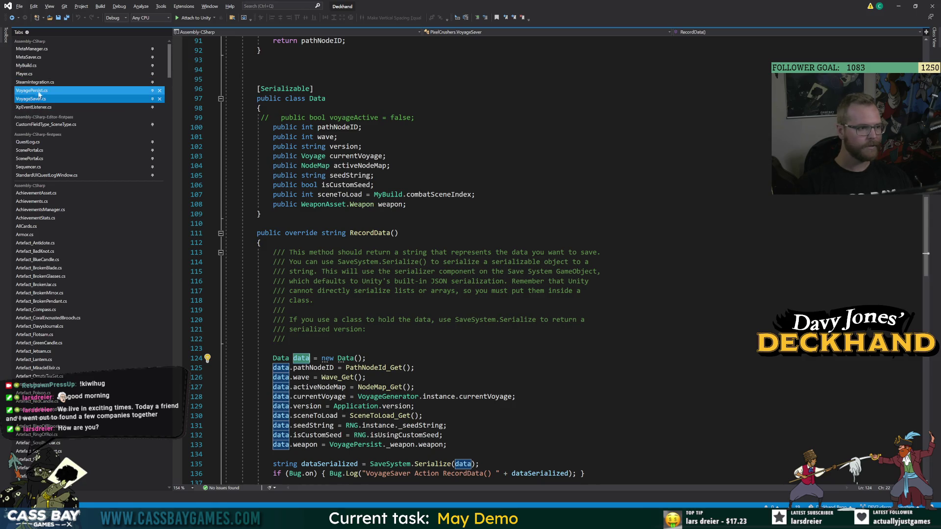
pyautogui.hotkey('alt', 'Tab')
# Step: Search the Project for 'voyagesumm' and open the VoyageSummarySaver script
pyautogui.click(147, 216)
pyautogui.write('voyag')
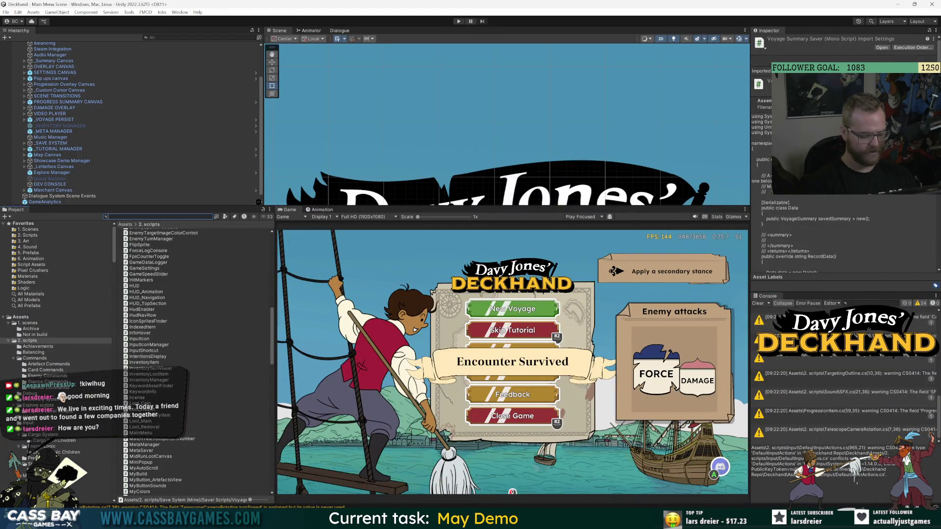
pyautogui.write('esumm')
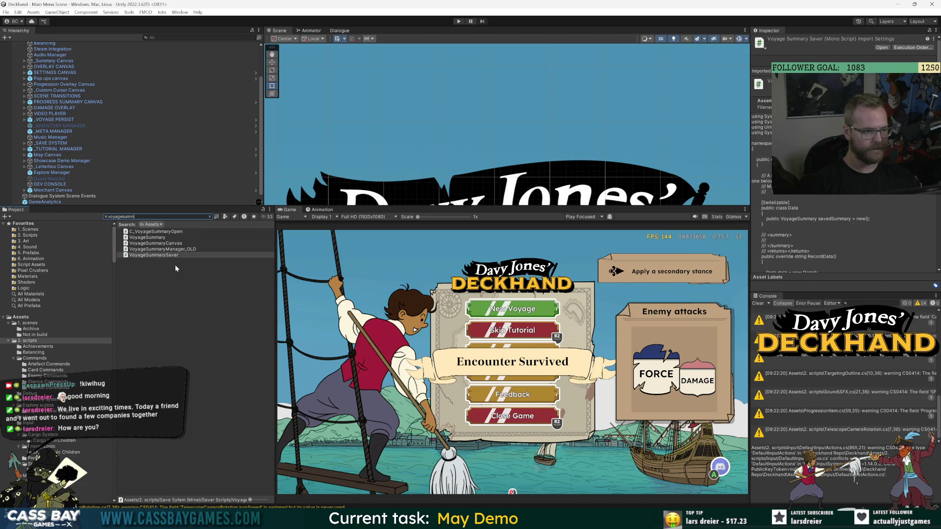
pyautogui.doubleClick(162, 254)
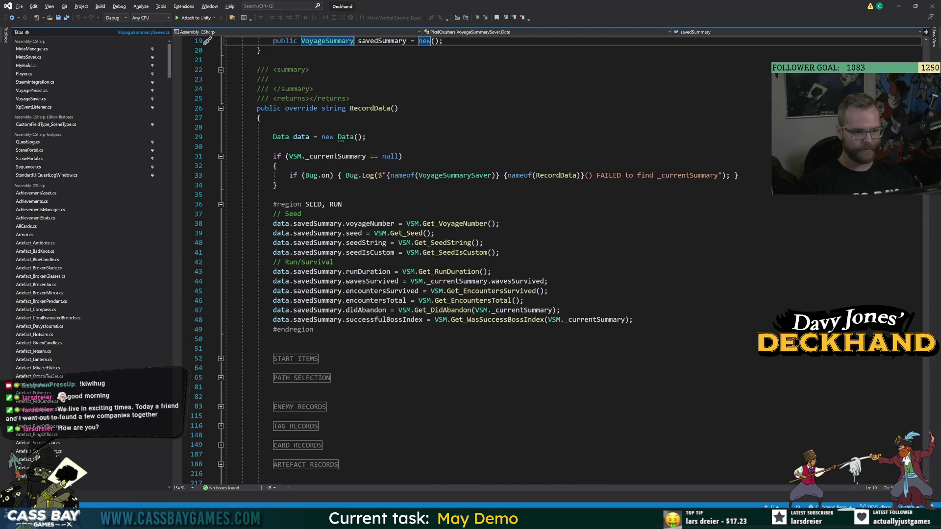
pyautogui.scroll(-6, 490, 260)
pyautogui.scroll(-1, 324, 338)
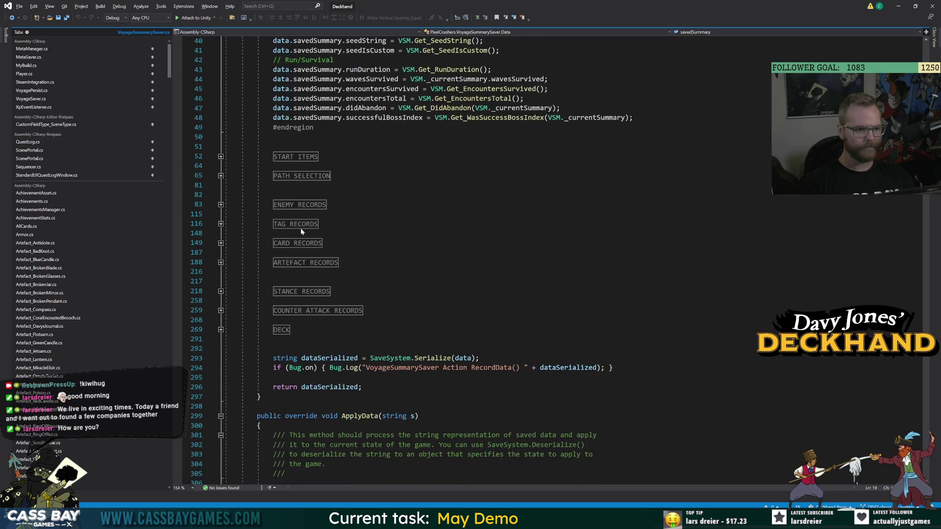
pyautogui.click(220, 157)
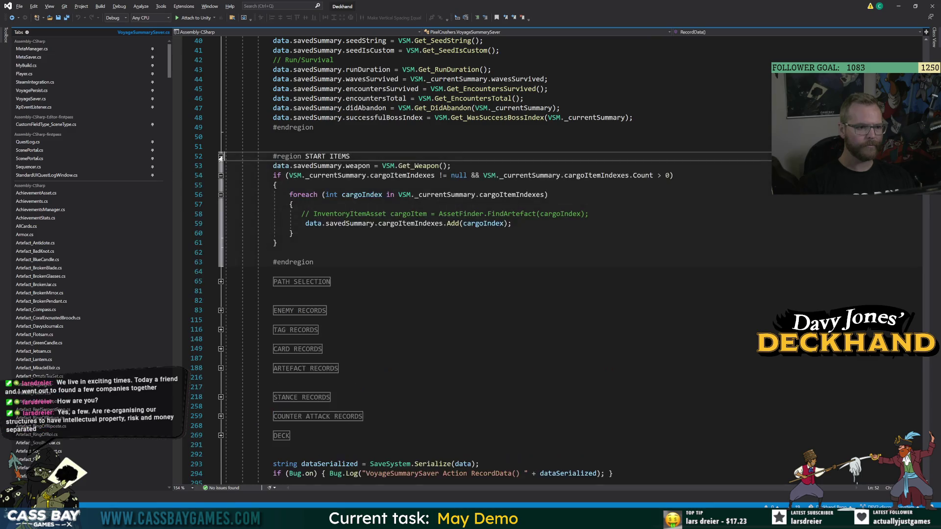
pyautogui.click(221, 156)
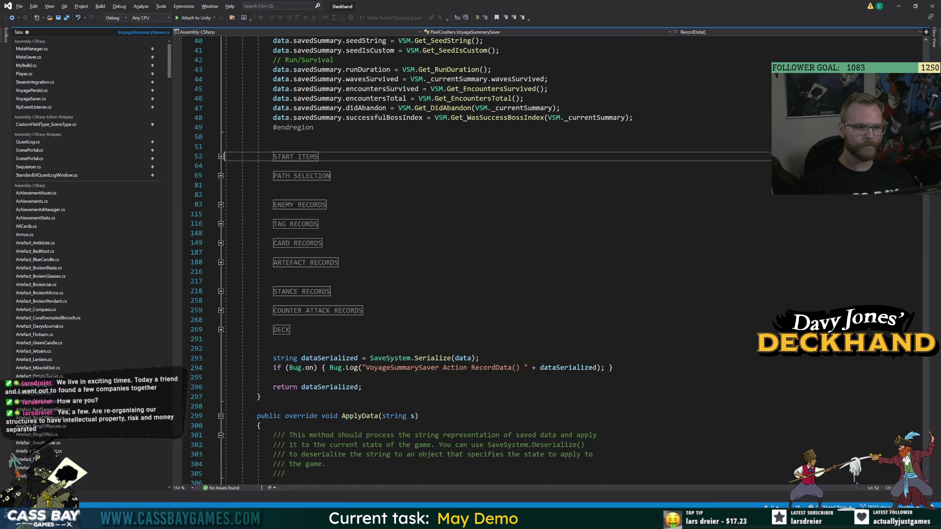
pyautogui.scroll(6, 441, 245)
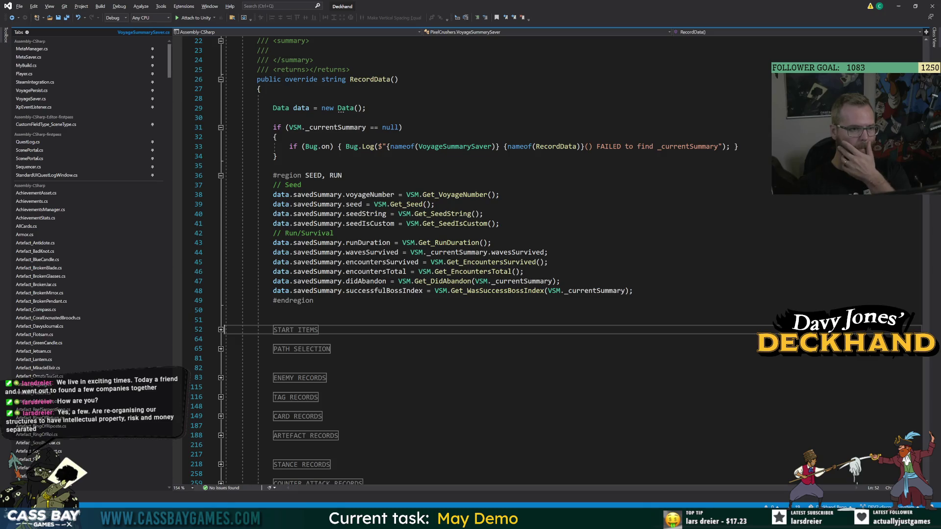
pyautogui.keyDown('ctrl'); pyautogui.click(346, 108); pyautogui.keyUp('ctrl')
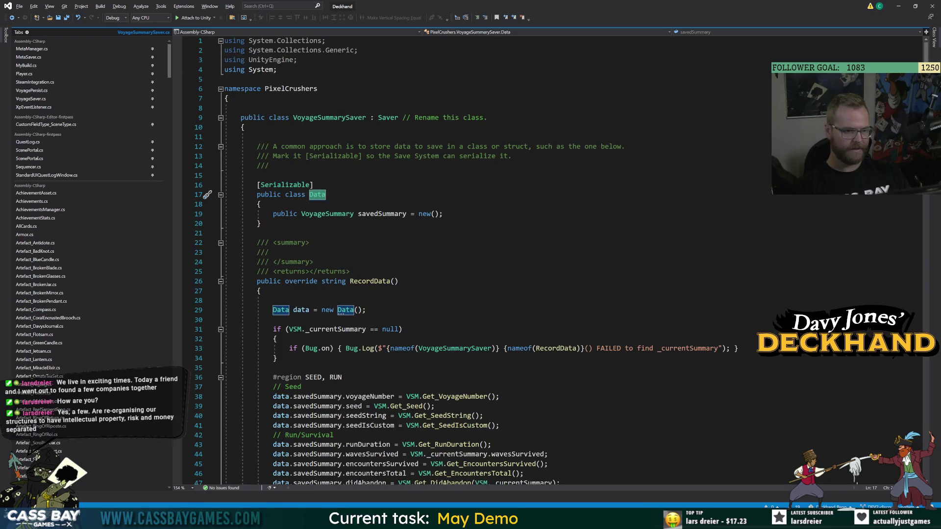
pyautogui.click(382, 214)
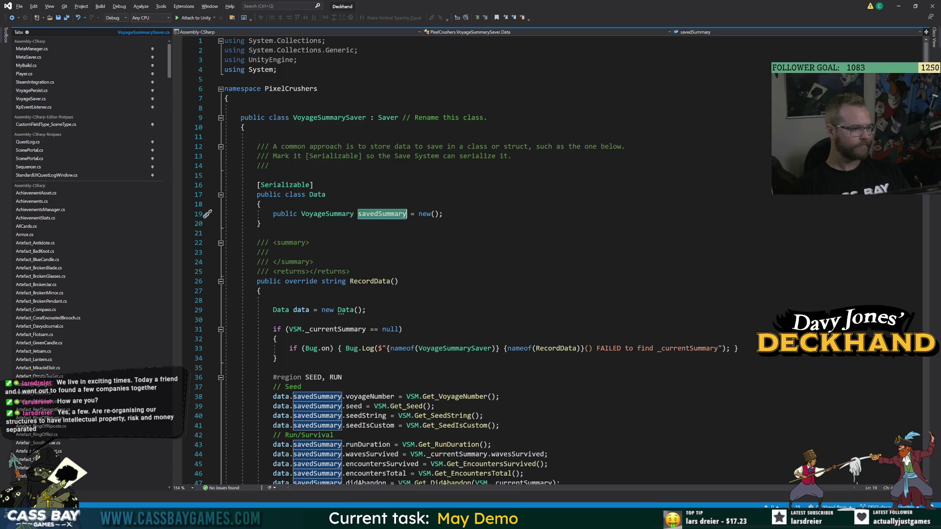
pyautogui.click(342, 378)
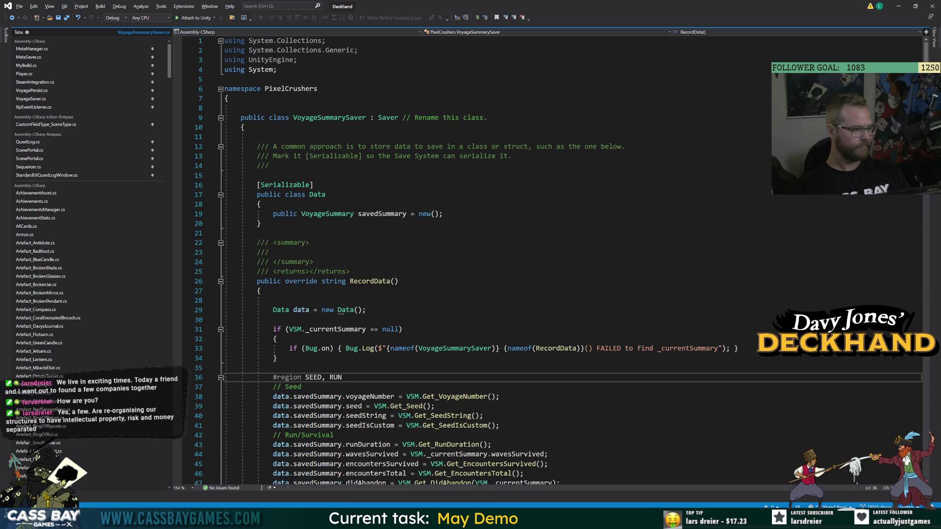
pyautogui.click(471, 320)
pyautogui.scroll(-4, 471, 317)
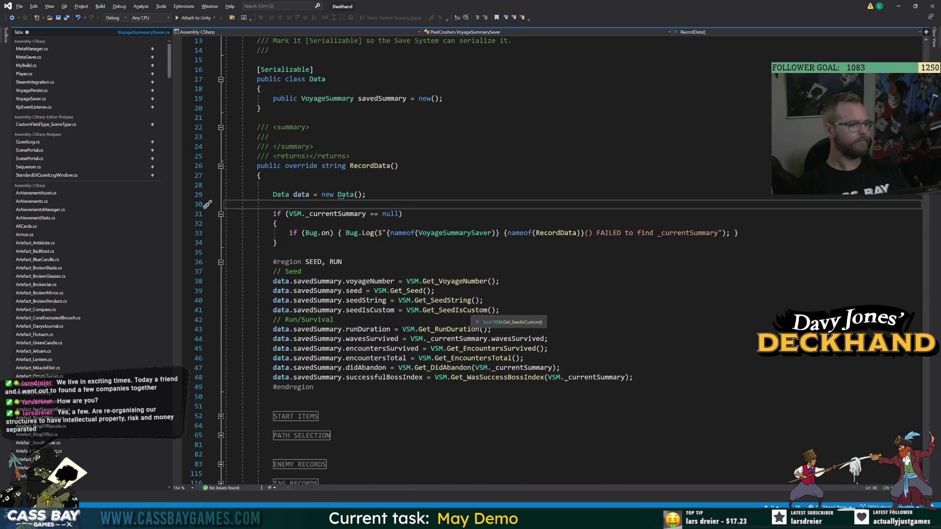
pyautogui.scroll(-2, 539, 343)
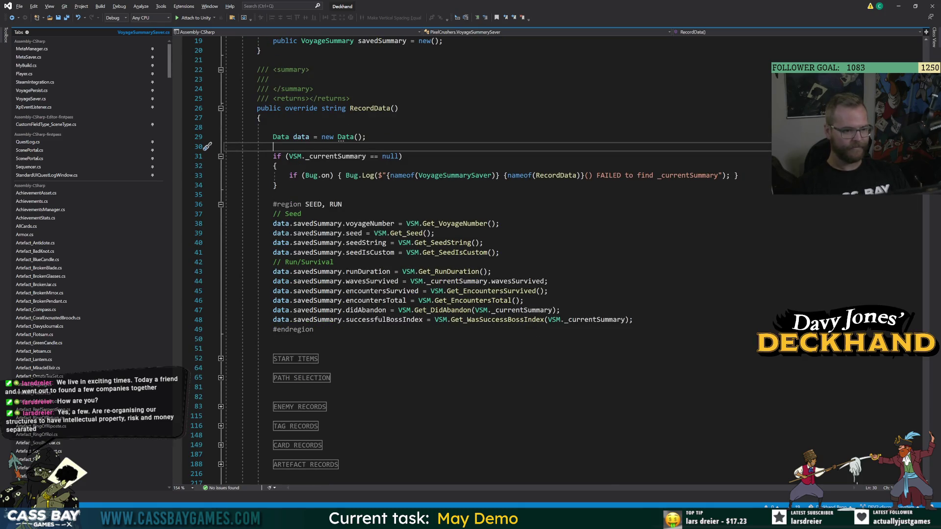
pyautogui.scroll(-3, 490, 260)
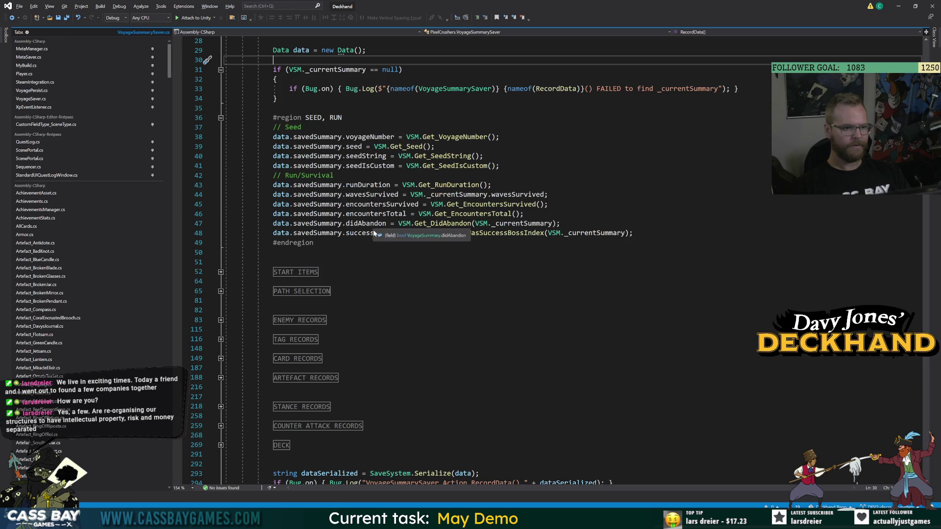
pyautogui.scroll(4, 377, 231)
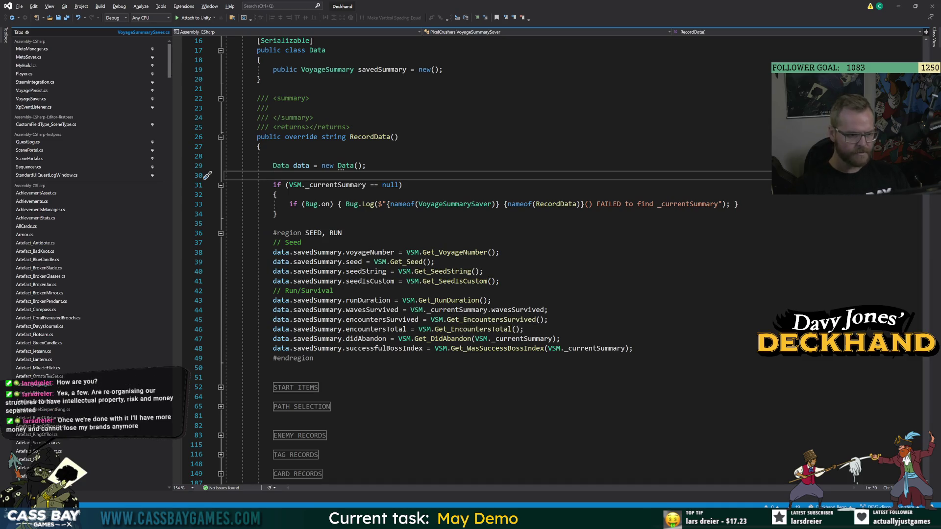
pyautogui.click(221, 388)
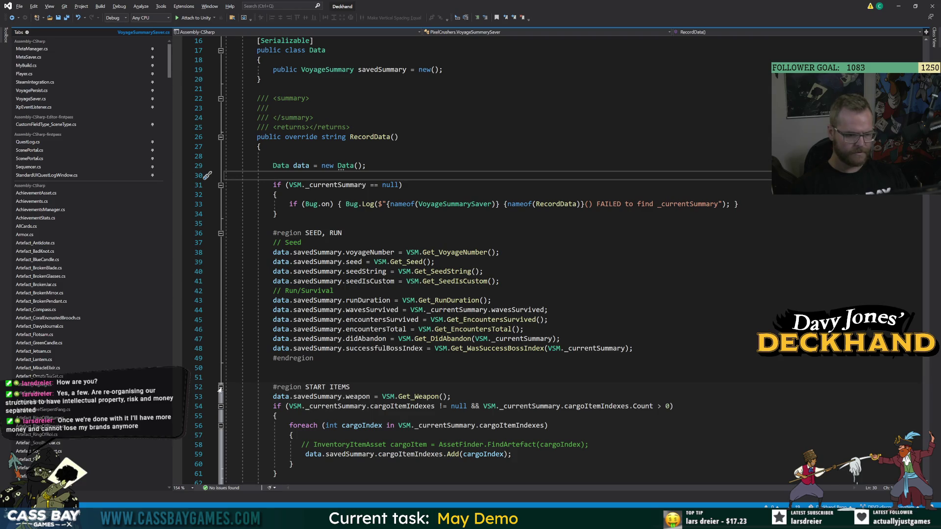
pyautogui.click(221, 388)
pyautogui.scroll(-6, 219, 388)
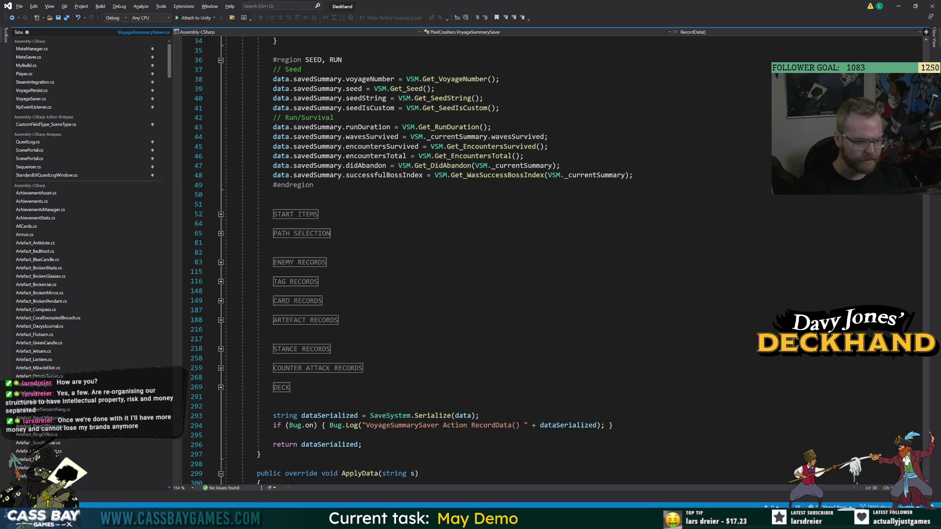
pyautogui.scroll(-4, 219, 389)
pyautogui.scroll(-15, 549, 260)
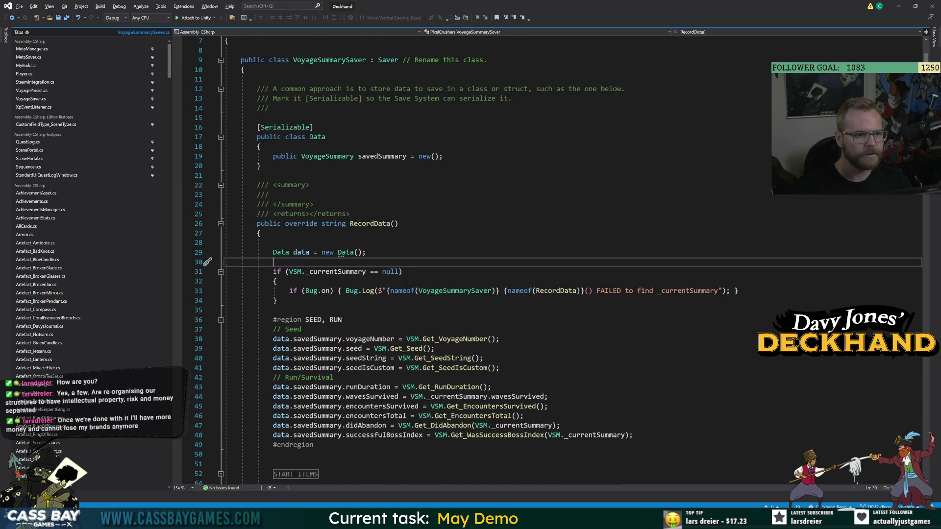
pyautogui.scroll(-10, 549, 260)
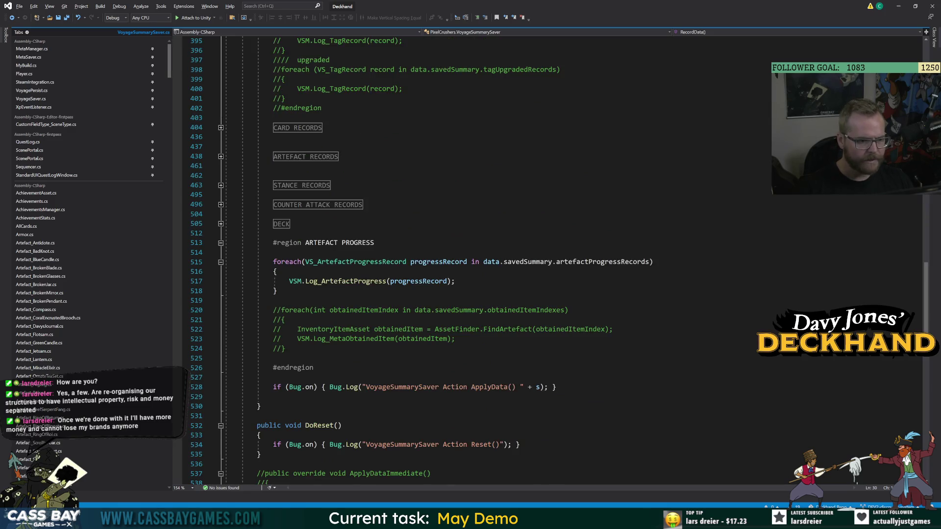
pyautogui.scroll(-13, 549, 260)
pyautogui.scroll(6, 549, 260)
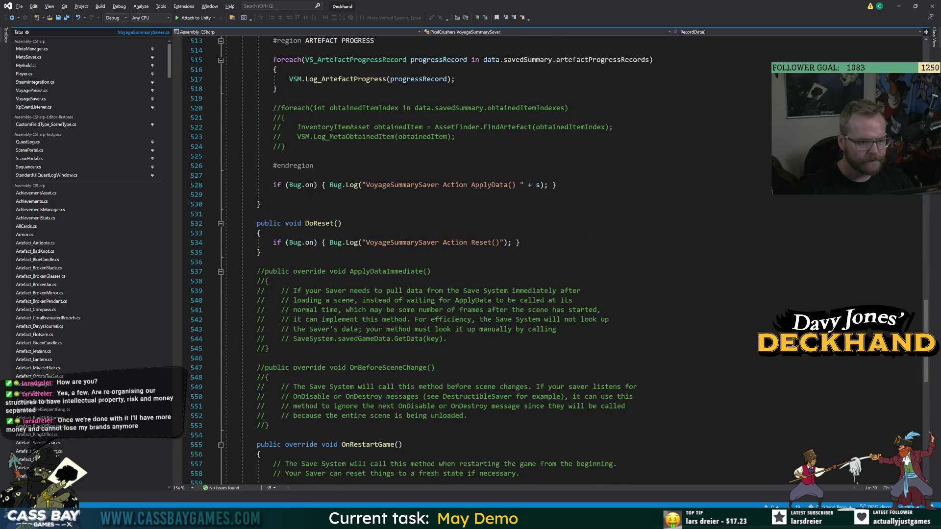
pyautogui.scroll(-5, 549, 260)
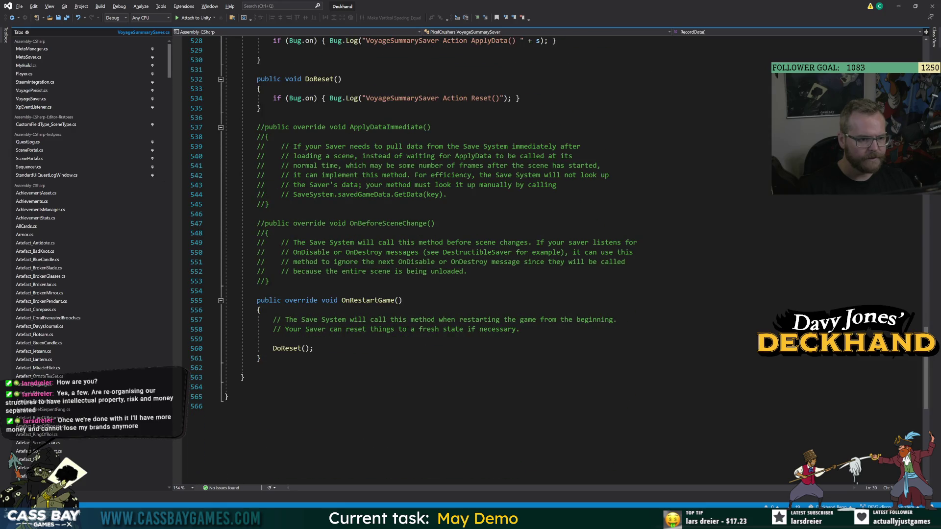
pyautogui.click(301, 348)
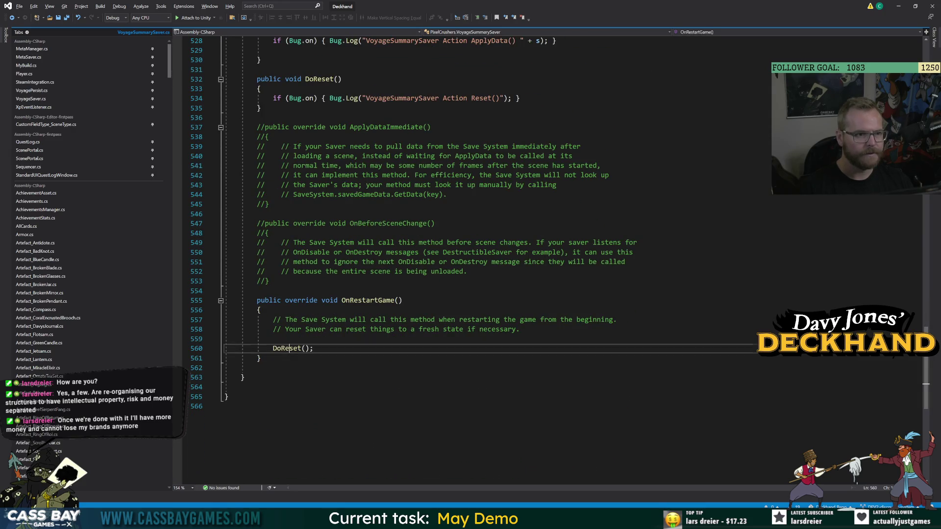
pyautogui.scroll(7, 549, 260)
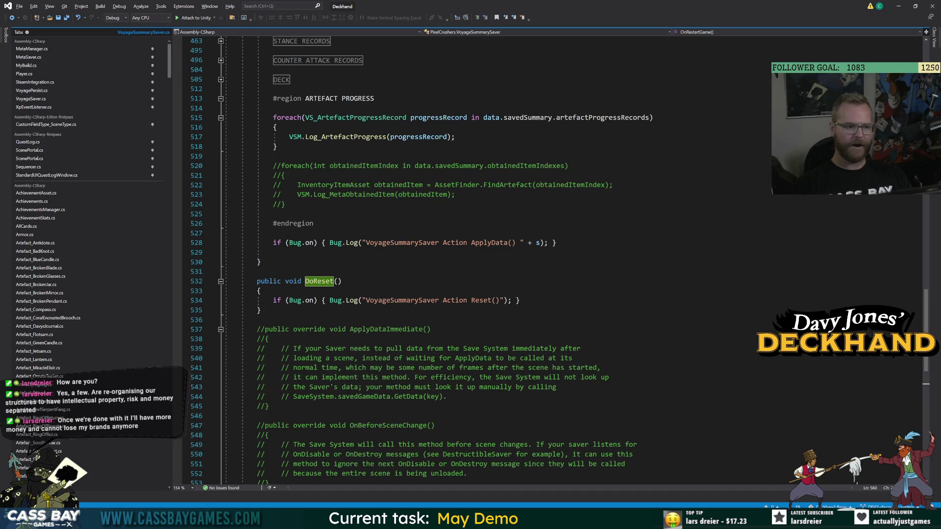
pyautogui.scroll(7, 549, 260)
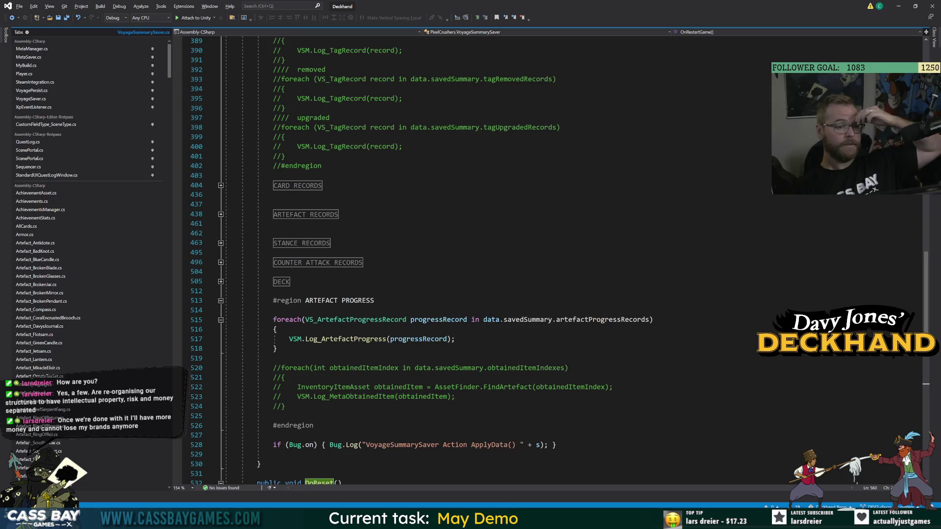
pyautogui.scroll(-5, 550, 260)
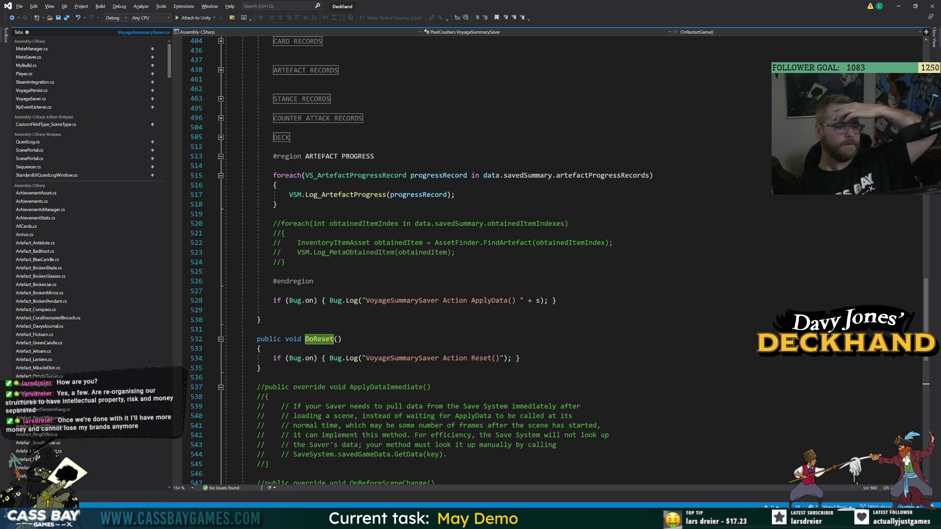
pyautogui.scroll(5, 549, 260)
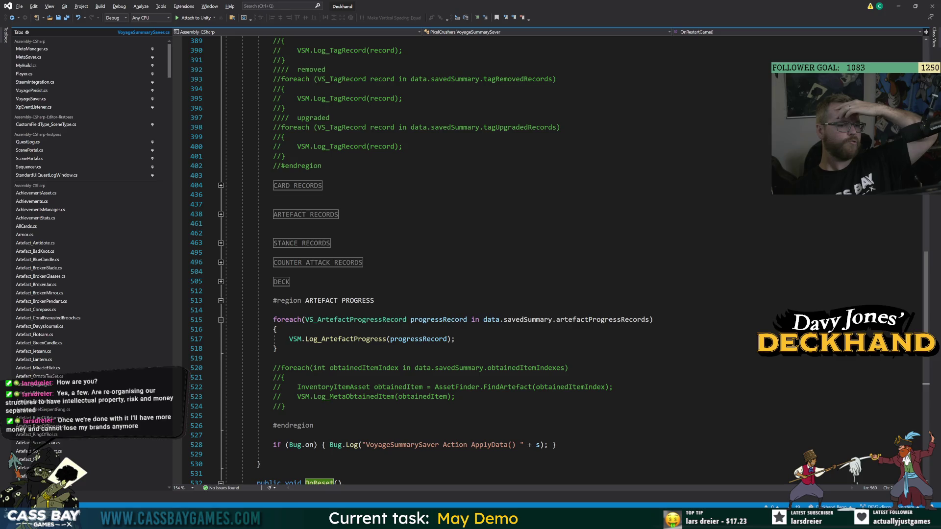
pyautogui.click(220, 281)
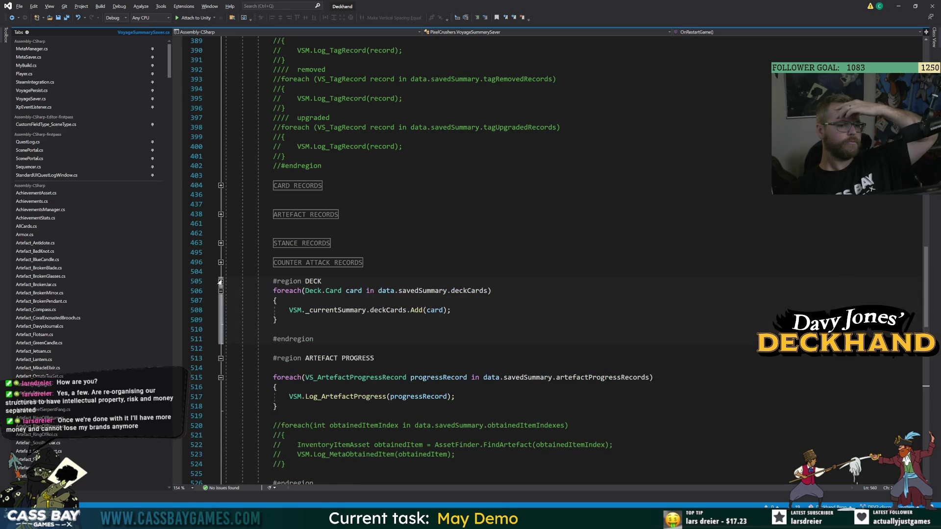
pyautogui.click(220, 282)
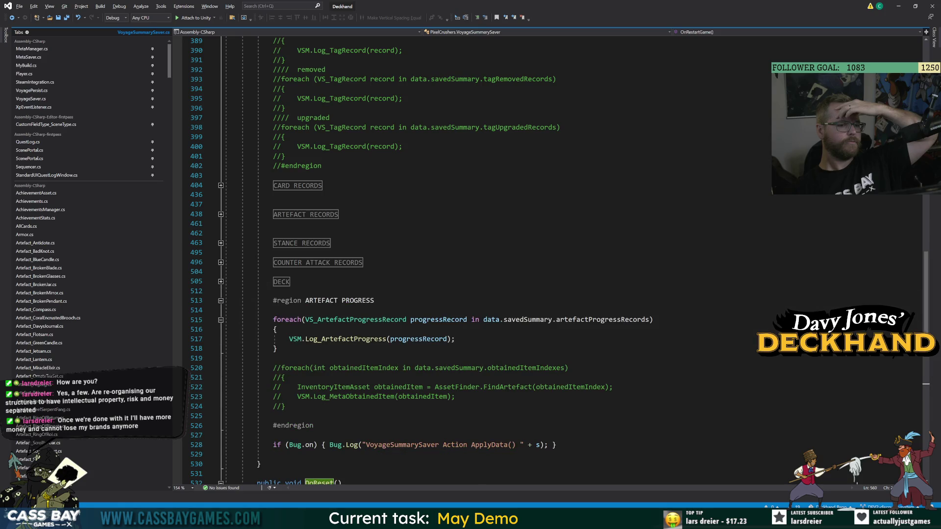
pyautogui.click(220, 243)
pyautogui.click(221, 243)
pyautogui.click(221, 186)
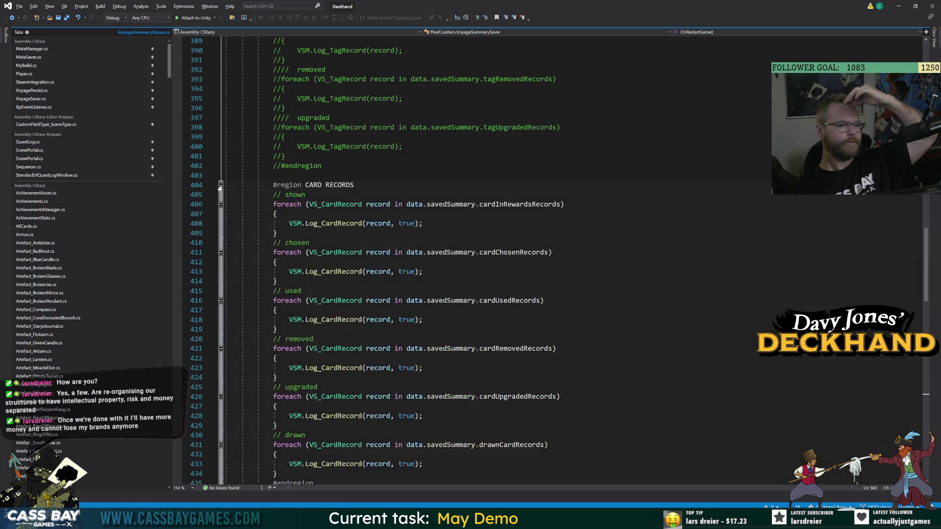
pyautogui.click(221, 185)
pyautogui.scroll(12, 221, 188)
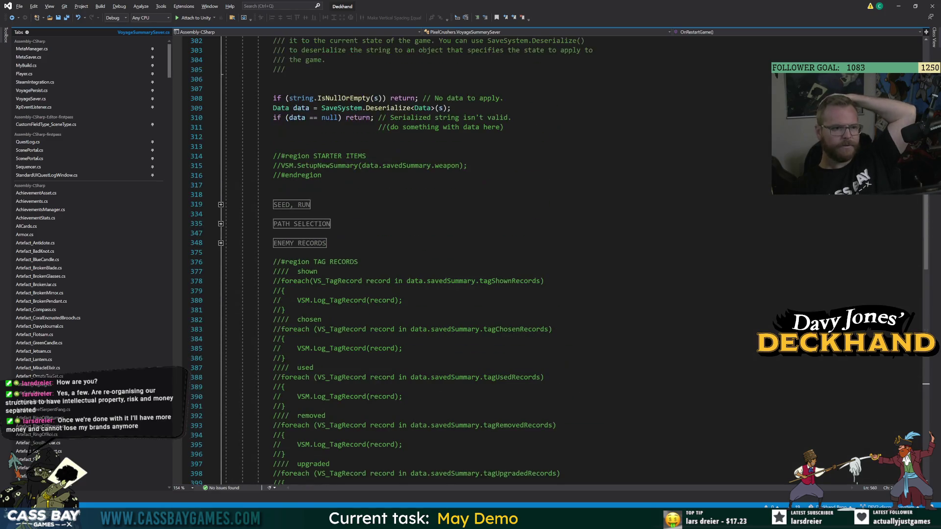
pyautogui.scroll(5, 221, 245)
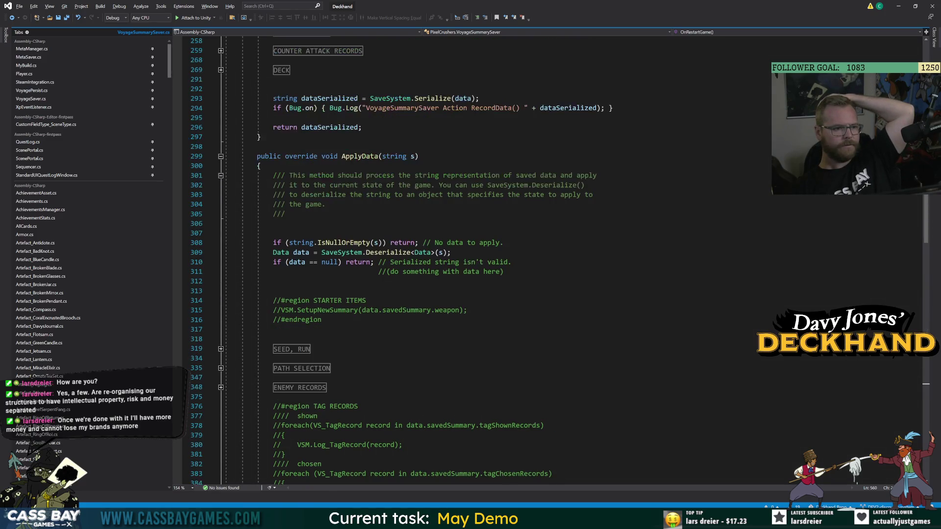
pyautogui.click(220, 349)
pyautogui.scroll(-1, 221, 349)
pyautogui.scroll(-6, 549, 260)
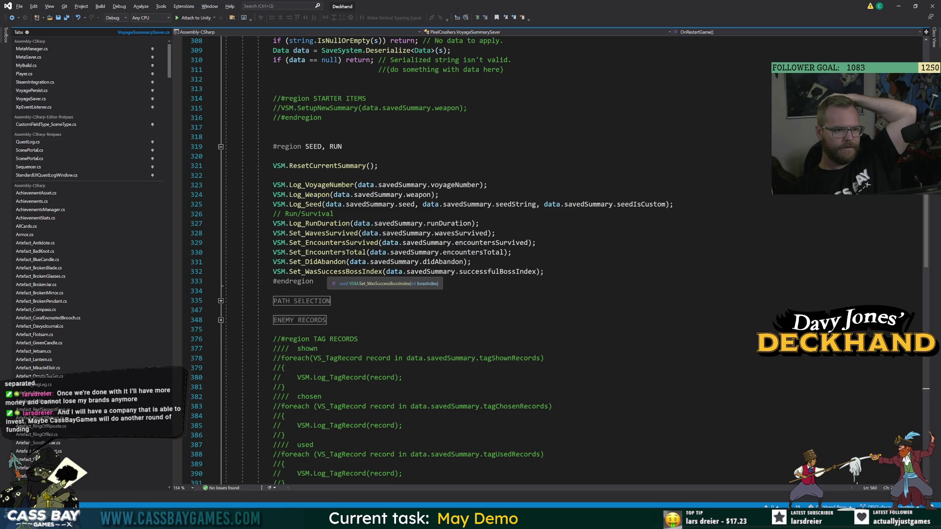
pyautogui.click(221, 301)
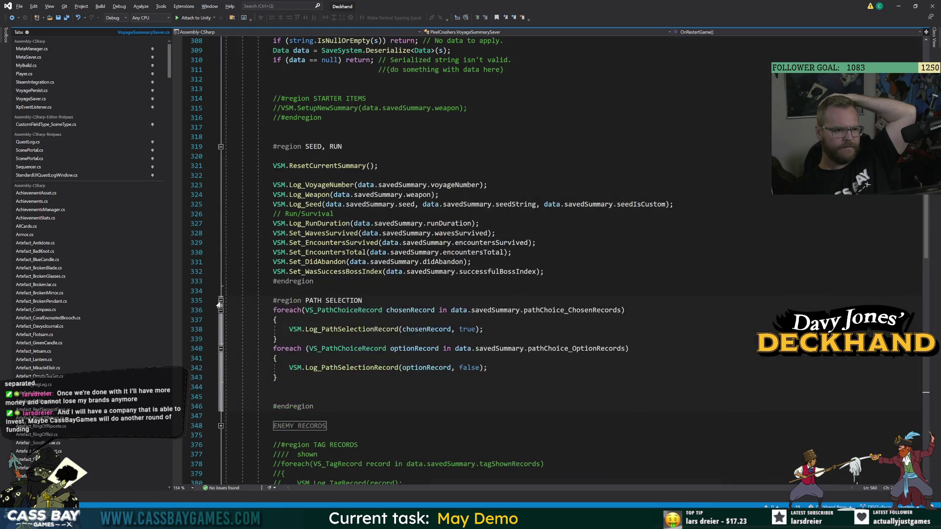
pyautogui.scroll(18, 219, 307)
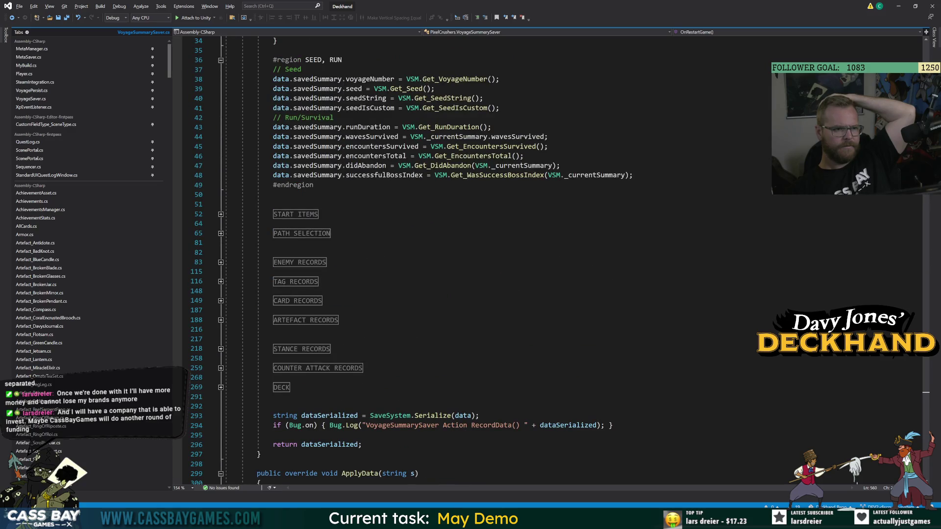
pyautogui.scroll(11, 220, 307)
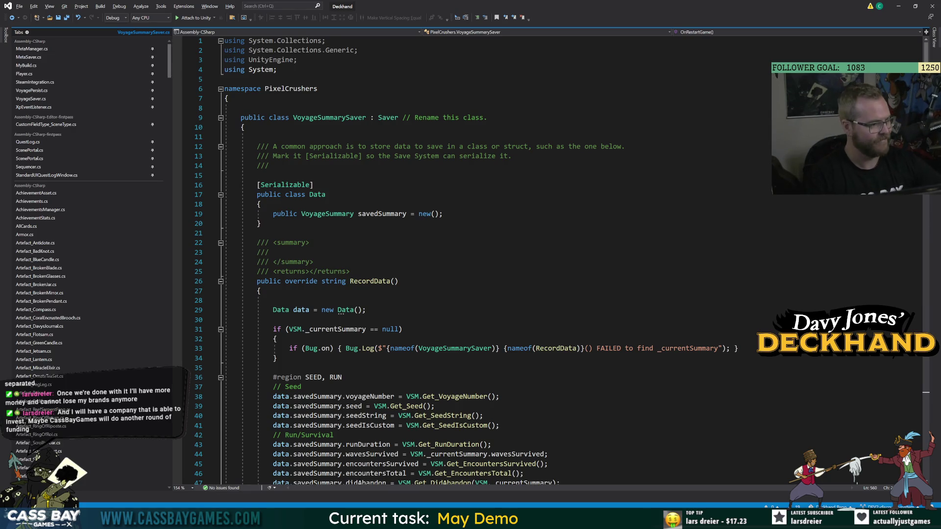
# Step: Expand RecordData's START ITEMS, PATH SELECTION and ENEMY RECORDS regions
pyautogui.click(294, 320)
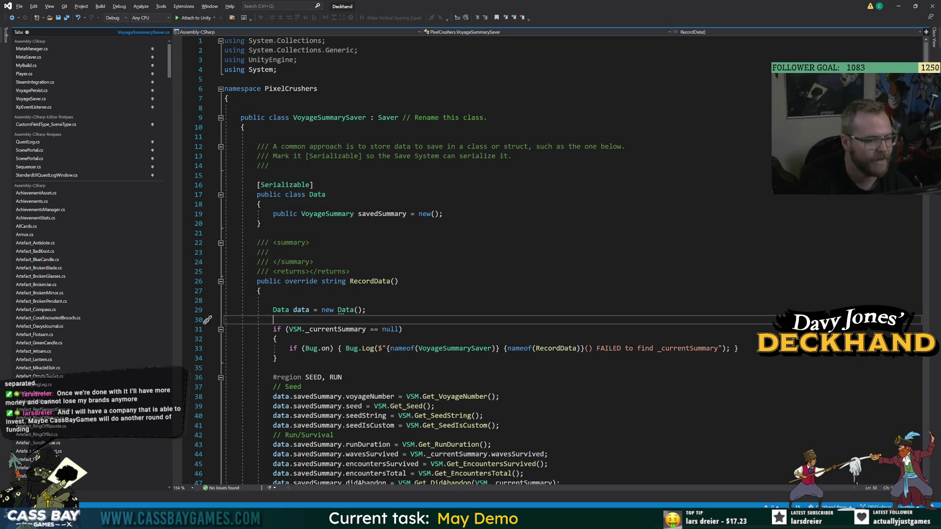
pyautogui.scroll(-5, 490, 259)
pyautogui.click(220, 387)
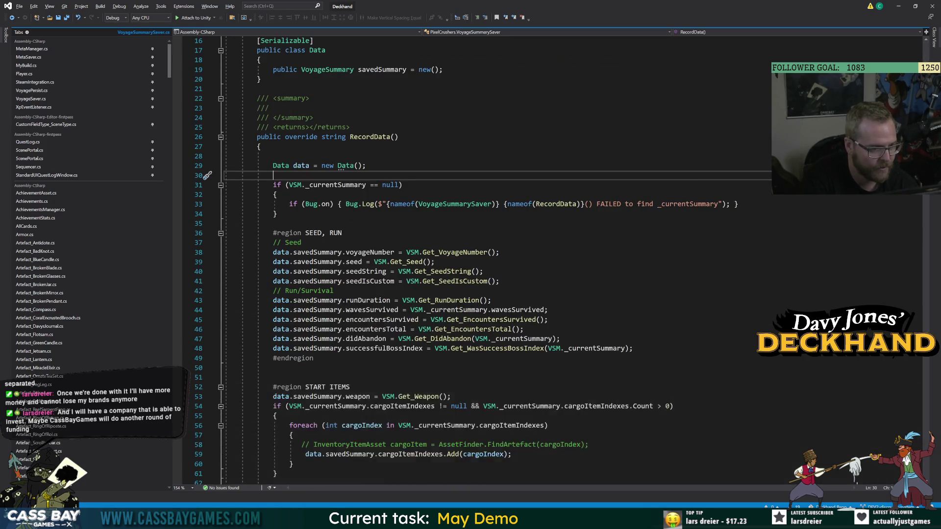
pyautogui.scroll(-6, 490, 260)
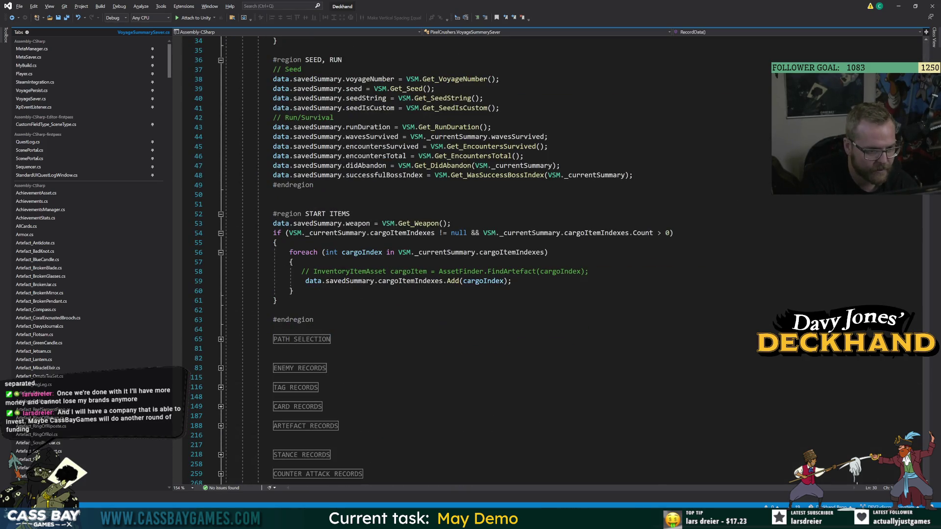
pyautogui.click(221, 339)
pyautogui.scroll(-7, 221, 340)
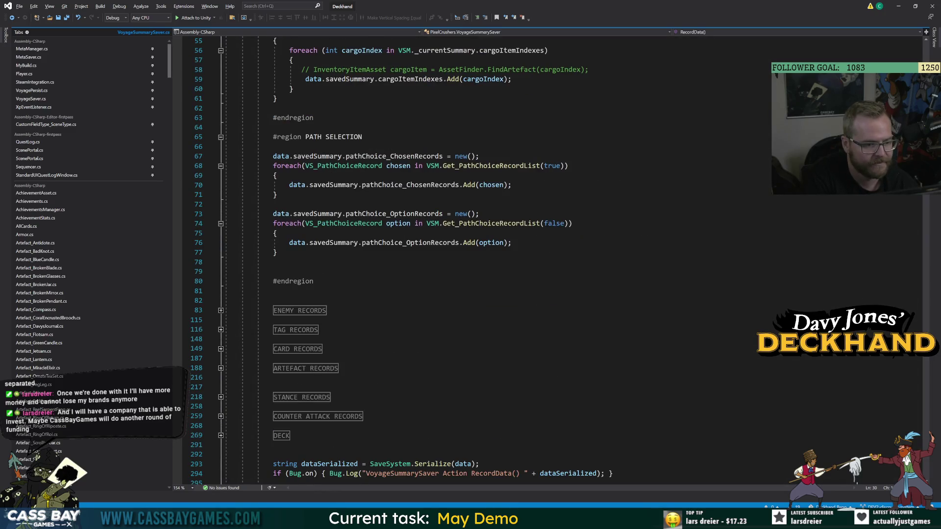
pyautogui.click(220, 310)
pyautogui.scroll(-5, 220, 314)
pyautogui.scroll(-3, 294, 401)
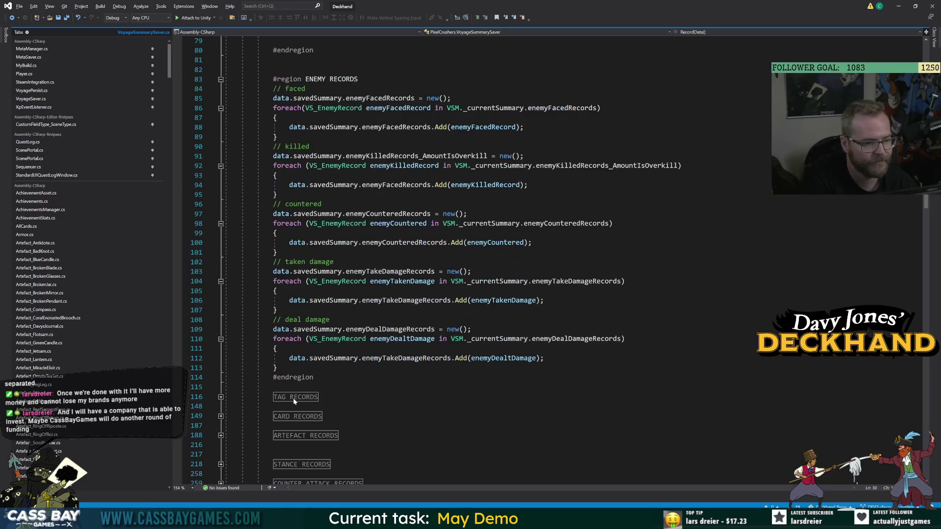
# Step: Expand the TAG, ARTEFACT, STANCE and COUNTER ATTACK RECORDS regions
pyautogui.click(220, 396)
pyautogui.scroll(-6, 220, 397)
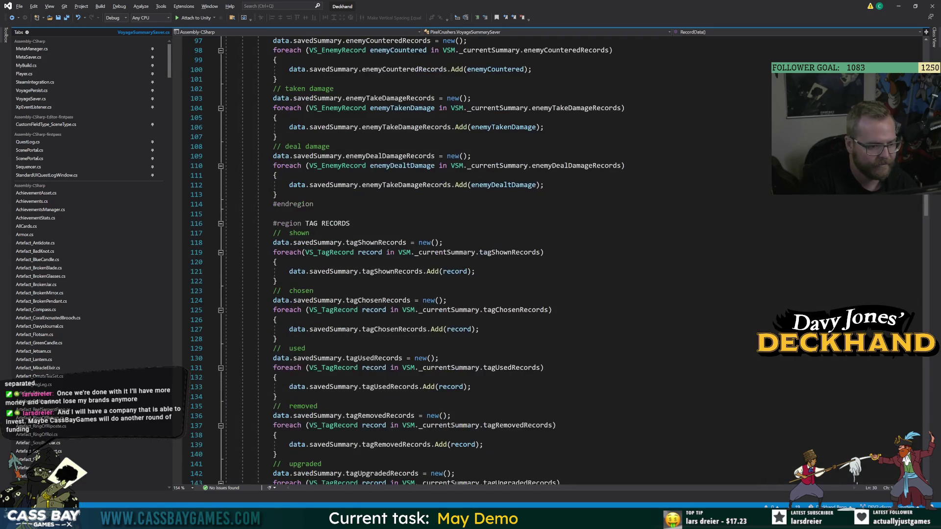
pyautogui.scroll(-8, 221, 397)
pyautogui.click(221, 330)
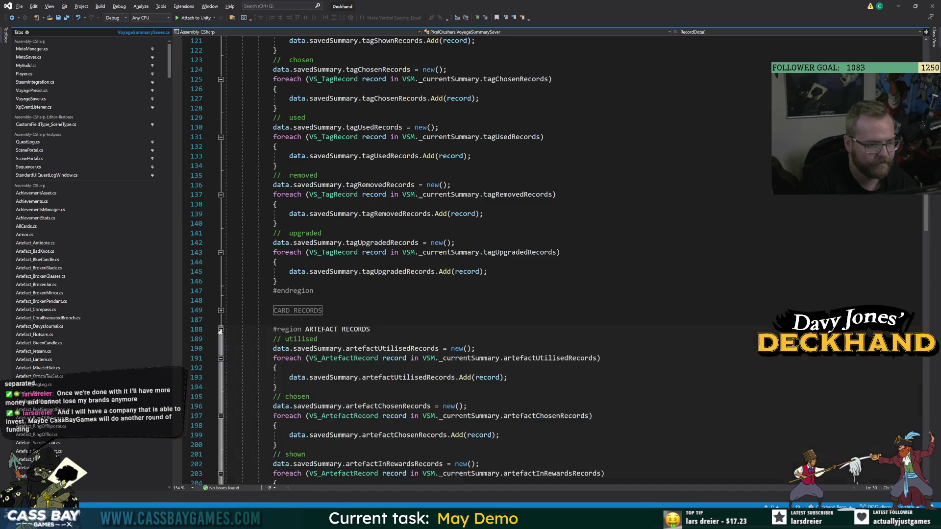
pyautogui.scroll(-11, 220, 330)
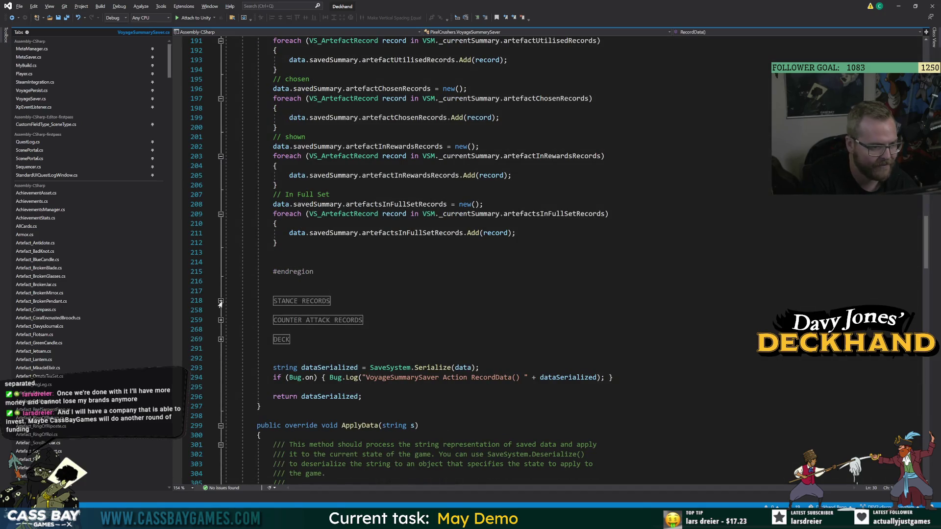
pyautogui.click(220, 301)
pyautogui.scroll(-10, 221, 301)
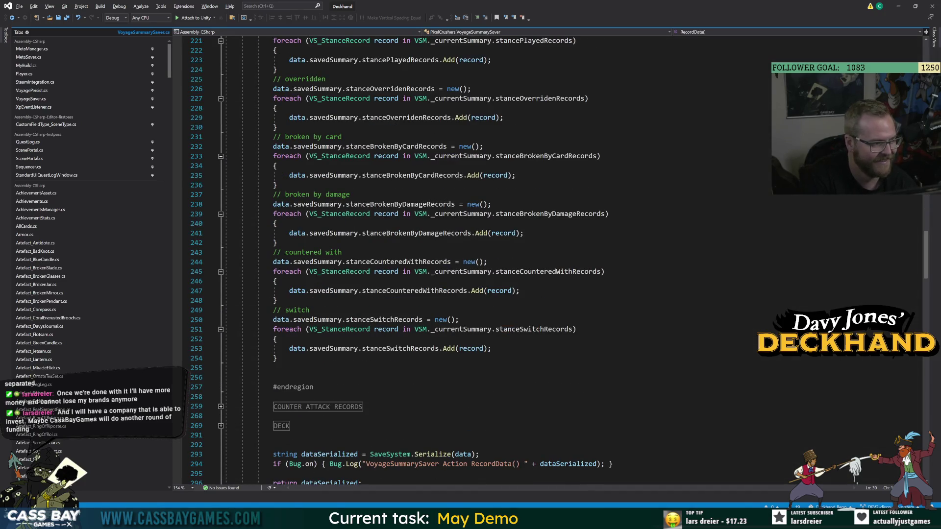
pyautogui.click(221, 406)
pyautogui.scroll(-8, 221, 406)
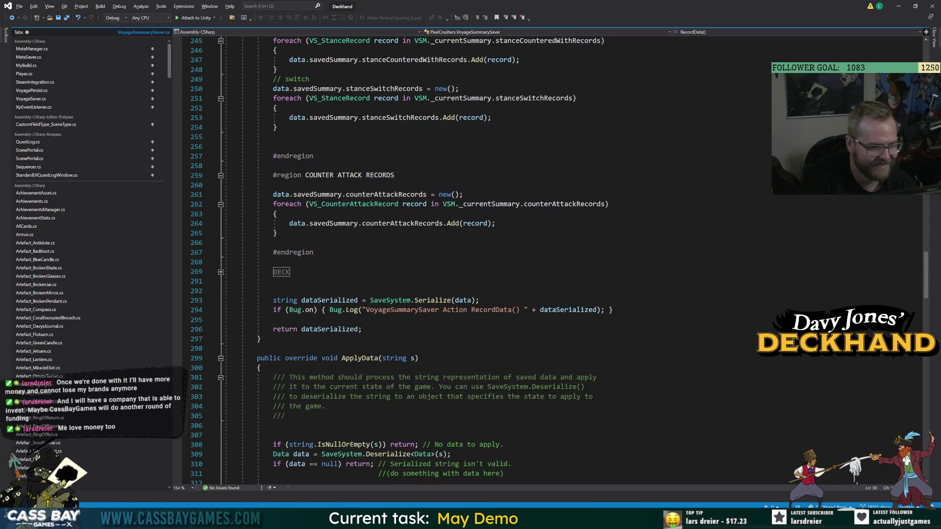
pyautogui.scroll(-6, 490, 260)
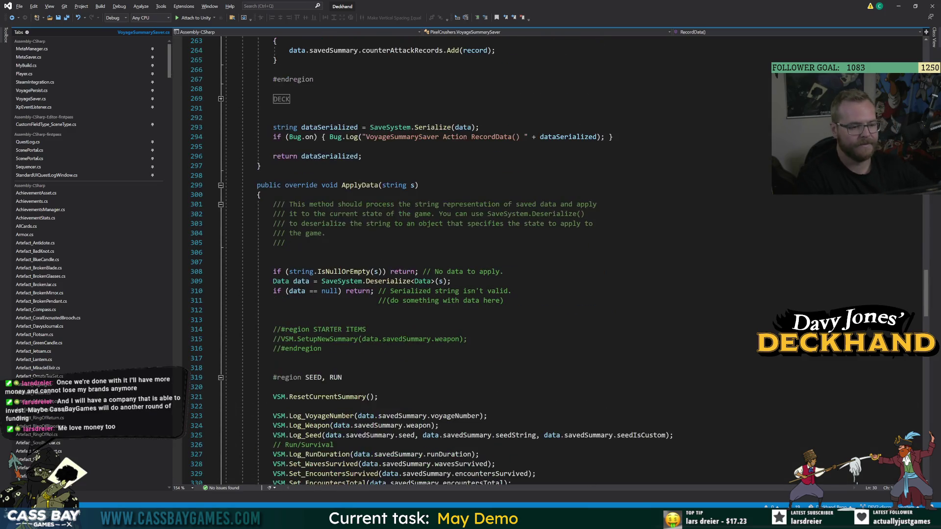
pyautogui.scroll(-8, 491, 260)
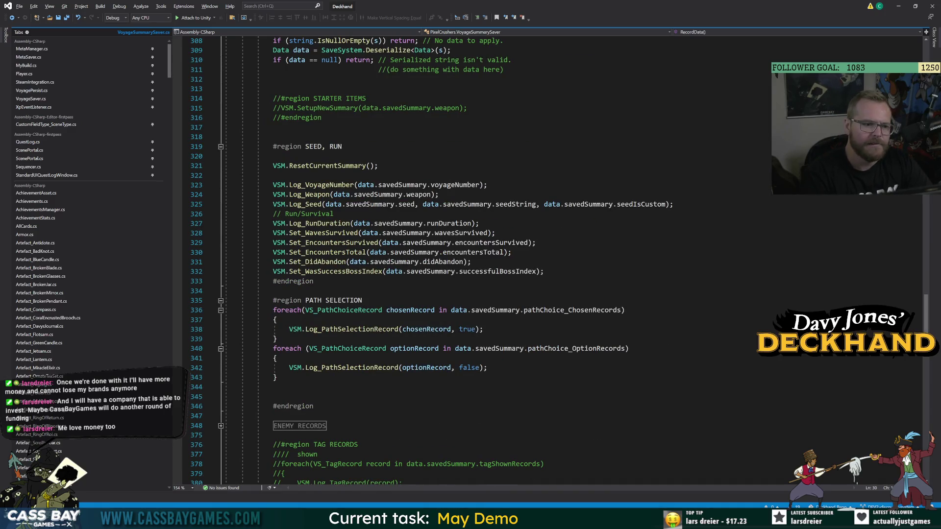
# Step: Expand ApplyData's ENEMY RECORDS region, then return to VoyagePersist.cs at XpLevelUpThisRun
pyautogui.click(220, 426)
pyautogui.scroll(-20, 221, 426)
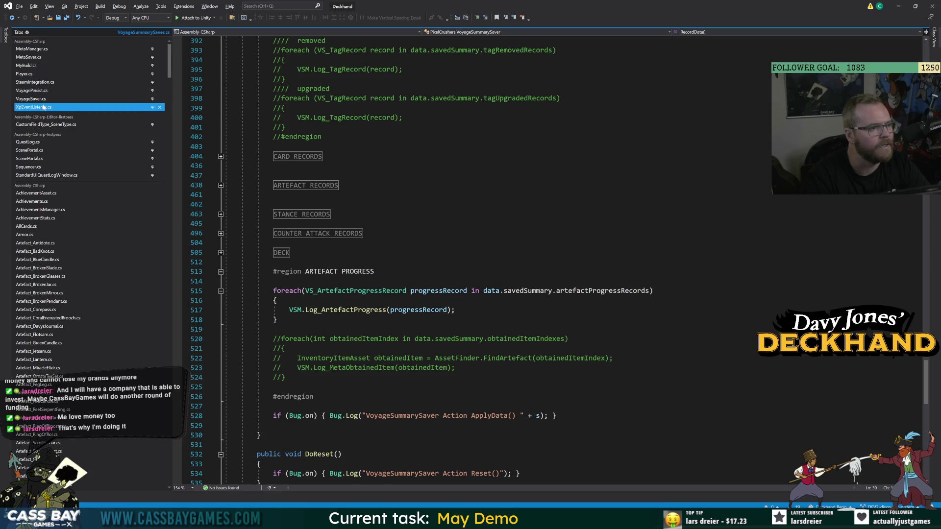
pyautogui.click(34, 91)
# Step: Search Unity's Project for 'saver' and open the VoyageSaver script
pyautogui.press('Up')
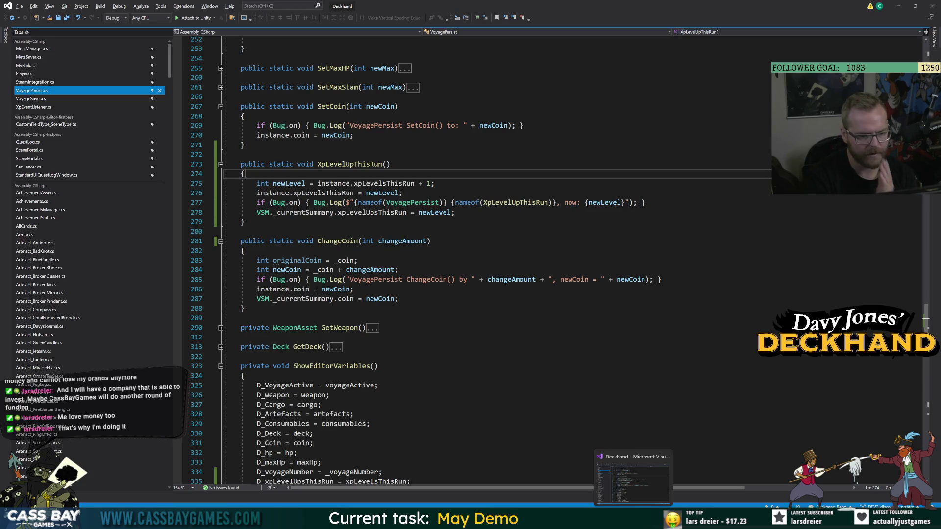
pyautogui.click(633, 521)
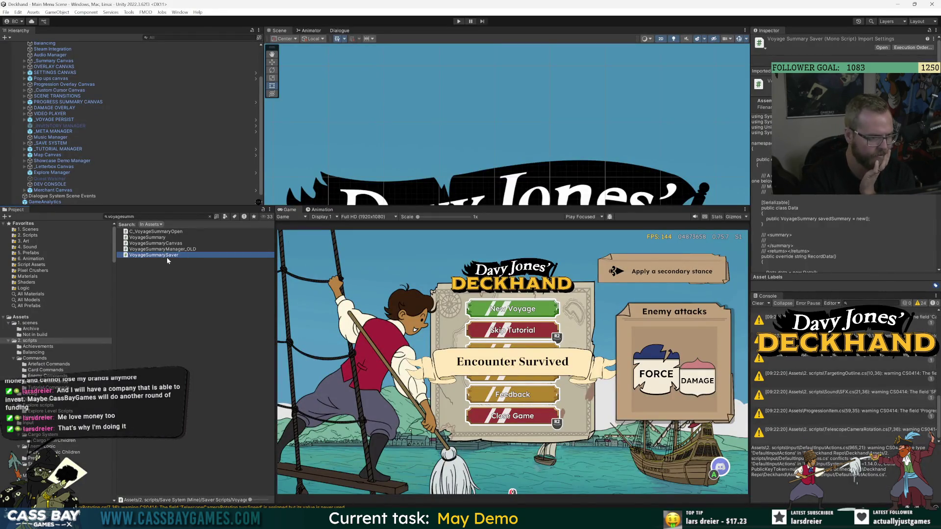
pyautogui.click(172, 217)
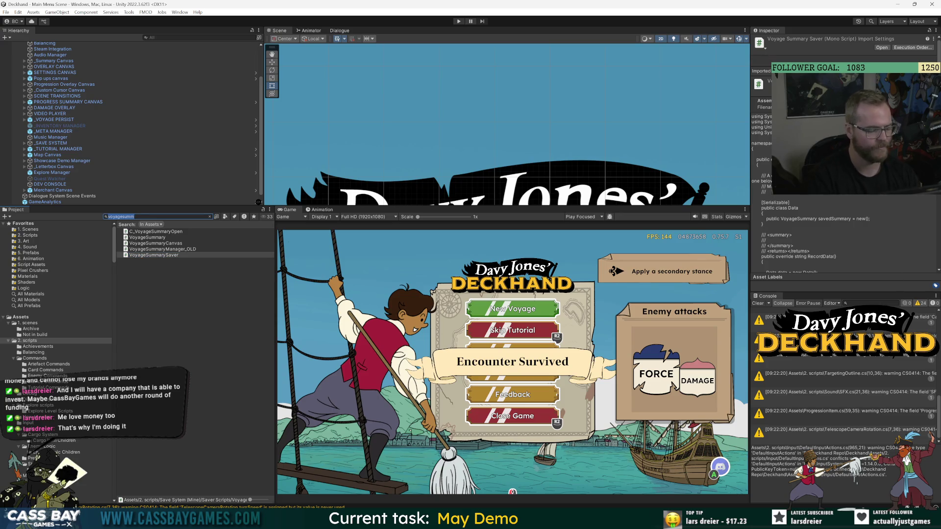
pyautogui.write('saver')
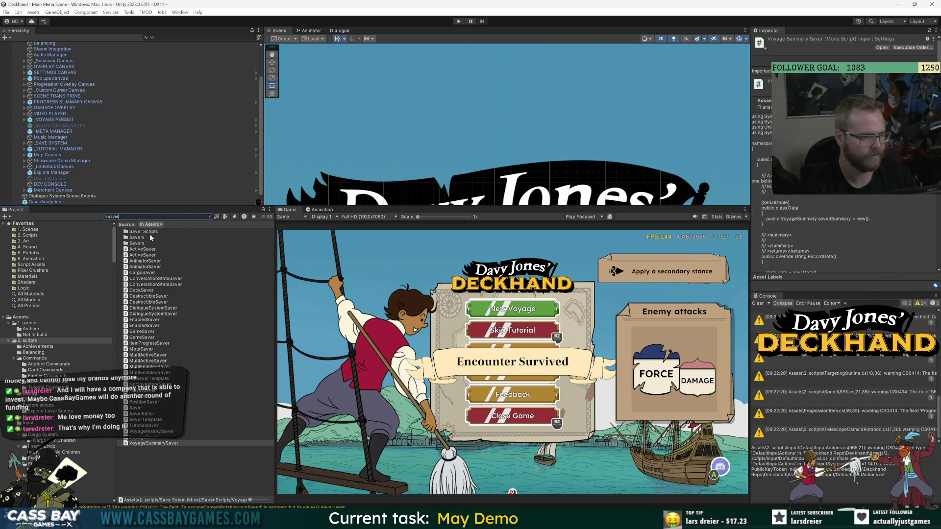
pyautogui.click(147, 437)
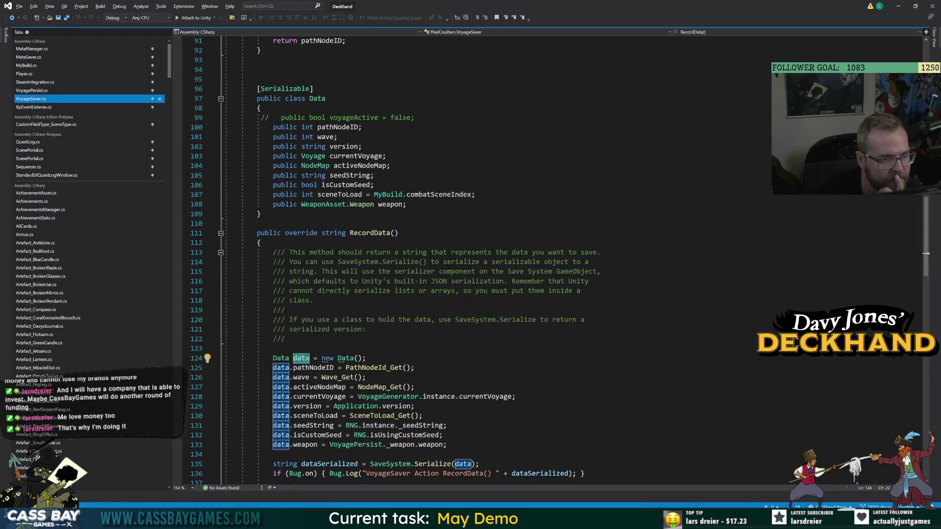
# Step: Read VoyageSaver's Data fields (isCustomSeed) and ApplyData's SceneToLoad_Set call, then return to Unity
pyautogui.click(373, 185)
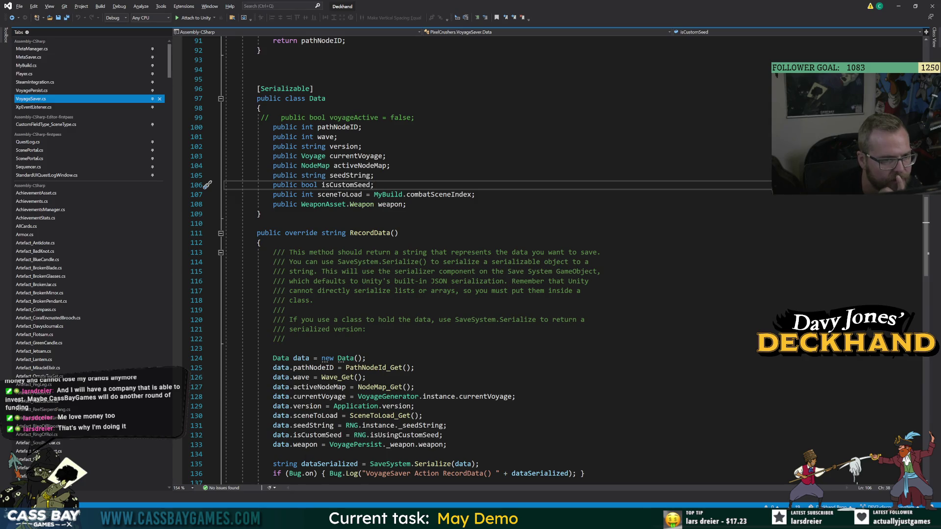
pyautogui.scroll(6, 490, 260)
pyautogui.scroll(-8, 491, 260)
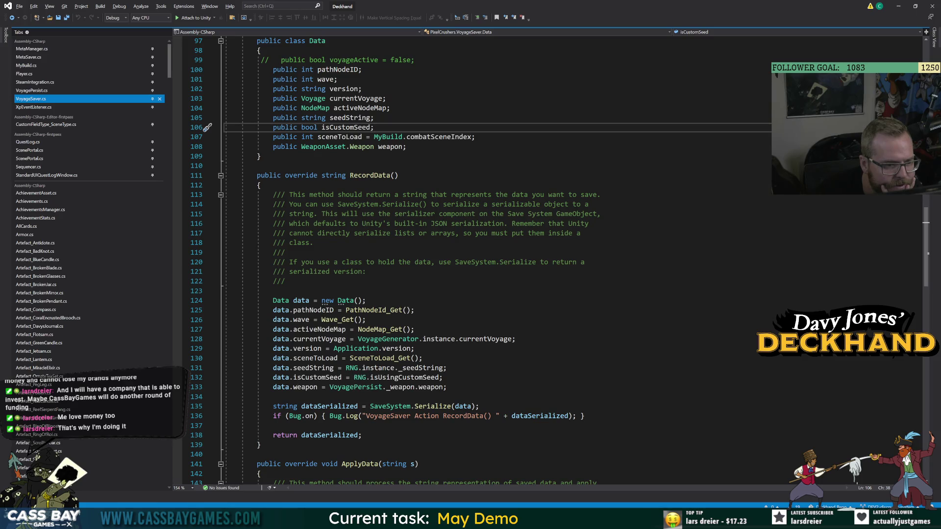
pyautogui.scroll(-8, 490, 260)
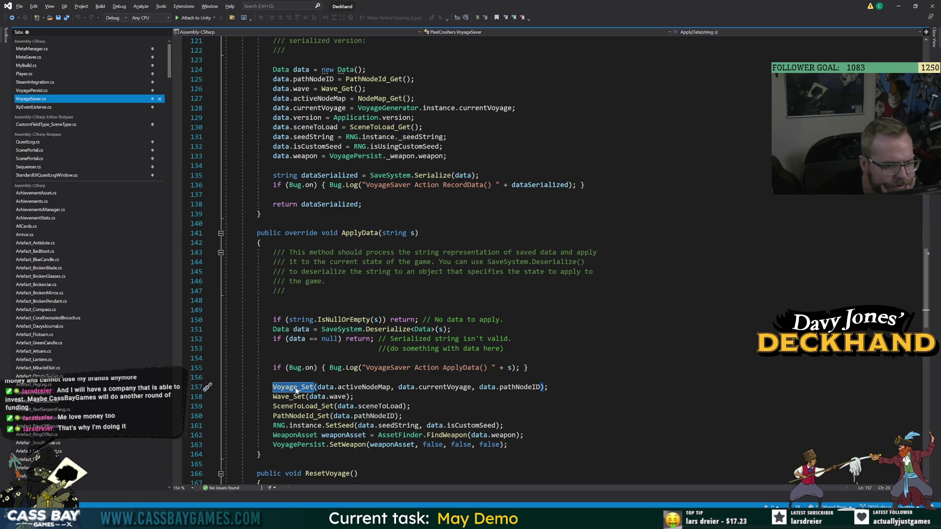
pyautogui.click(410, 406)
pyautogui.scroll(-6, 490, 260)
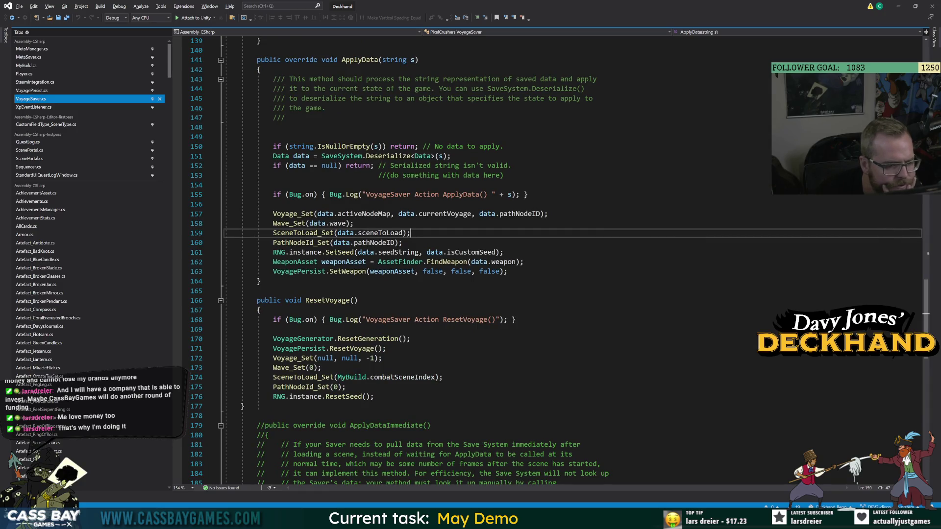
pyautogui.hotkey('alt', 'Tab')
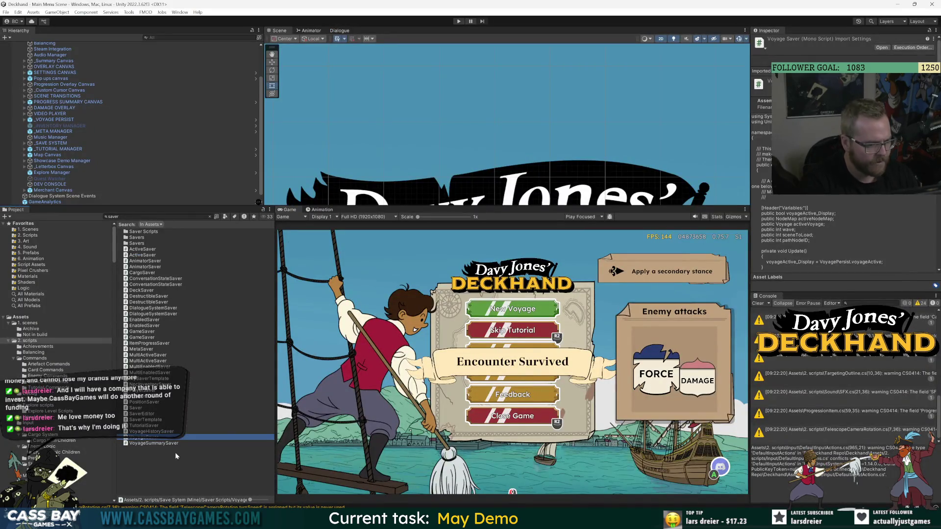
# Step: Preview VoyageHistorySaver, DeckSaver, MyLua and VoyageSaver in Saver Scripts, then open PlayerSaver.cs
pyautogui.click(146, 432)
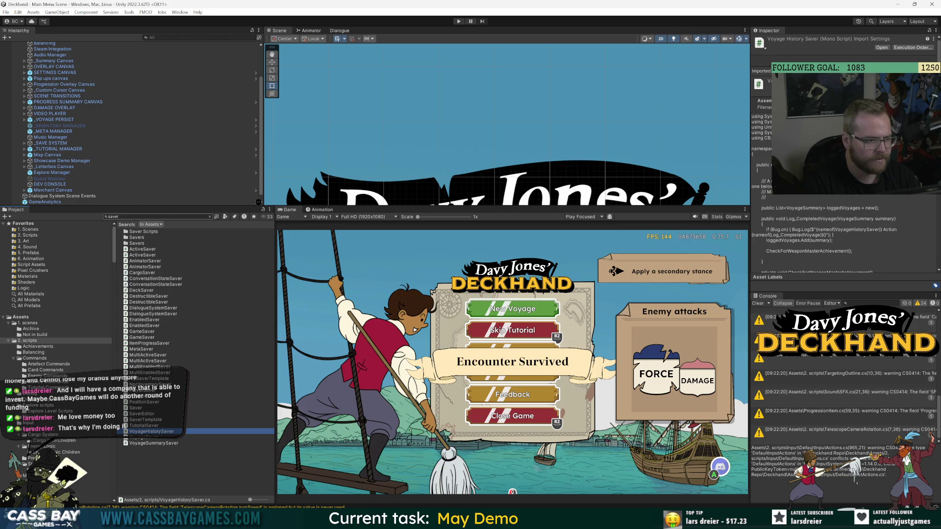
pyautogui.click(210, 216)
pyautogui.click(142, 238)
pyautogui.click(153, 243)
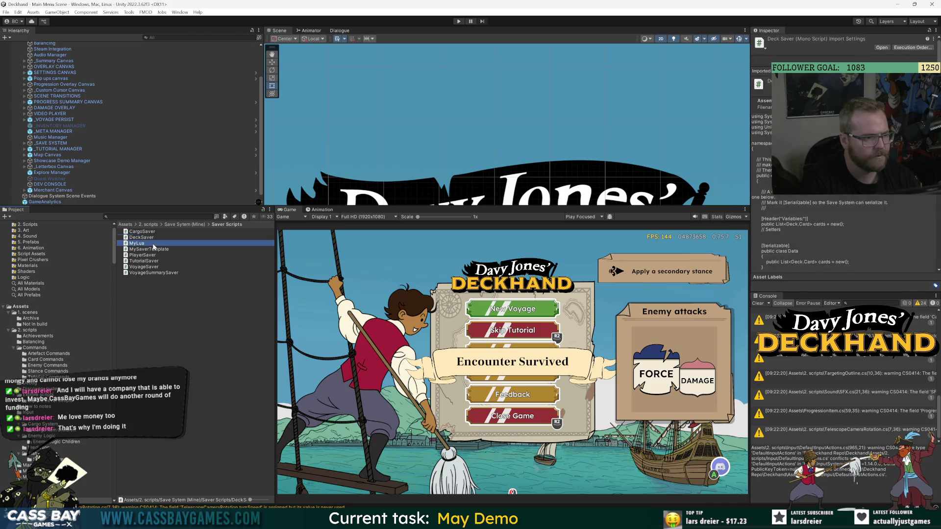
pyautogui.click(147, 266)
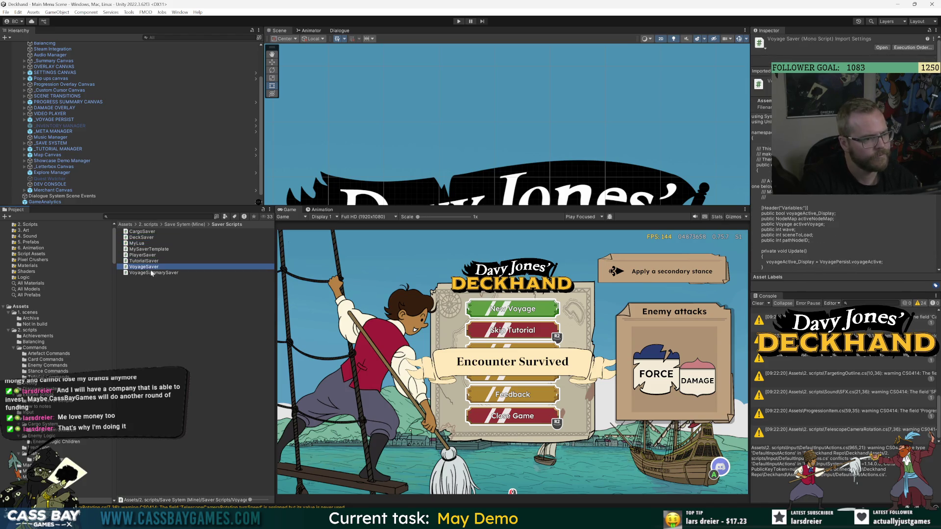
pyautogui.doubleClick(149, 254)
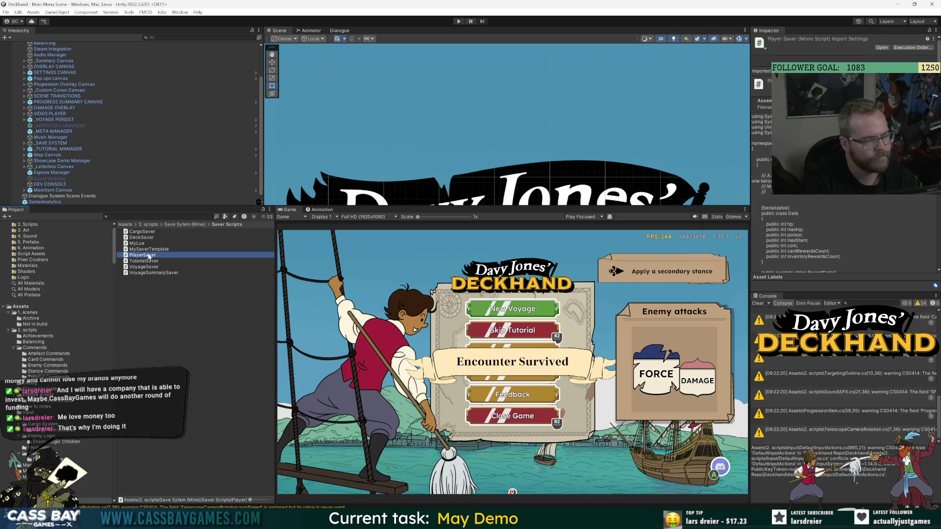
# Step: Jump from the SetCoin call in DoReset to SetCoin's definition in VoyagePersist
pyautogui.scroll(-1, 359, 367)
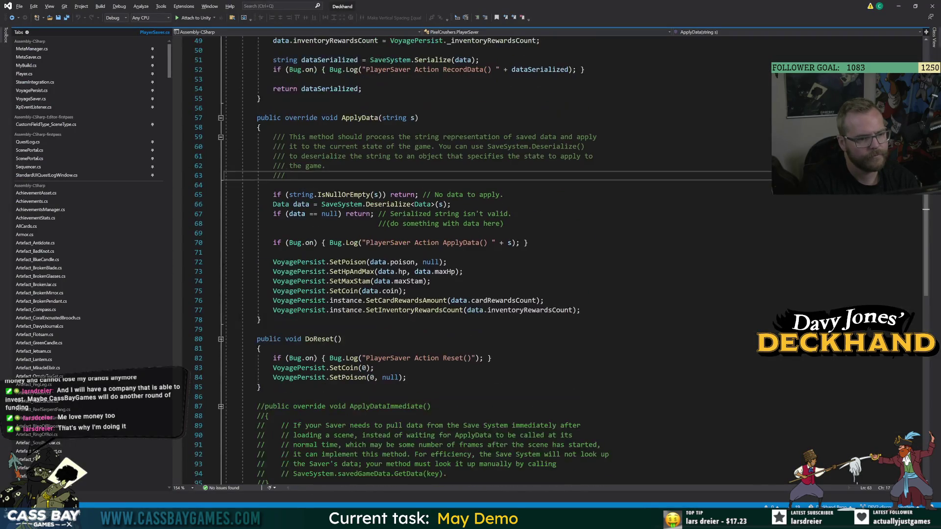
pyautogui.click(359, 367)
pyautogui.press('F12')
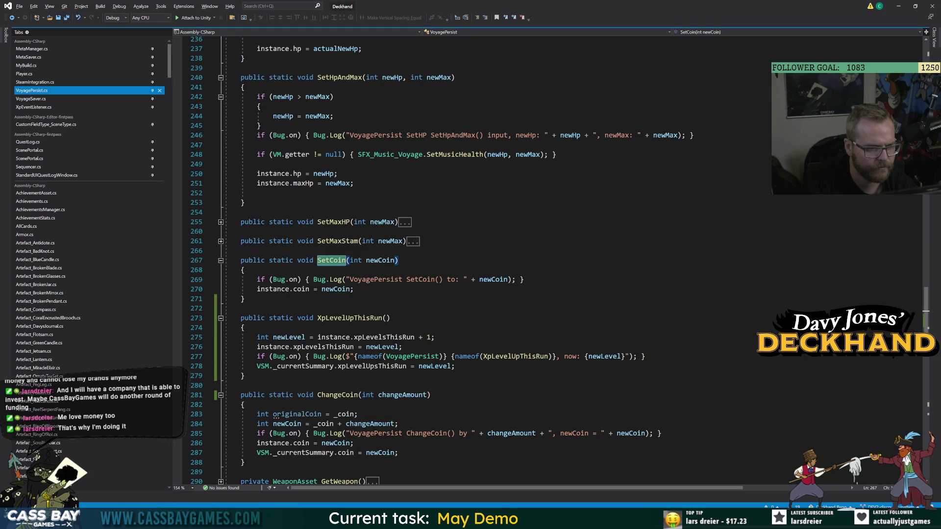
# Step: Add ChangeCoin's VSM._currentSummary.coin assignment to SetCoin after line 270
pyautogui.click(340, 398)
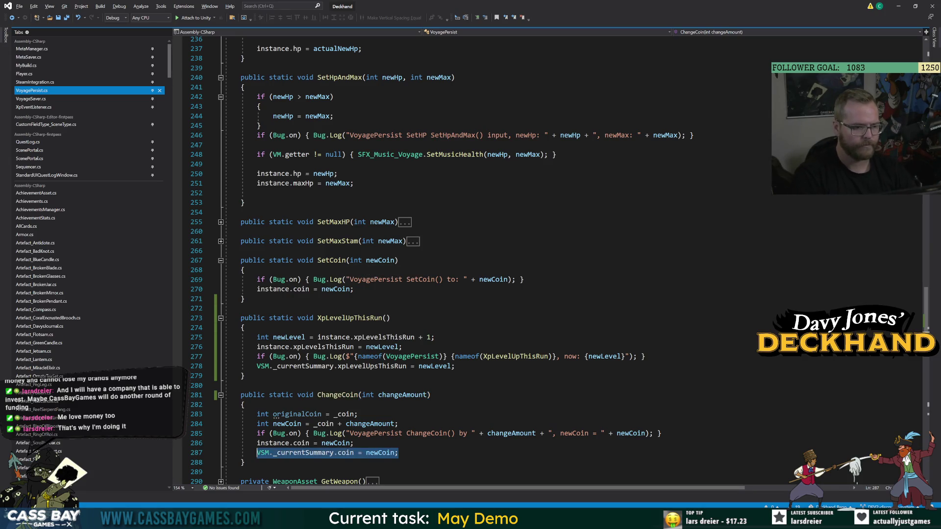
pyautogui.click(353, 289)
pyautogui.press('Return')
pyautogui.write('VSM._currentSummary.coin = newCoin;')
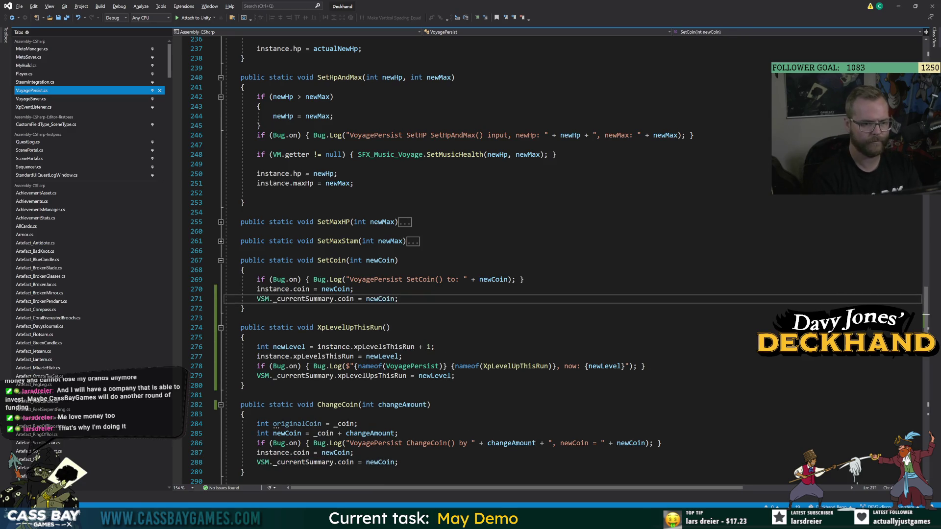
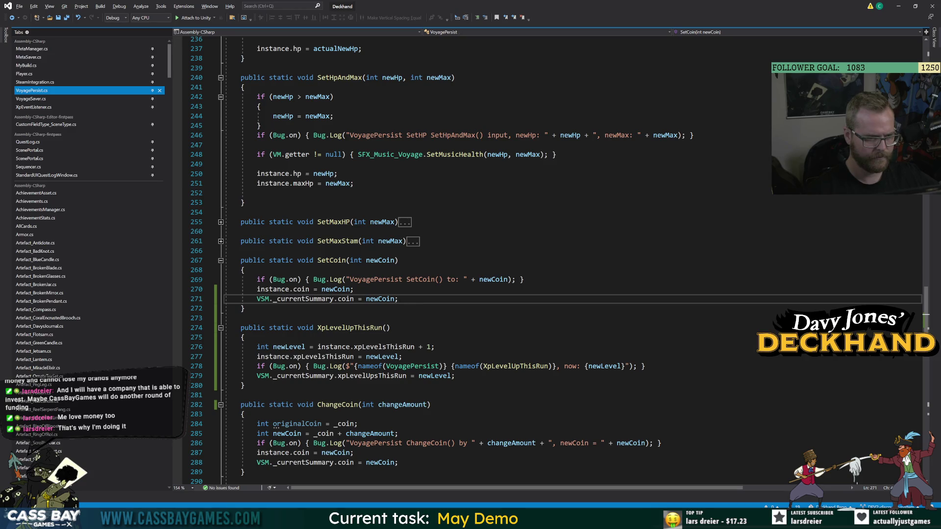
# Step: Below SetCoin, declare 'public static void SetXpLevelUpsThisRun()' with an opening brace
pyautogui.press('Down')
pyautogui.press('Return')
pyautogui.press('Return')
pyautogui.write('public c')
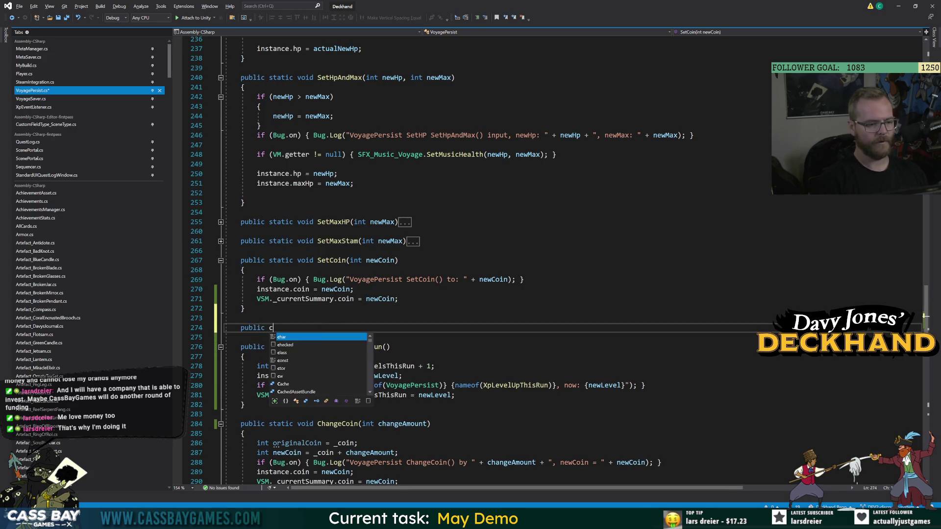
pyautogui.write('_WiggleSta')
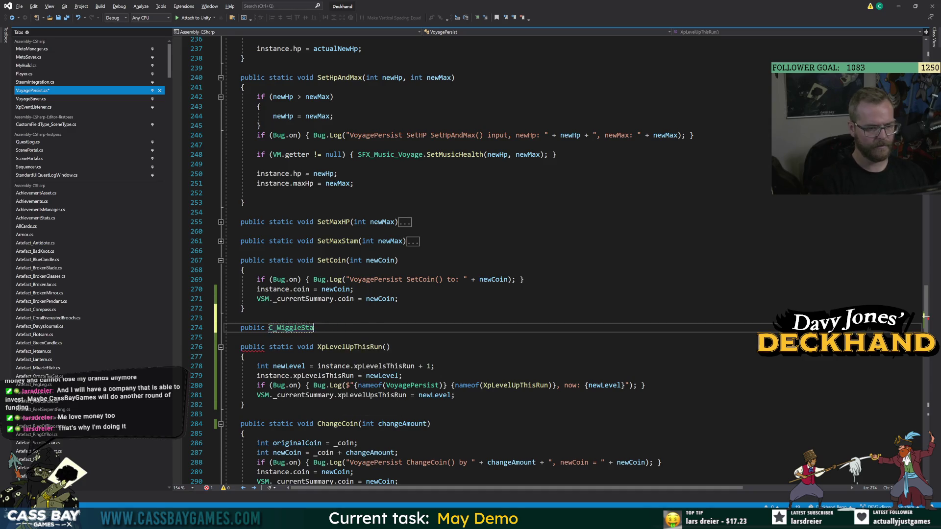
pyautogui.press('BackSpace')
pyautogui.press('BackSpace')
pyautogui.press('BackSpace')
pyautogui.write('static void S')
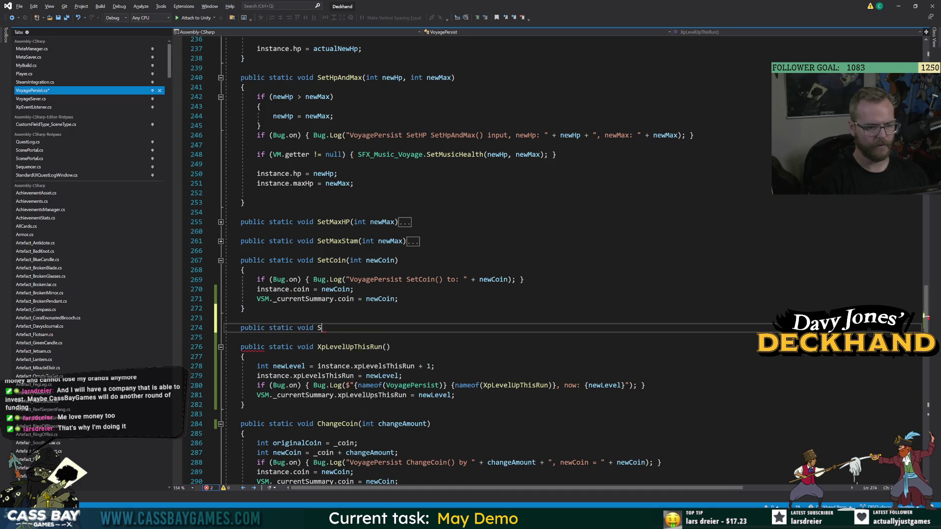
pyautogui.write('et')
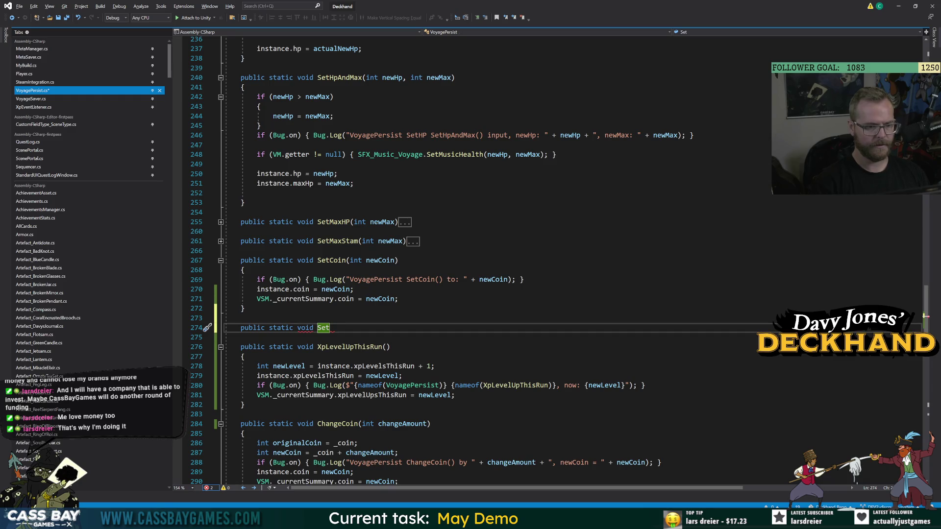
pyautogui.write('XpLe')
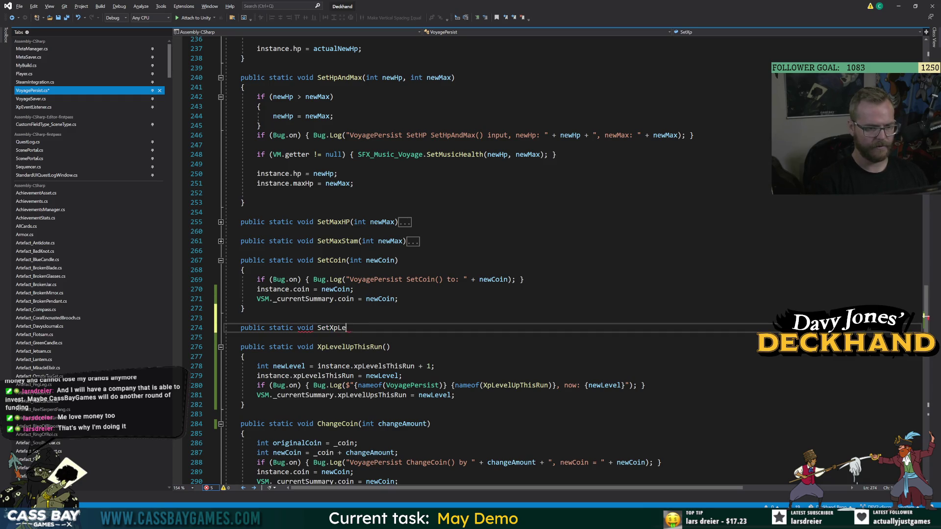
pyautogui.write('velUpsThisRun(')
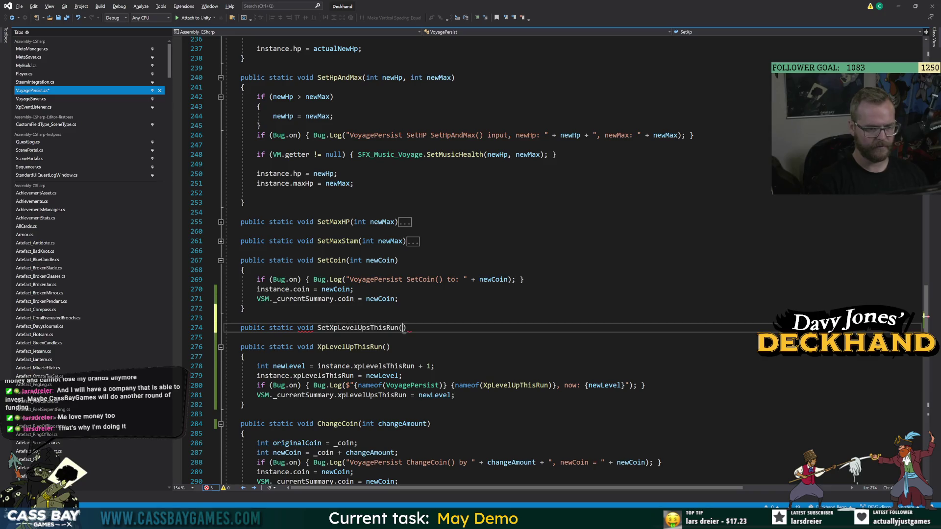
pyautogui.write(')')
pyautogui.press('Return')
pyautogui.write('{')
pyautogui.press('Return')
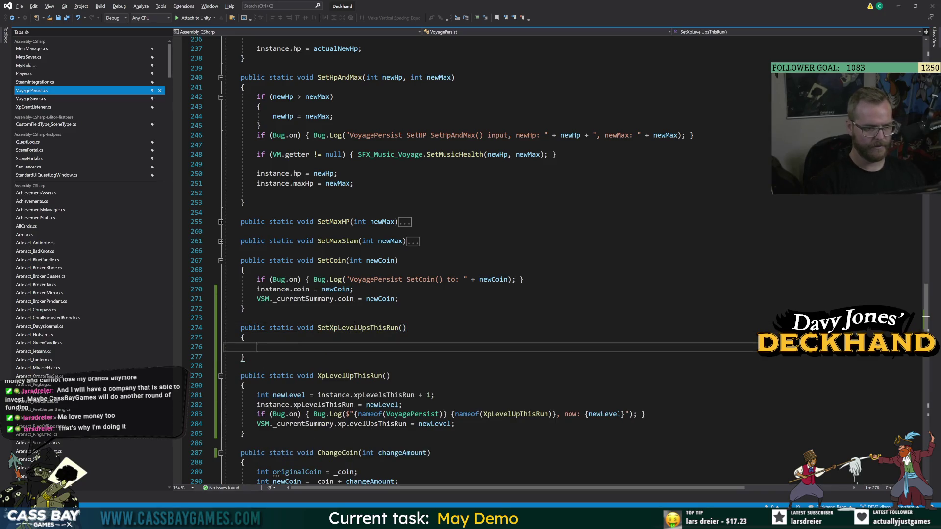
# Step: Paste XpLevelUpThisRun's three body lines into the new method and give it an 'int count' parameter
pyautogui.moveTo(455, 424); pyautogui.dragTo(254, 405)
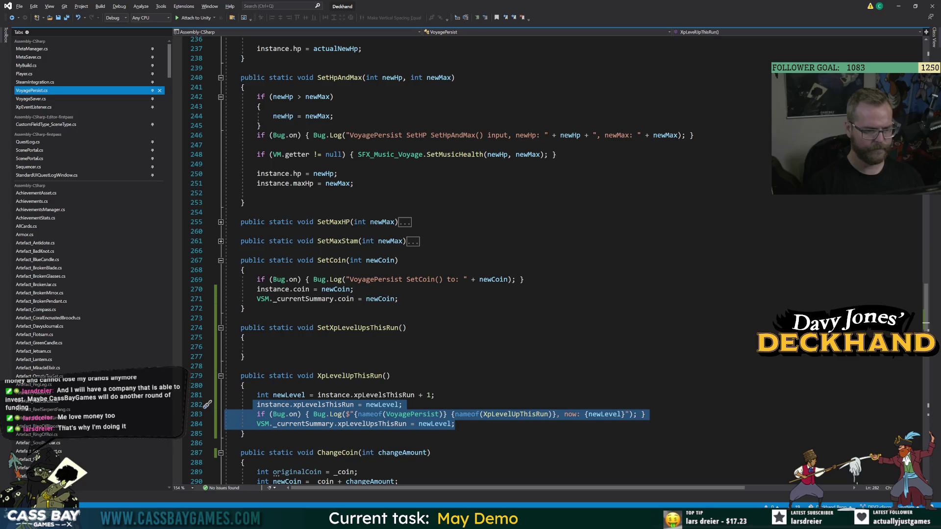
pyautogui.hotkey('ctrl', 'c')
pyautogui.click(256, 347)
pyautogui.hotkey('ctrl', 'v')
pyautogui.click(403, 327)
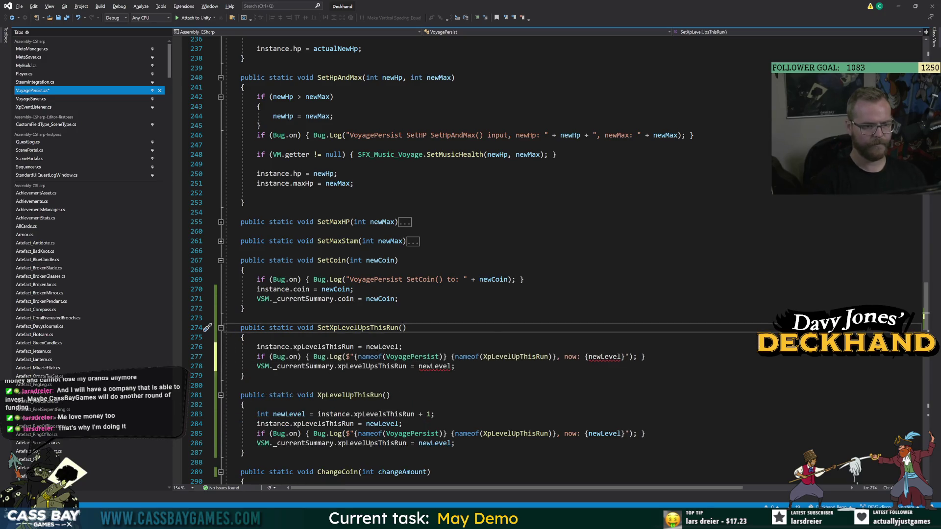
pyautogui.write('int ')
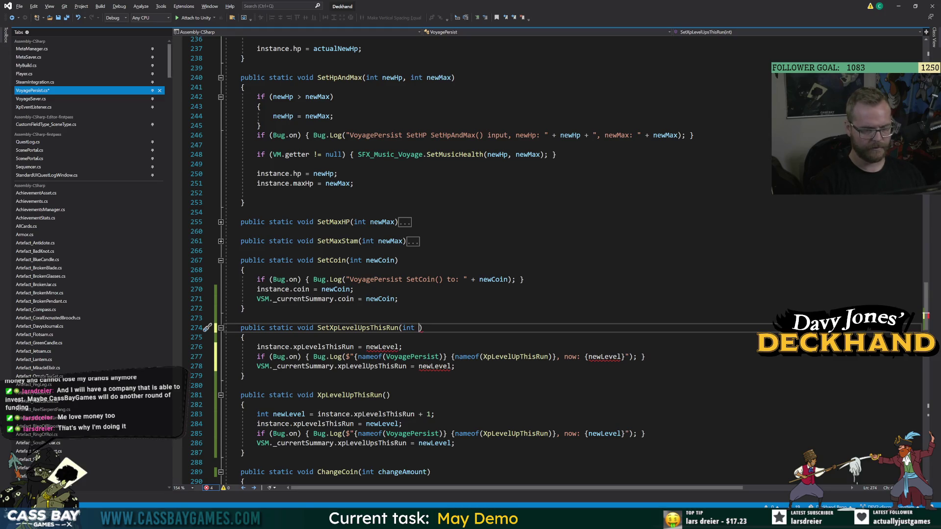
pyautogui.write('count')
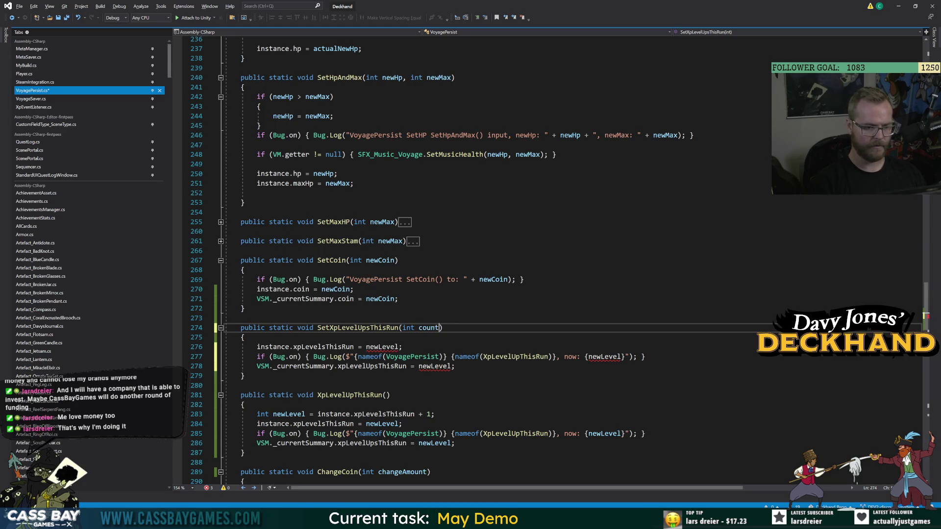
# Step: Replace all three uses of newLevel in the pasted body with count
pyautogui.doubleClick(426, 327)
pyautogui.hotkey('ctrl', 'c')
pyautogui.doubleClick(384, 347)
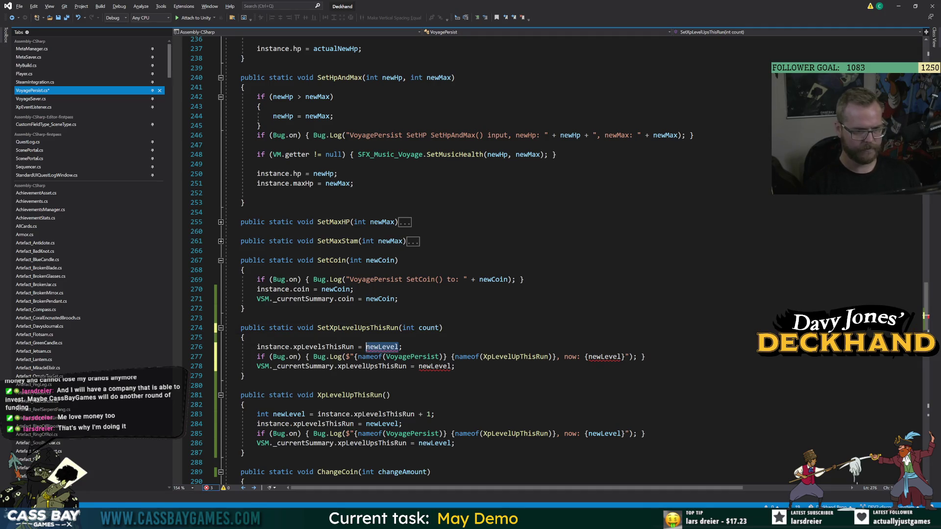
pyautogui.hotkey('ctrl', 'v')
pyautogui.click(604, 357)
pyautogui.doubleClick(604, 357)
pyautogui.hotkey('ctrl', 'v')
pyautogui.doubleClick(428, 366)
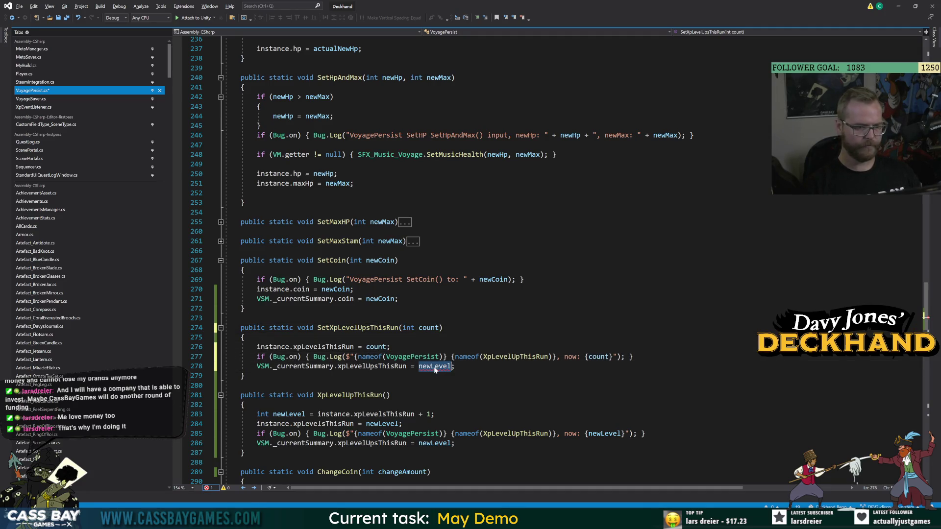
pyautogui.hotkey('ctrl', 'v')
pyautogui.click(207, 386)
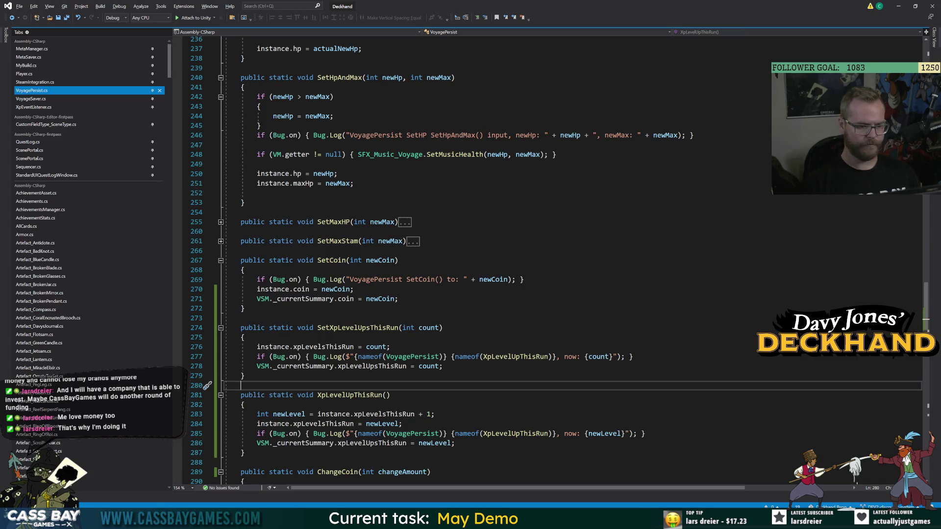
# Step: Change the log's nameof from XpLevelUpThisRun to SetXpLevelUpsThisRun
pyautogui.doubleClick(357, 327)
pyautogui.hotkey('ctrl', 'c')
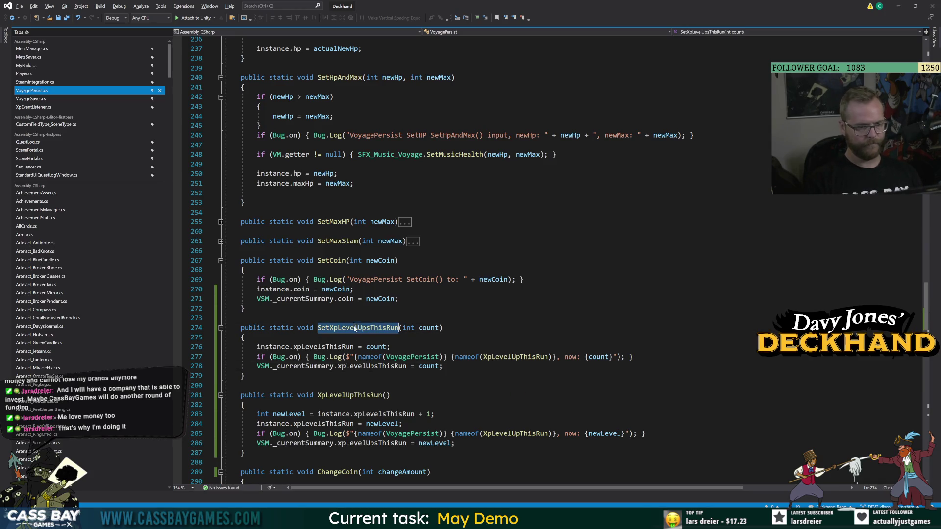
pyautogui.doubleClick(516, 357)
pyautogui.hotkey('ctrl', 'v')
pyautogui.click(274, 318)
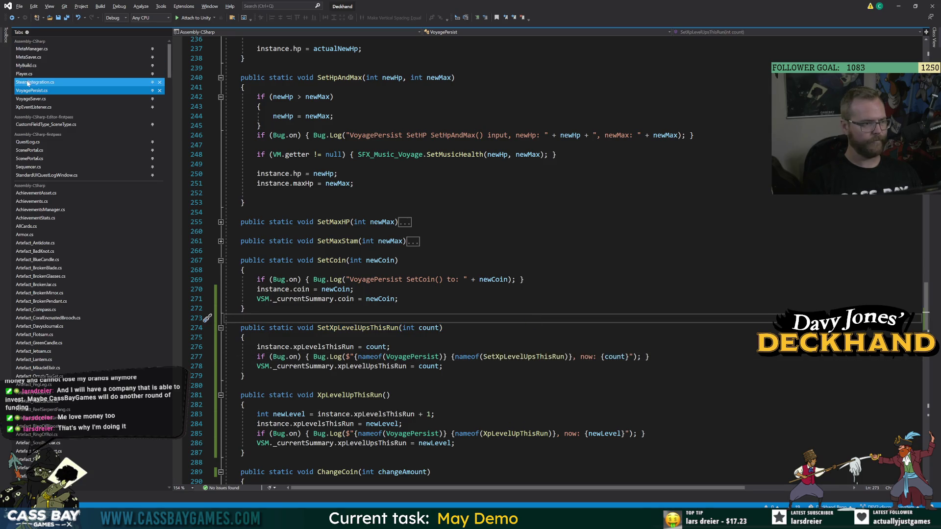
# Step: Navigate backward to the earlier editing location in PlayerSaver.cs
pyautogui.click(13, 19)
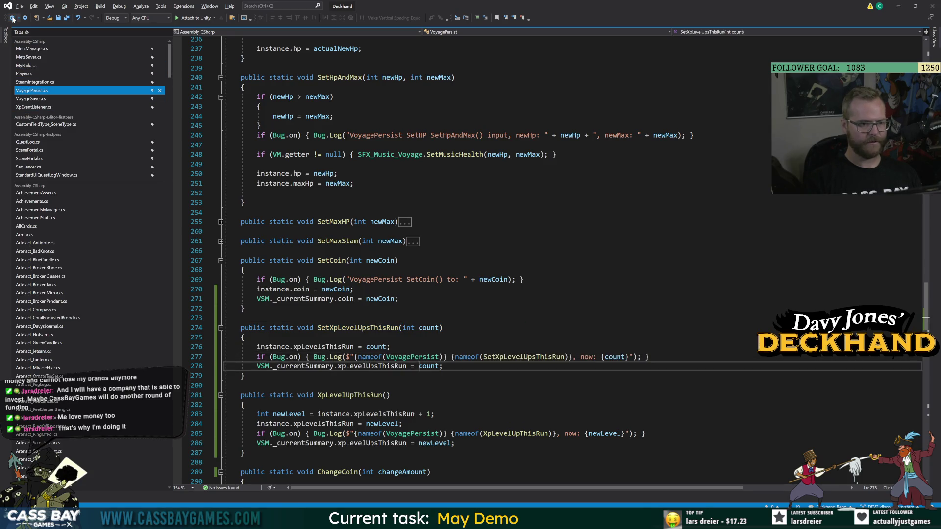
pyautogui.click(12, 18)
pyautogui.click(13, 19)
pyautogui.click(13, 19)
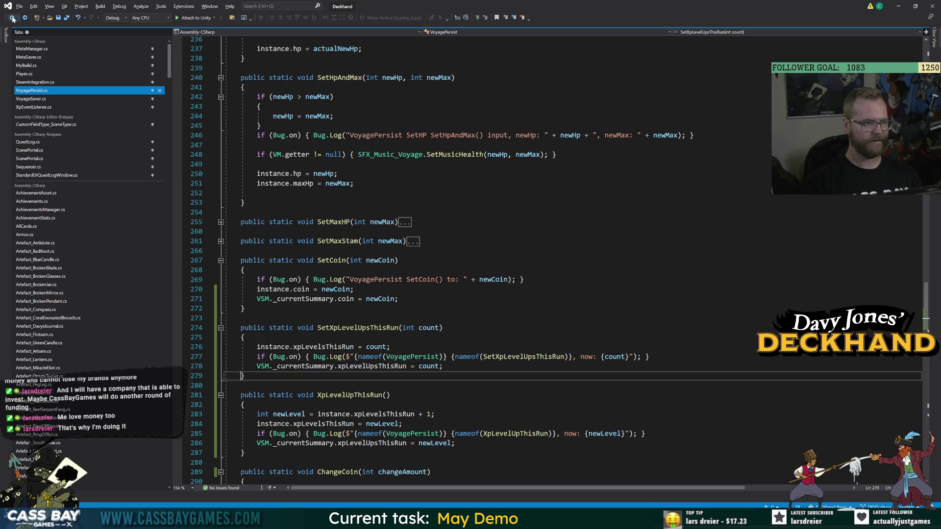
pyautogui.click(12, 19)
pyautogui.click(13, 19)
pyautogui.click(12, 18)
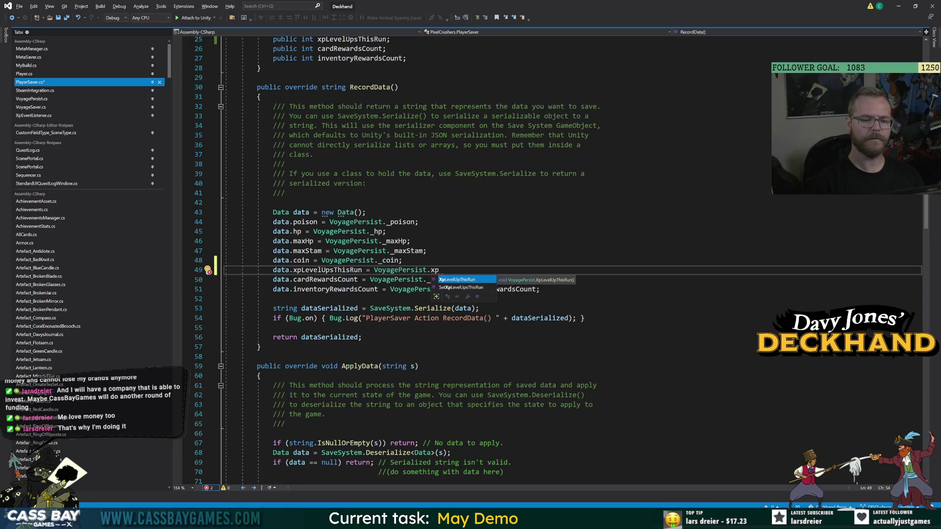
pyautogui.press('BackSpace')
pyautogui.press('BackSpace')
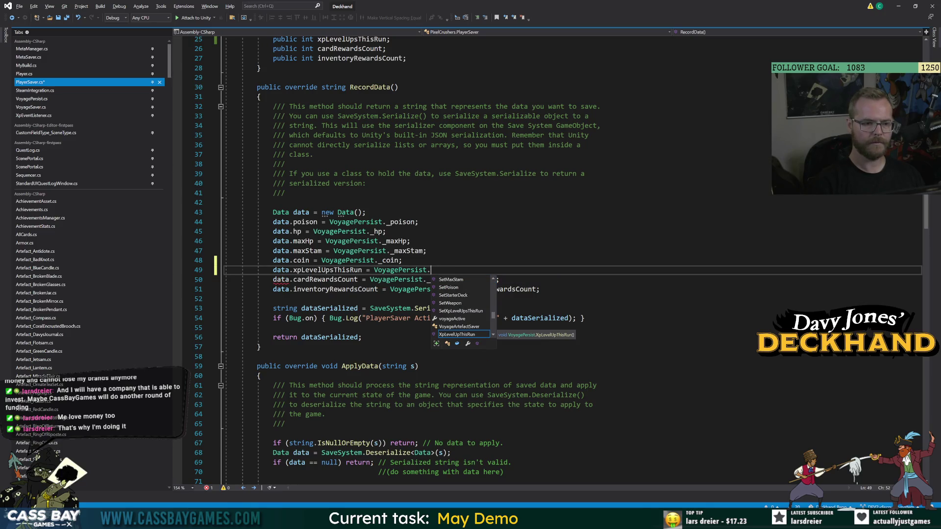
pyautogui.write('XpLevelUpThisRun;')
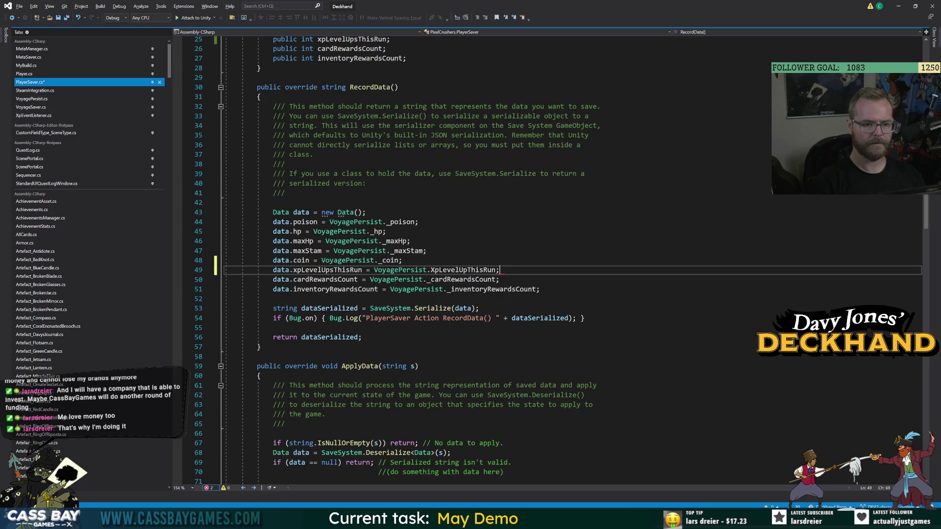
pyautogui.press('Left')
pyautogui.press('F12')
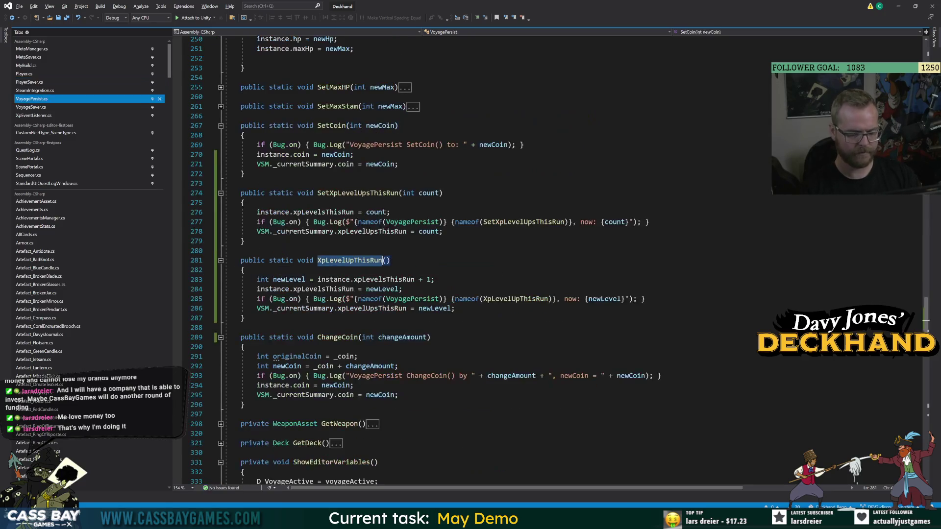
pyautogui.press('Down')
pyautogui.press('Down')
pyautogui.press('Down')
pyautogui.press('F12')
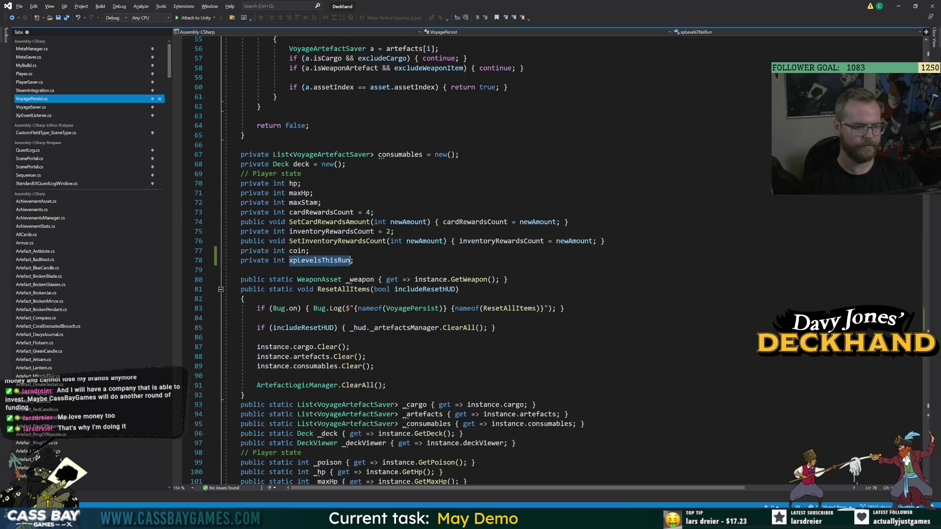
pyautogui.press('End')
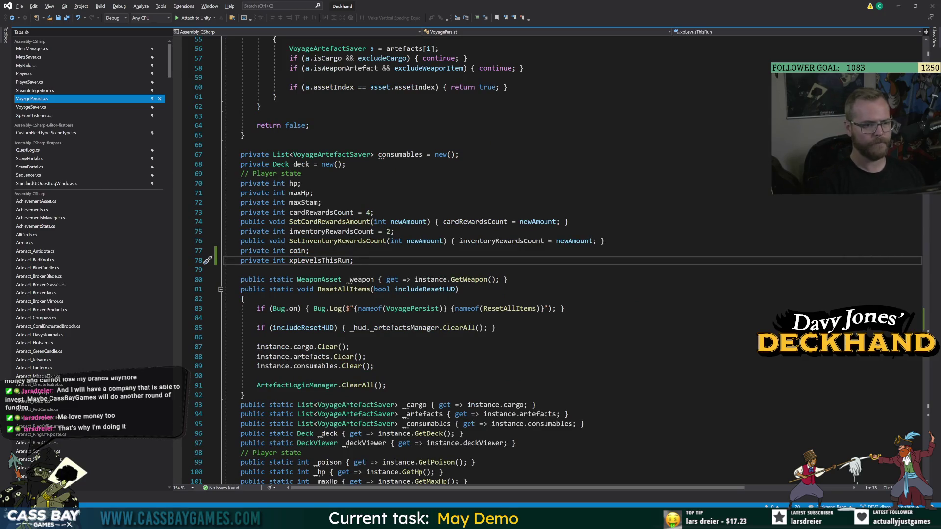
pyautogui.scroll(13, 540, 260)
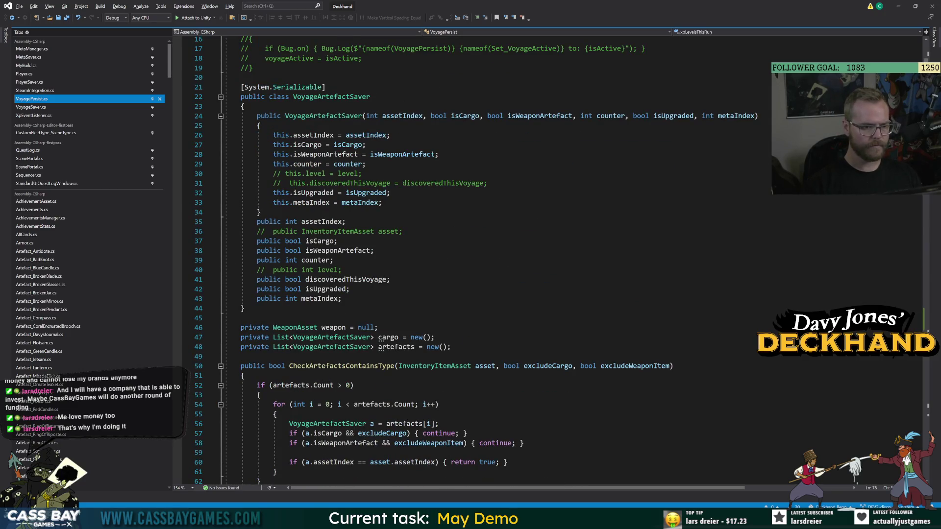
pyautogui.scroll(5, 539, 260)
pyautogui.scroll(-20, 539, 260)
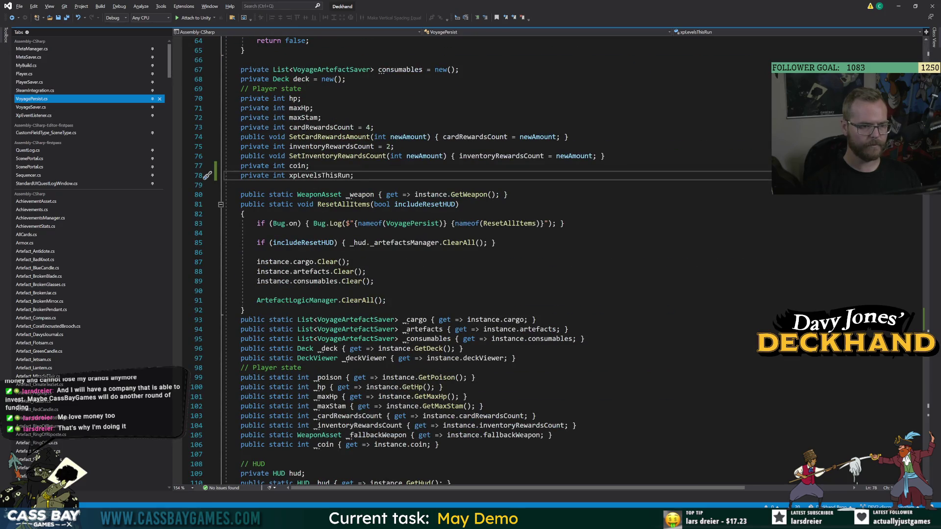
pyautogui.scroll(-20, 539, 260)
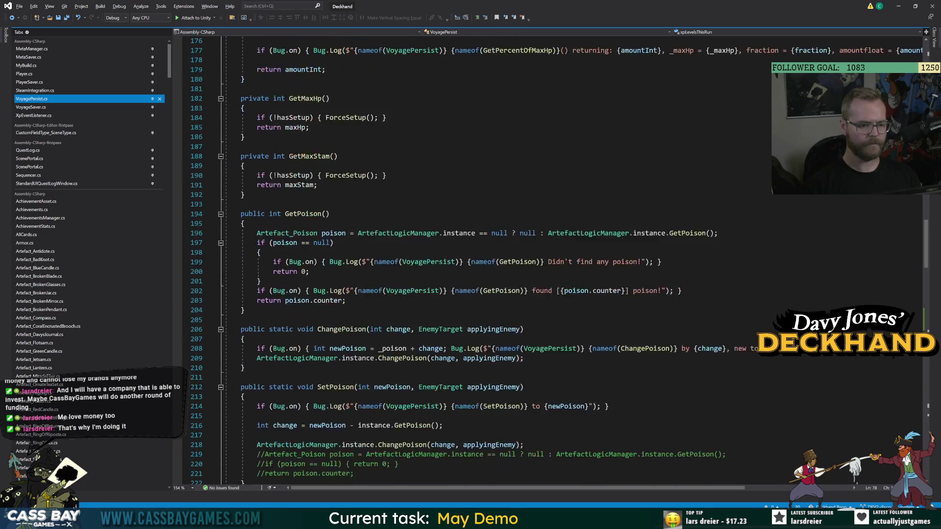
pyautogui.scroll(-20, 539, 260)
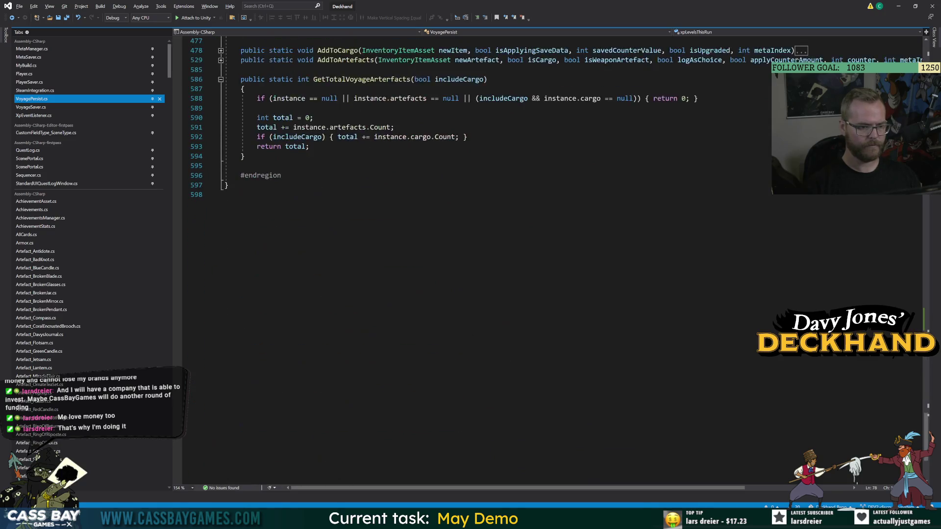
pyautogui.scroll(7, 539, 260)
pyautogui.scroll(20, 539, 260)
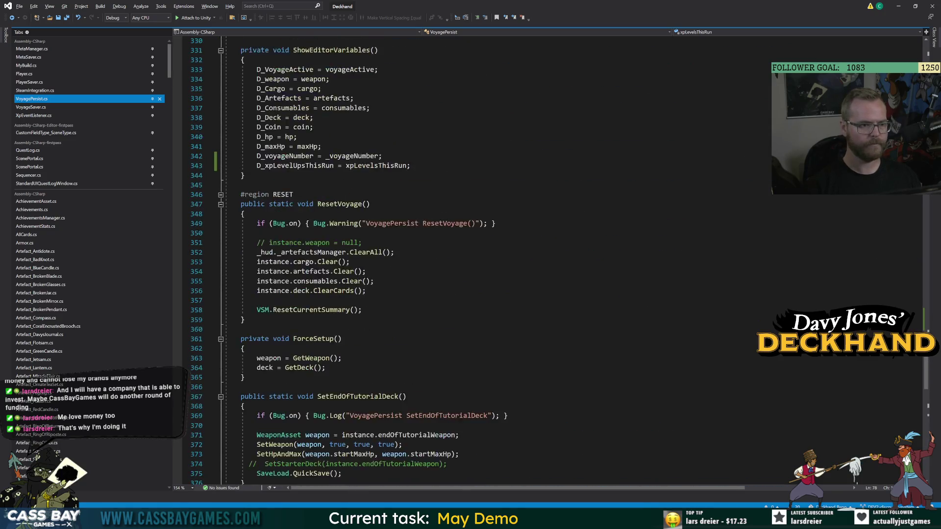
pyautogui.scroll(20, 539, 260)
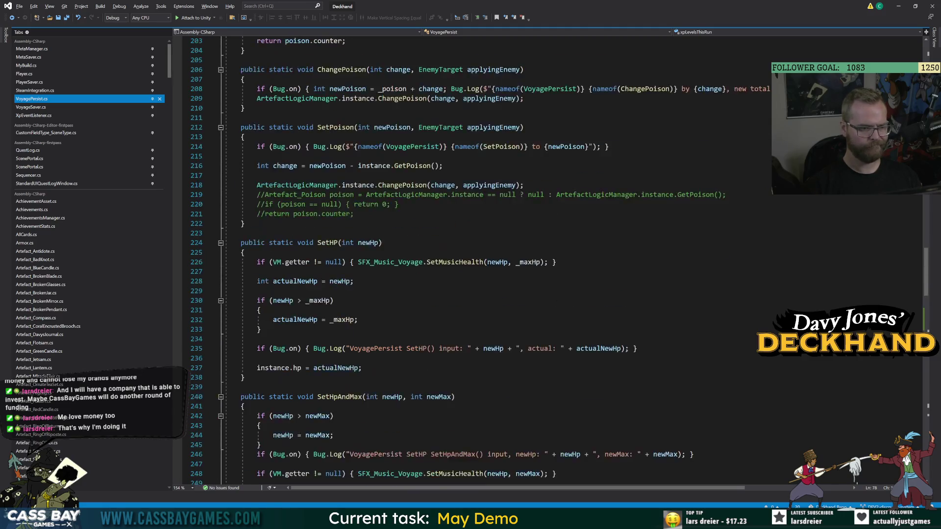
pyautogui.scroll(20, 363, 265)
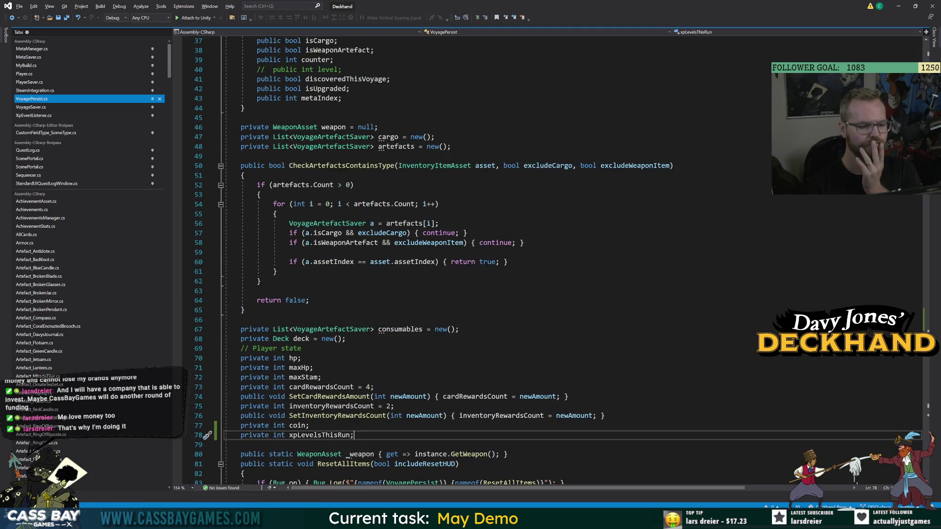
pyautogui.scroll(-5, 363, 265)
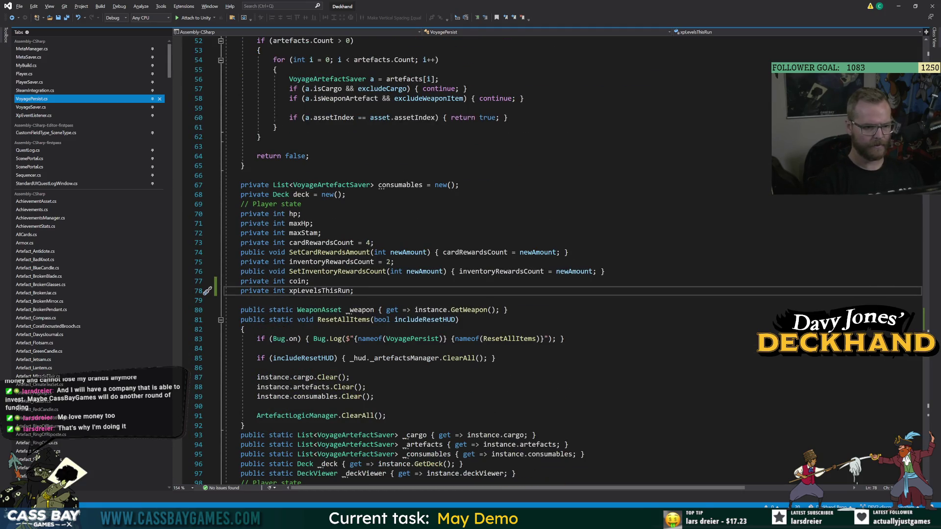
# Step: Below xpLevelsThisRun, add 'public static int _xpLevelUpsThisRun { get => instance.xpLevelsThisRun; }'
pyautogui.press('Return')
pyautogui.write('public s')
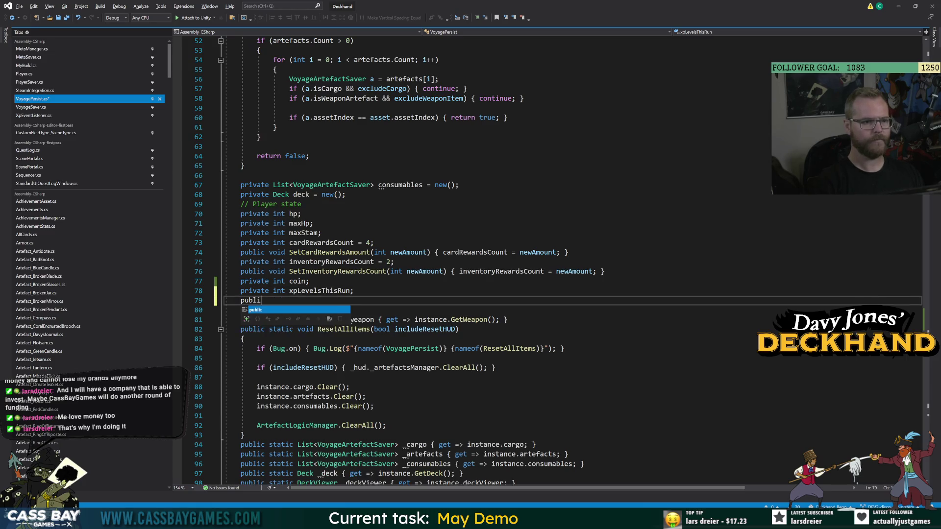
pyautogui.write('tatic int _')
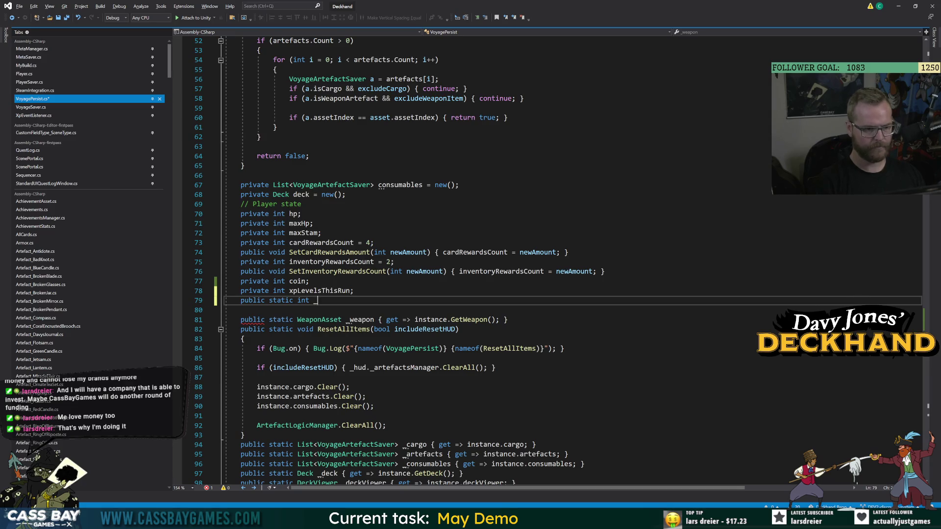
pyautogui.write('LevelUpsThisRun')
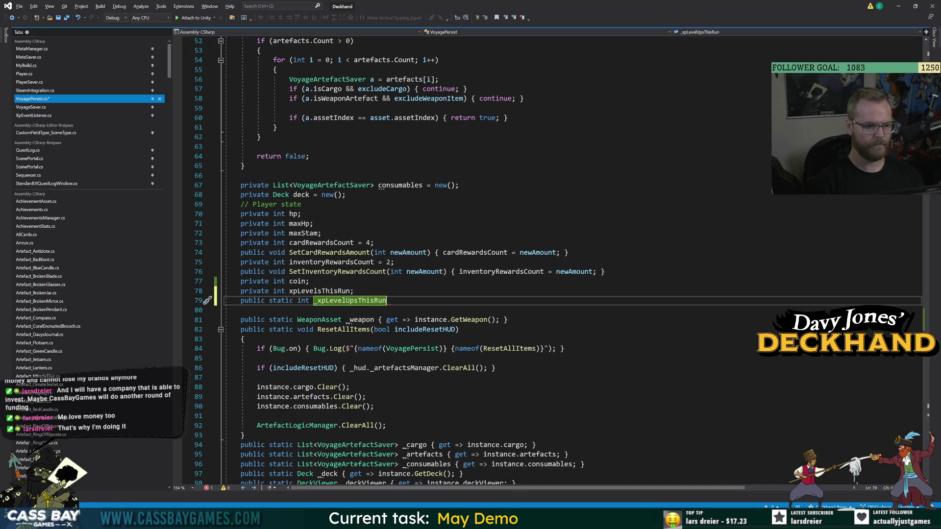
pyautogui.write(' { get=> xp')
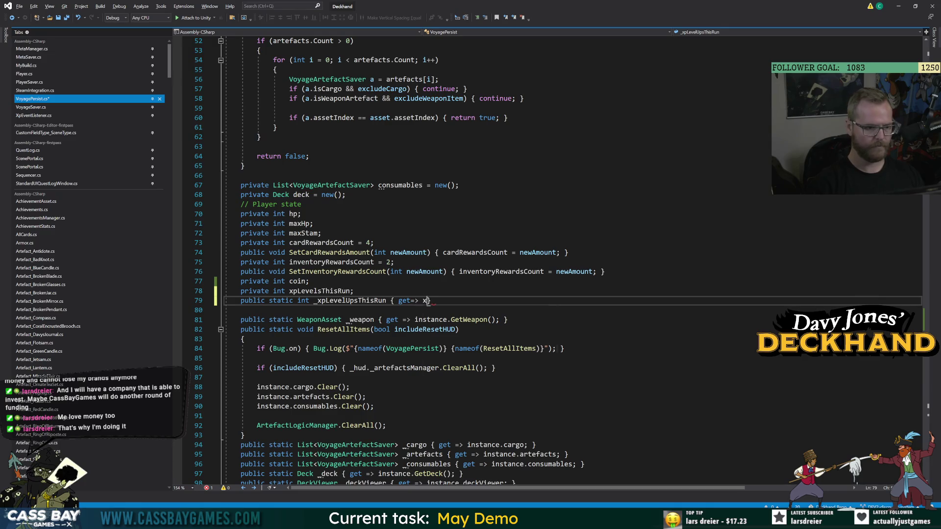
pyautogui.press('BackSpace')
pyautogui.press('BackSpace')
pyautogui.write('instance.xpLevelsThisRun;')
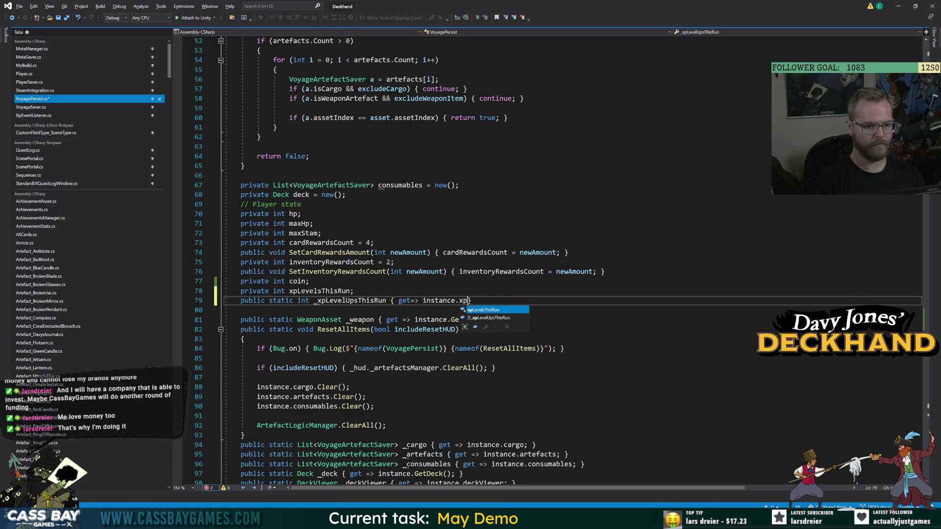
pyautogui.click(11, 18)
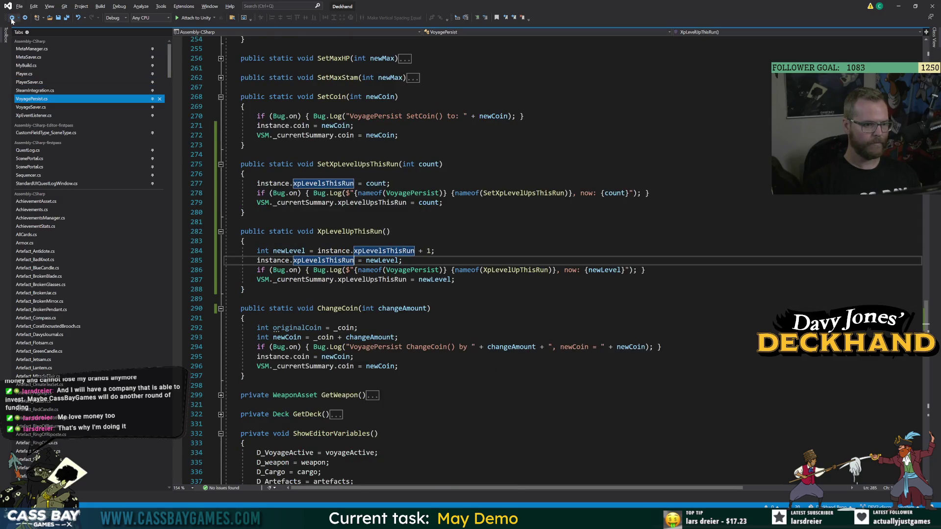
# Step: Make RecordData's XP line read VoyagePersist._xpLevelUpsThisRun and save PlayerSaver.cs
pyautogui.click(11, 19)
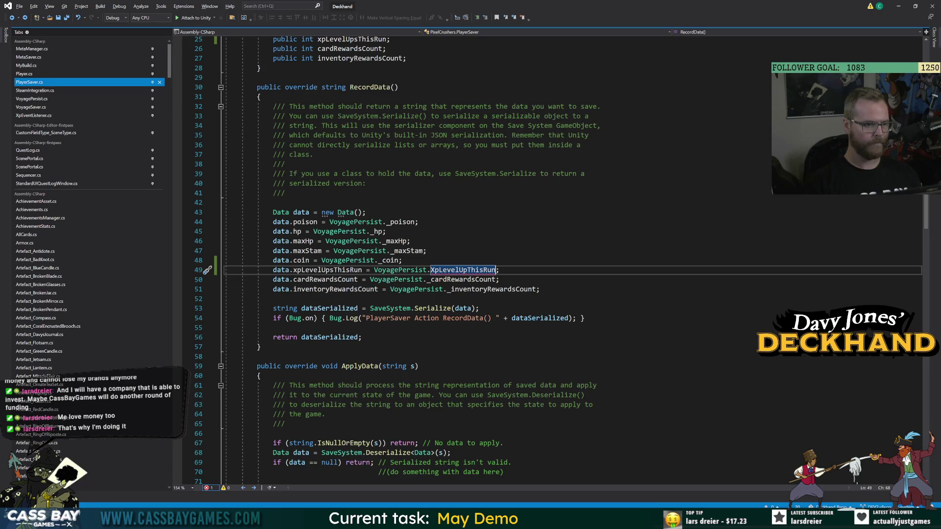
pyautogui.write('xpo')
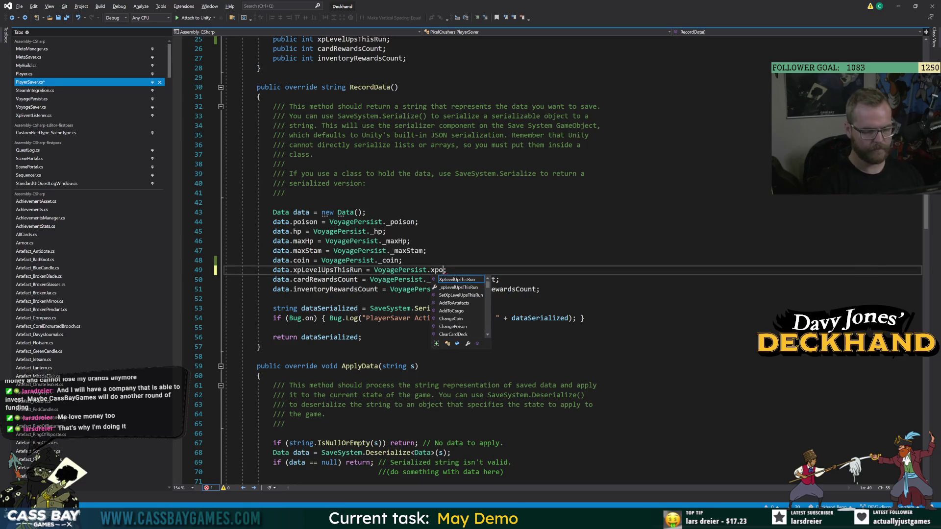
pyautogui.press('Down')
pyautogui.press('Tab')
pyautogui.hotkey('ctrl', 's')
# Step: Add VoyagePersist.SetXpLevelUpsThisRun(data.xpLevelUpsThisRun); under SetCoin in ApplyData, save, and switch to Unity
pyautogui.click(387, 231)
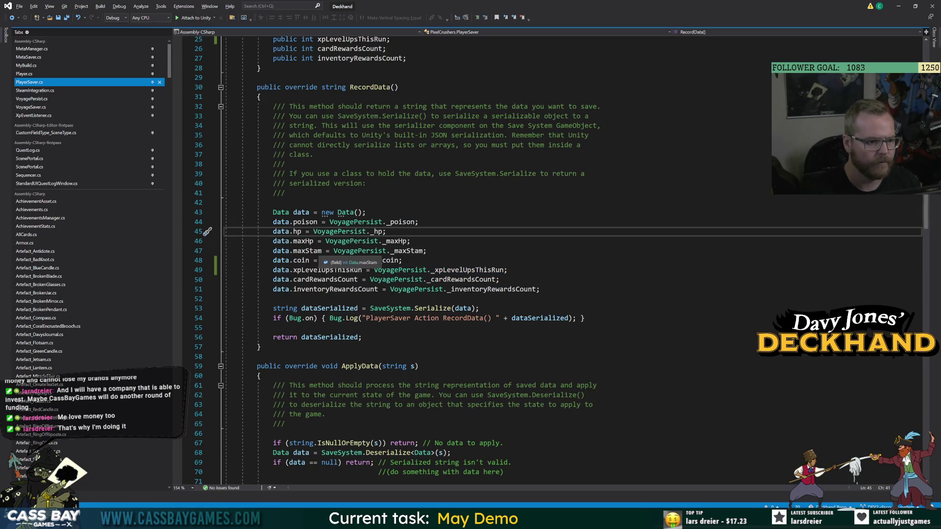
pyautogui.scroll(-5, 208, 232)
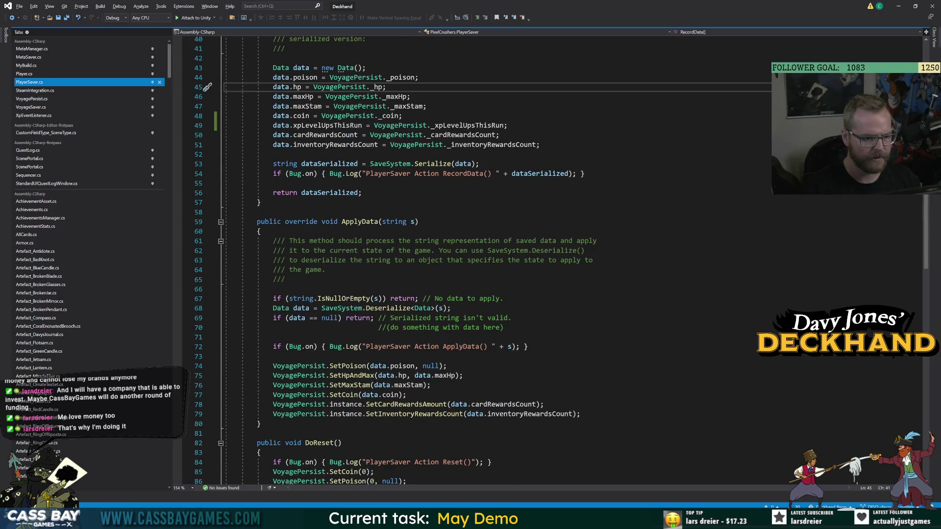
pyautogui.click(588, 395)
pyautogui.press('Return')
pyautogui.write('VoyagePersist.')
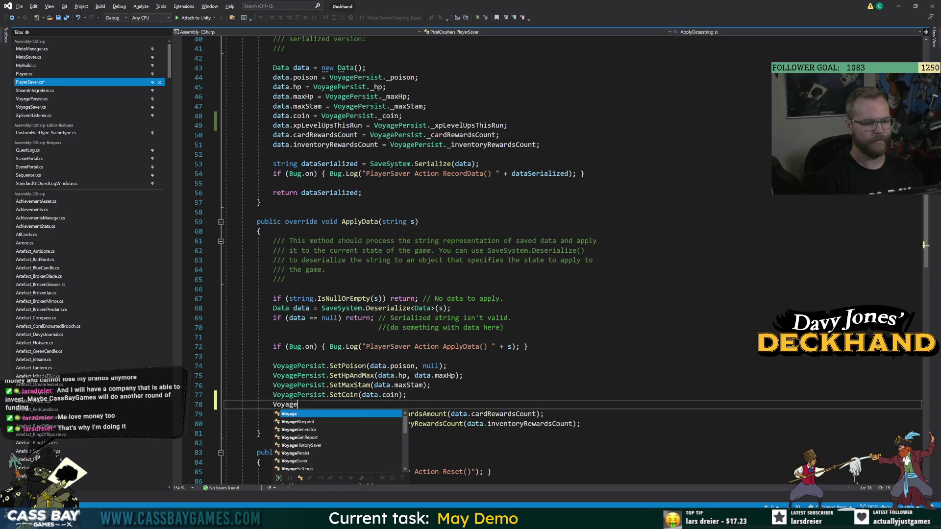
pyautogui.write('SetXp')
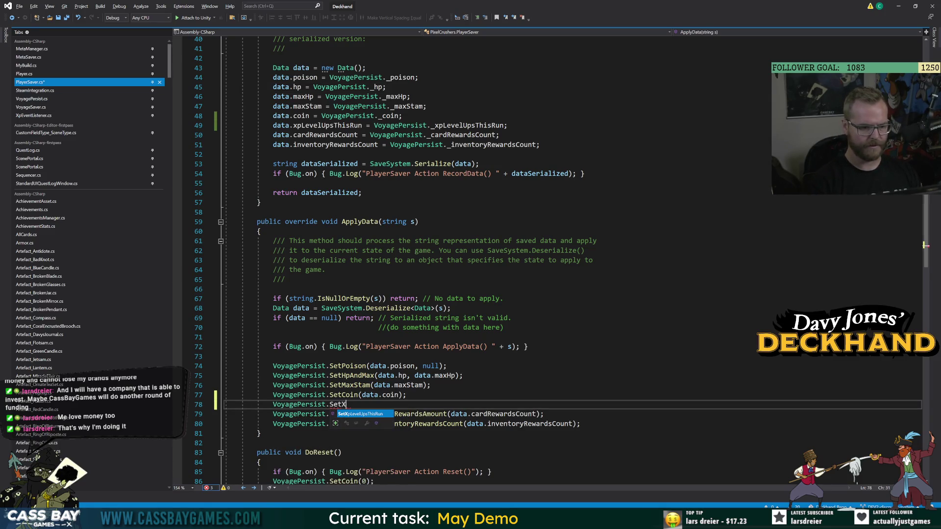
pyautogui.press('Tab')
pyautogui.write('(data.xp')
pyautogui.press('Tab')
pyautogui.write(');')
pyautogui.hotkey('ctrl', 's')
pyautogui.press('Up')
pyautogui.press('Up')
pyautogui.press('Up')
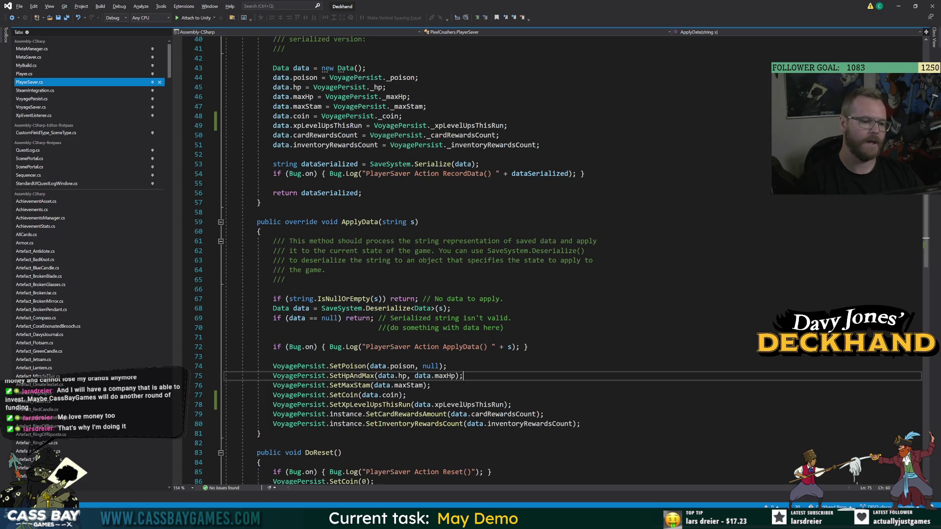
pyautogui.click(344, 154)
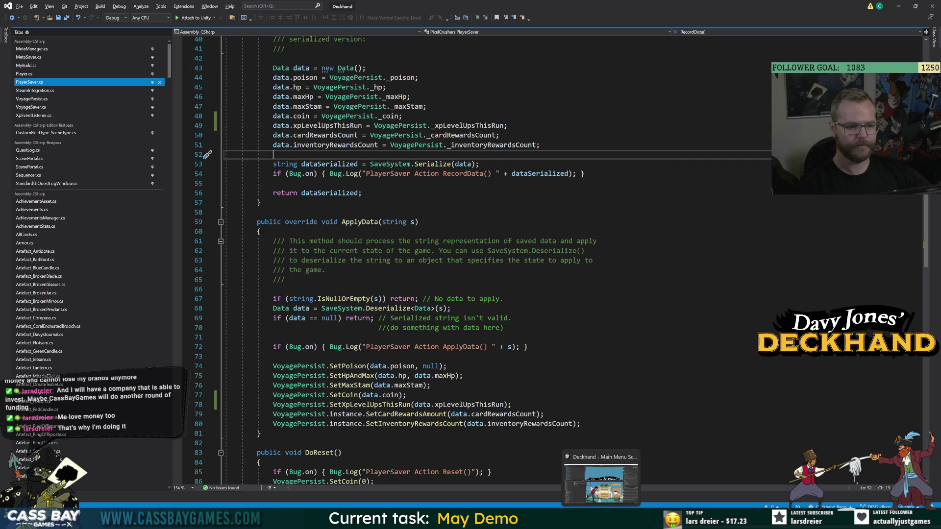
pyautogui.click(601, 518)
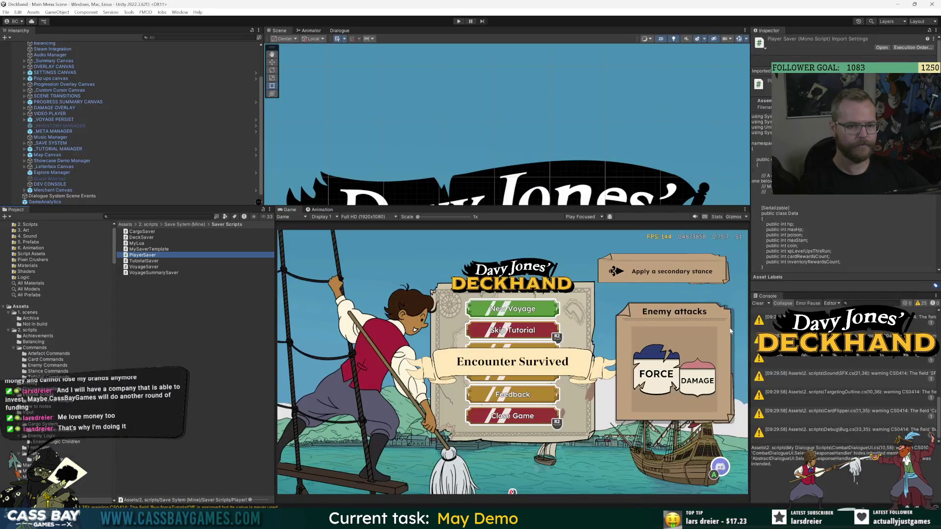
# Step: Deselect the PlayerSaver script and select _META MANAGER in the Hierarchy
pyautogui.click(195, 310)
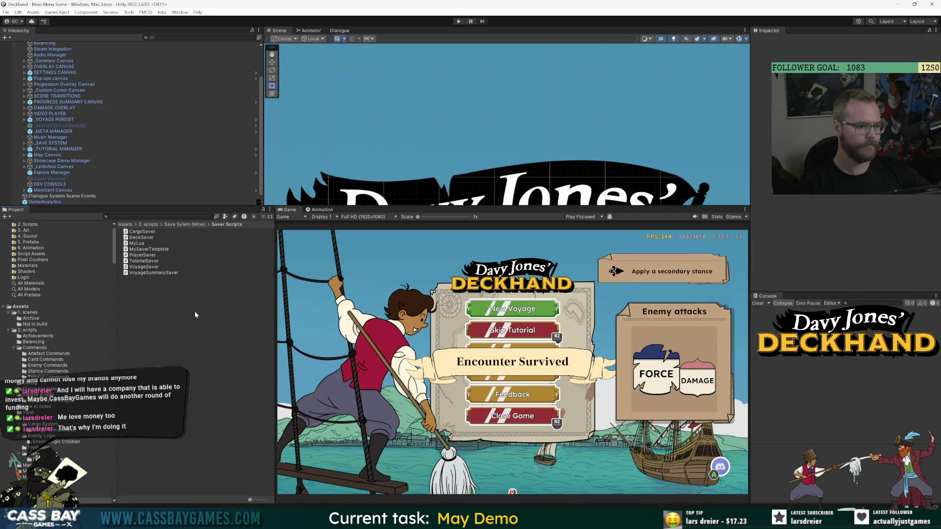
pyautogui.moveTo(51, 154)
pyautogui.mouseDown()
pyautogui.moveTo(51, 167)
pyautogui.moveTo(51, 133)
pyautogui.mouseUp()
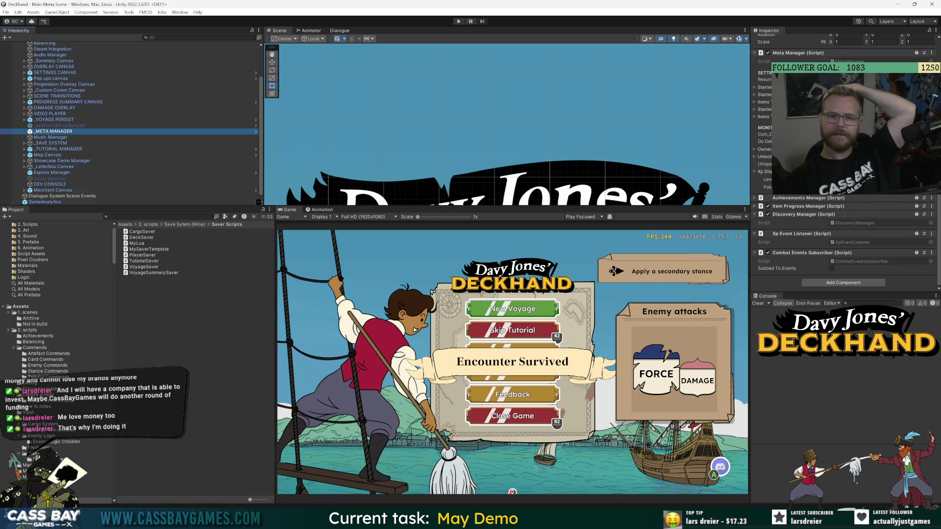
# Step: Open MetaSaver.cs and add a MetaManager XP-type xp field below the coin field in Data
pyautogui.hotkey('alt', 'Tab')
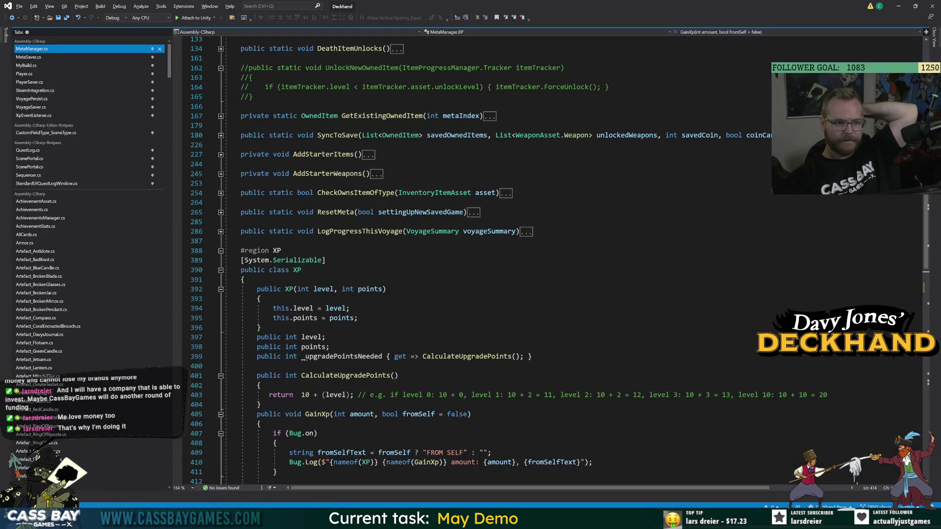
pyautogui.click(92, 58)
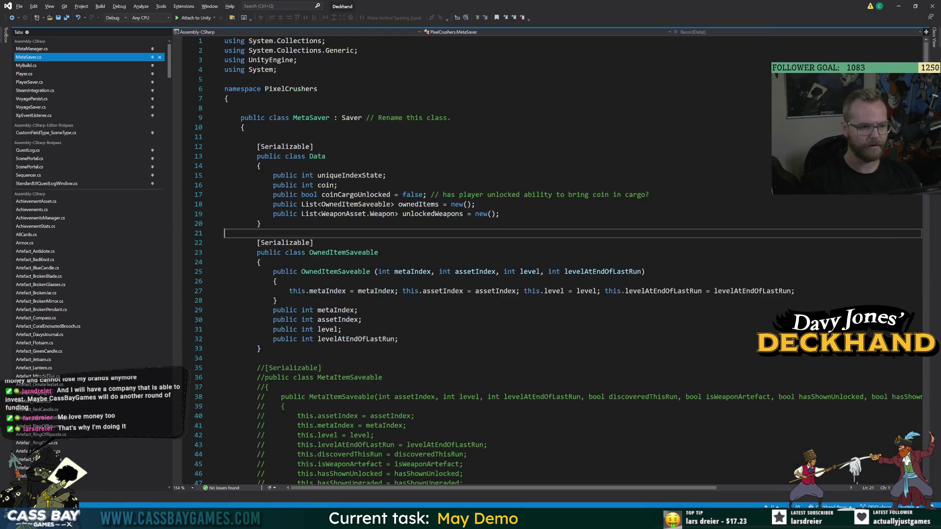
pyautogui.press('Down')
pyautogui.press('Down')
pyautogui.press('End')
pyautogui.press('Up')
pyautogui.press('Up')
pyautogui.press('Up')
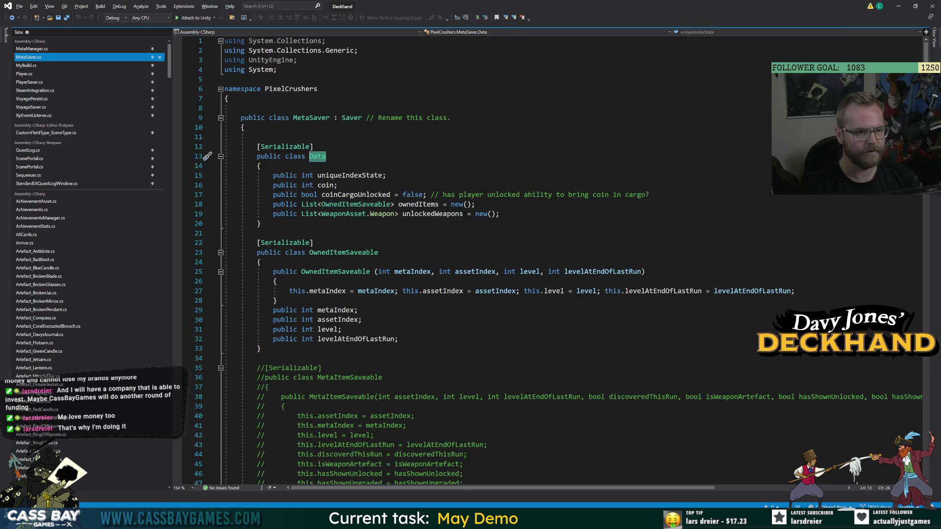
pyautogui.click(338, 186)
pyautogui.press('Return')
pyautogui.write('public XP')
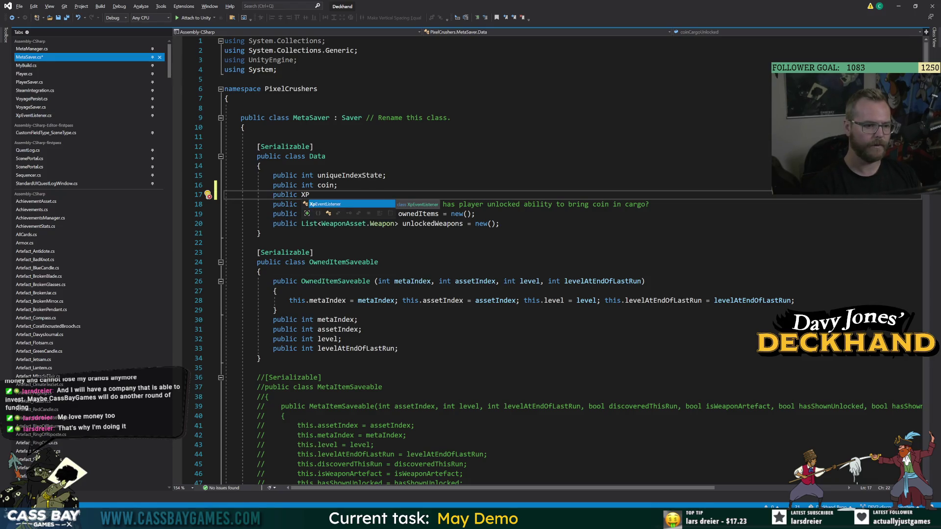
pyautogui.press('BackSpace')
pyautogui.write('MetaManager.xp')
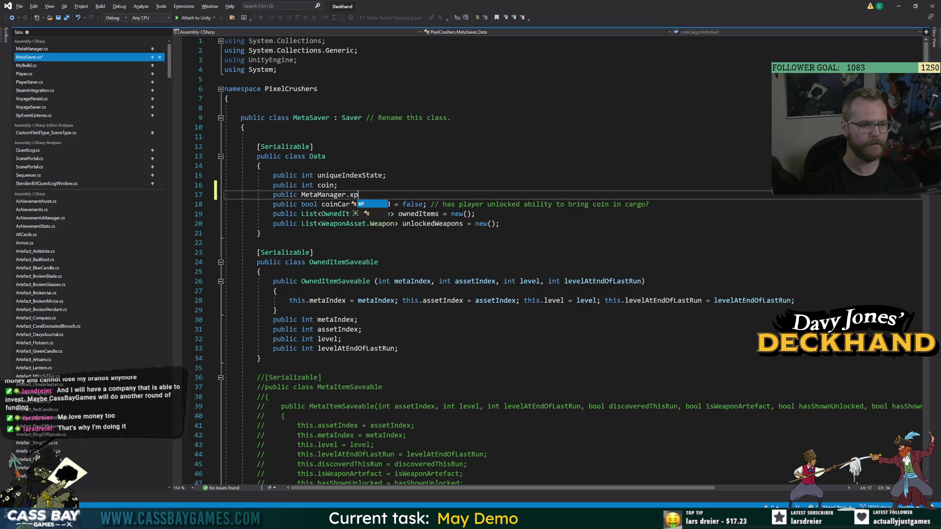
pyautogui.write(' xp;')
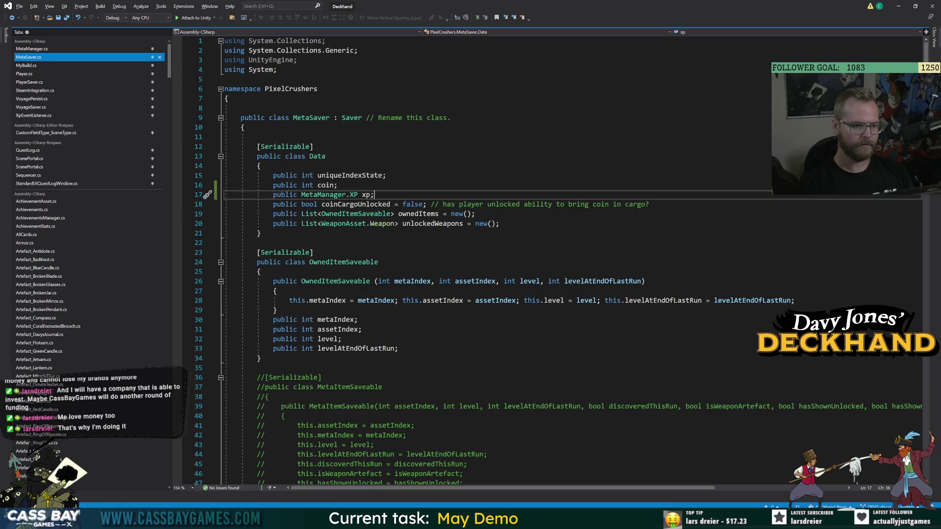
pyautogui.keyDown('ctrl'); pyautogui.click(354, 196); pyautogui.keyUp('ctrl')
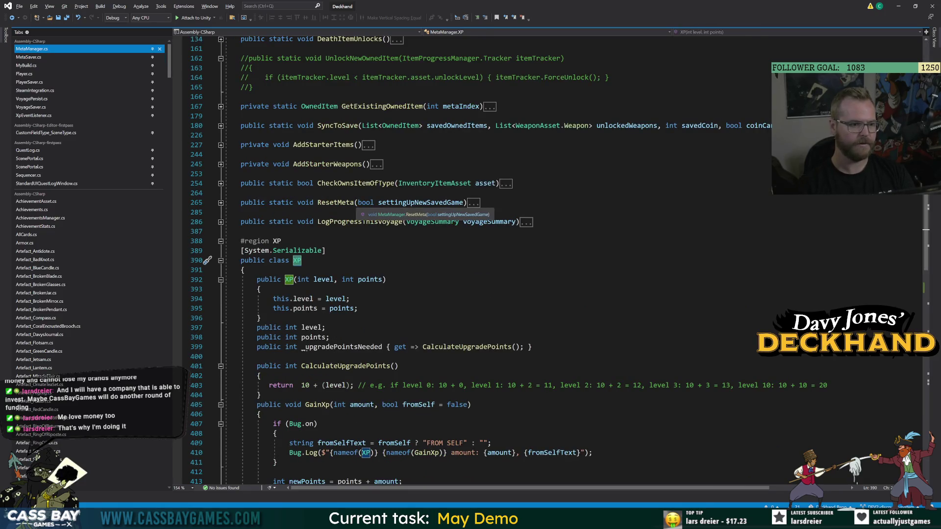
pyautogui.click(11, 17)
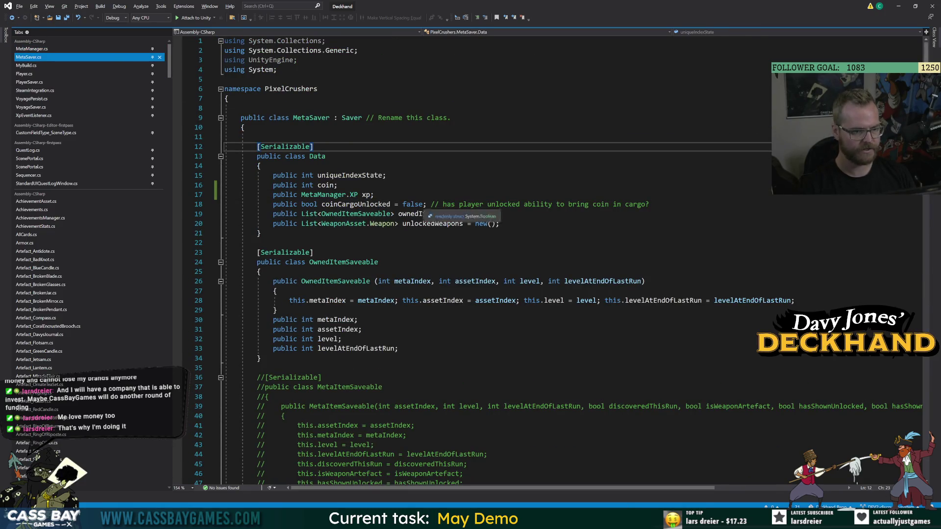
# Step: Under an XP section in RecordData, add 'dataToSave.xp = MetaManager._xp;'
pyautogui.scroll(-20, 432, 304)
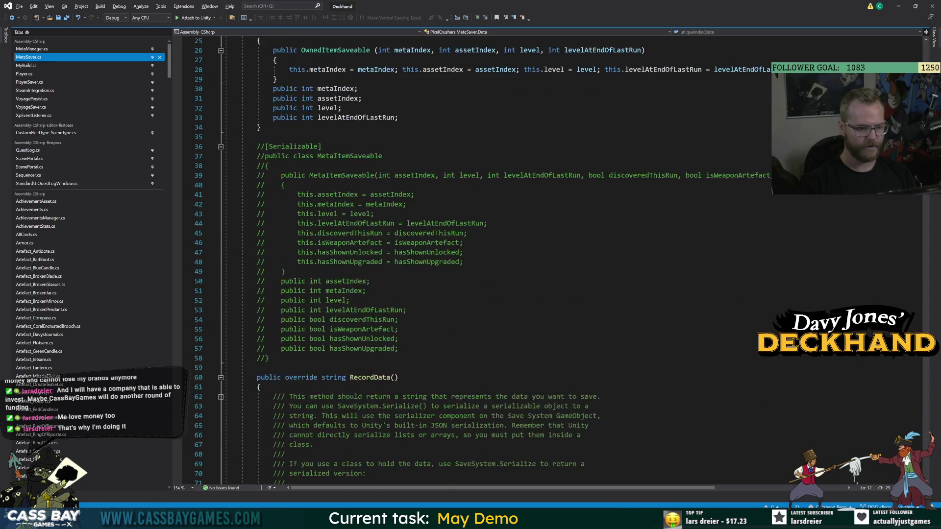
pyautogui.click(525, 224)
pyautogui.press('Return')
pyautogui.press('Return')
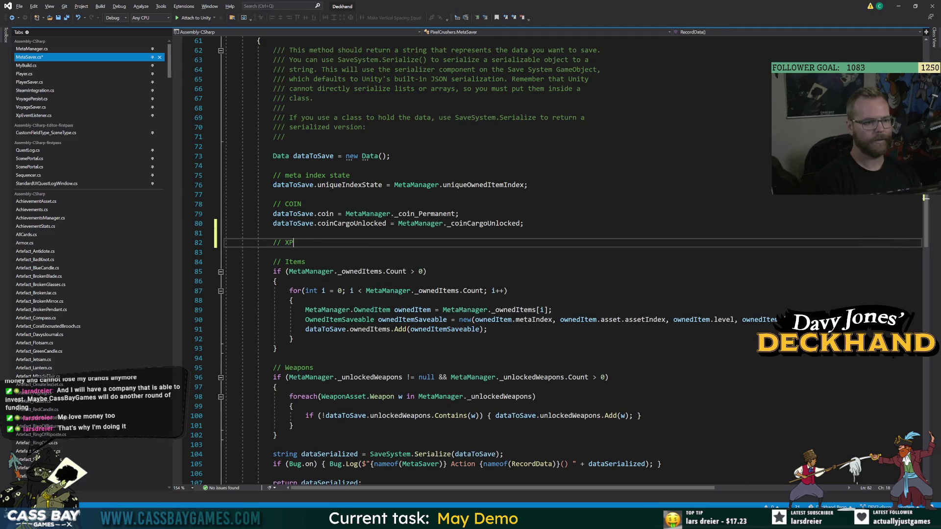
pyautogui.press('Return')
pyautogui.write('dataToSave.xp = Meta')
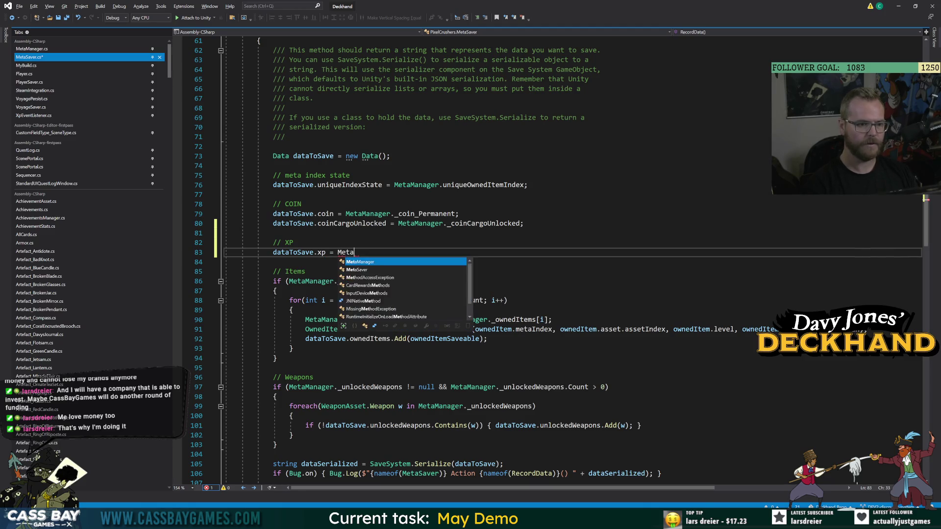
pyautogui.press('Tab')
pyautogui.write('.xp')
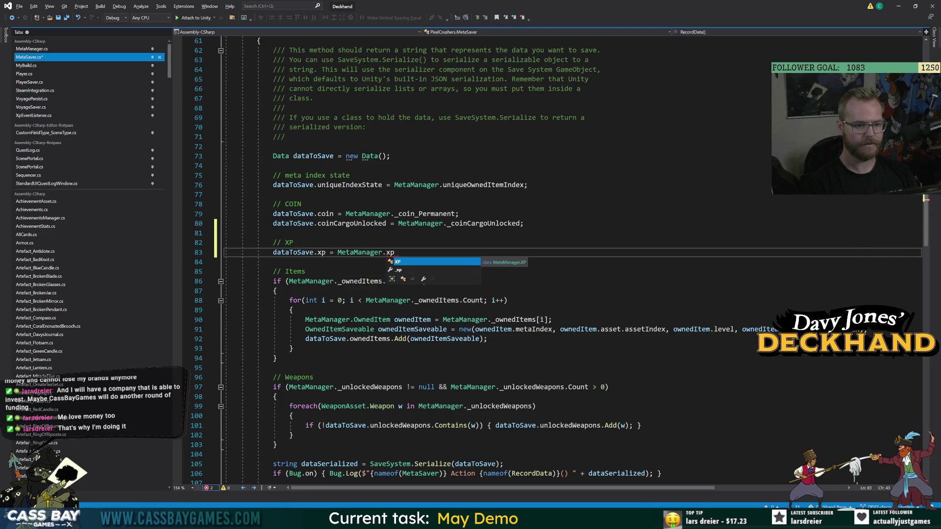
pyautogui.press('Down')
pyautogui.press('Tab')
pyautogui.write(';')
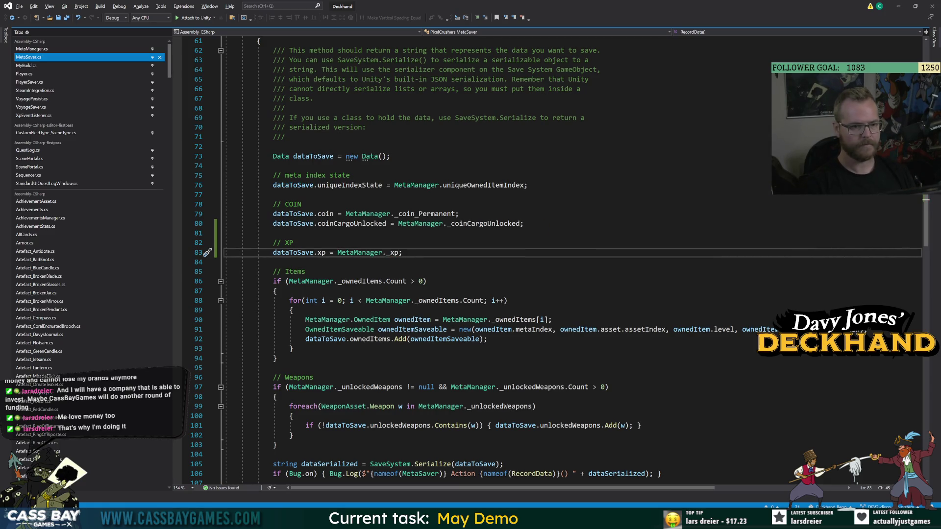
pyautogui.hotkey('ctrl', '-')
pyautogui.hotkey('ctrl', '-')
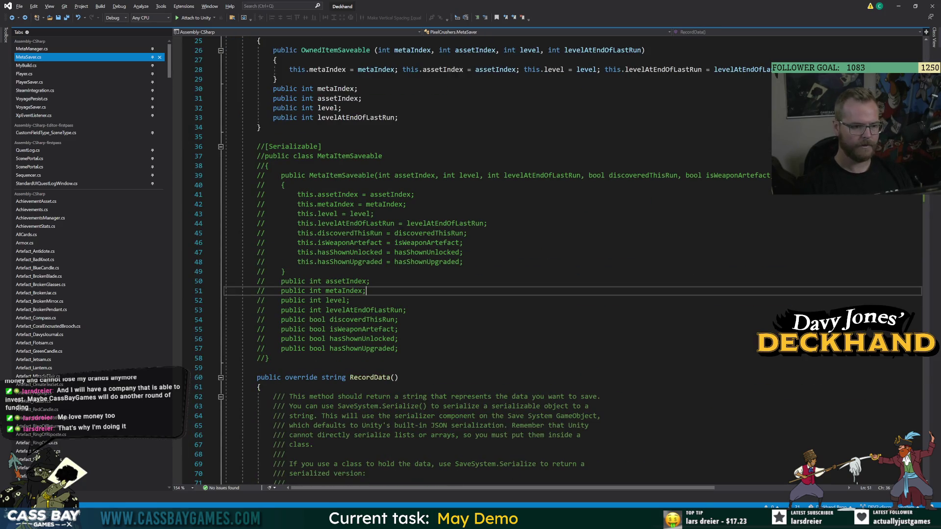
pyautogui.scroll(8, 490, 245)
pyautogui.scroll(-18, 490, 259)
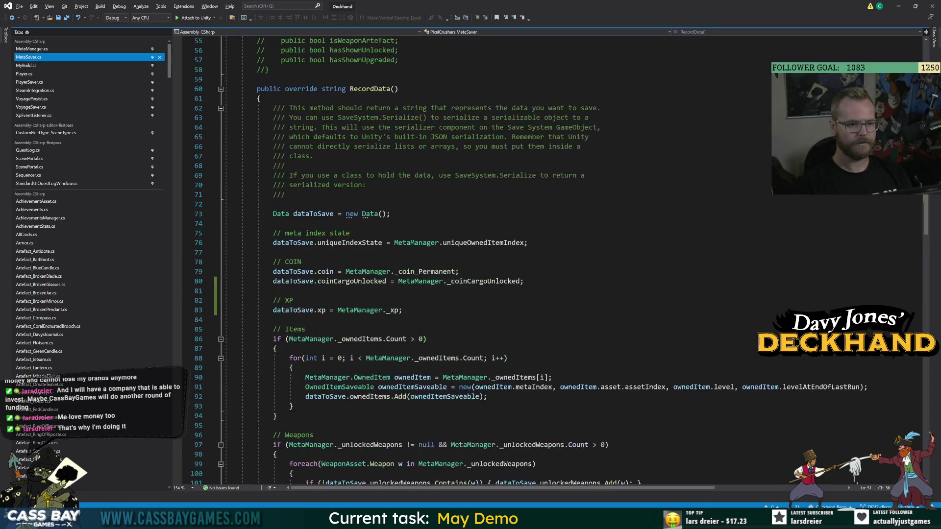
pyautogui.scroll(-17, 490, 260)
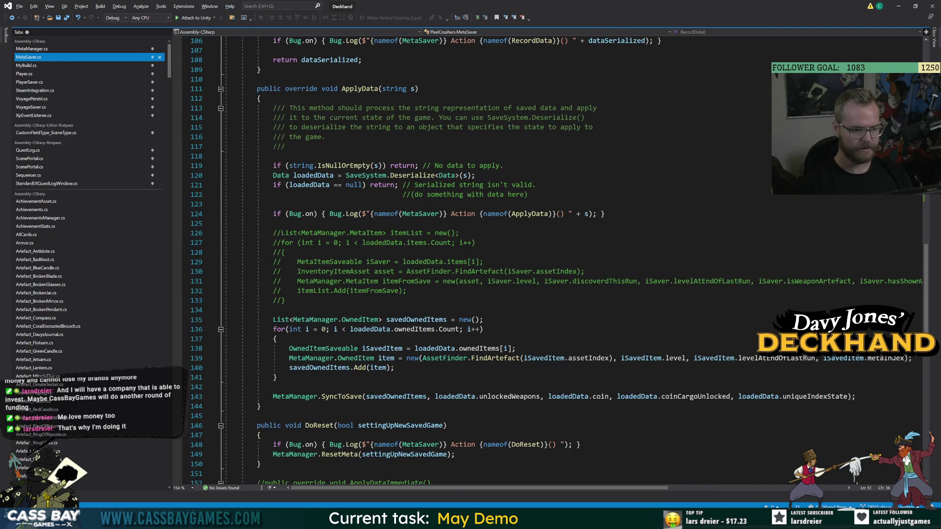
# Step: Go to the SyncToSave definition in MetaManager and add an 'XP xp' parameter
pyautogui.click(342, 397)
pyautogui.press('F12')
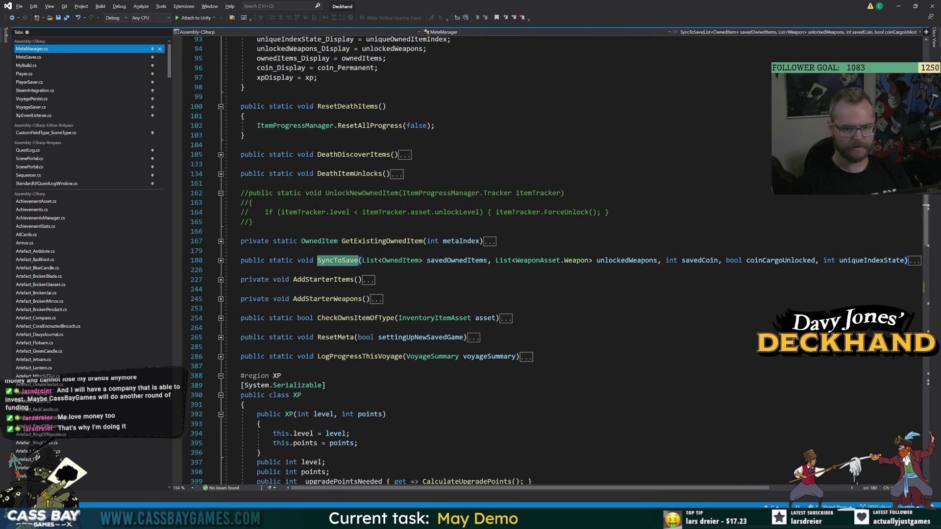
pyautogui.hscroll(3, 553, 262)
pyautogui.click(828, 261)
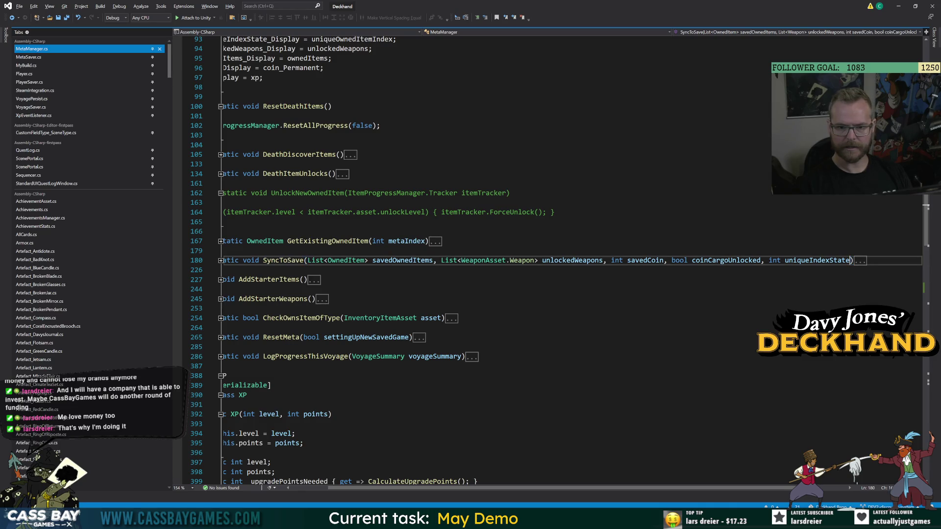
pyautogui.write(', X')
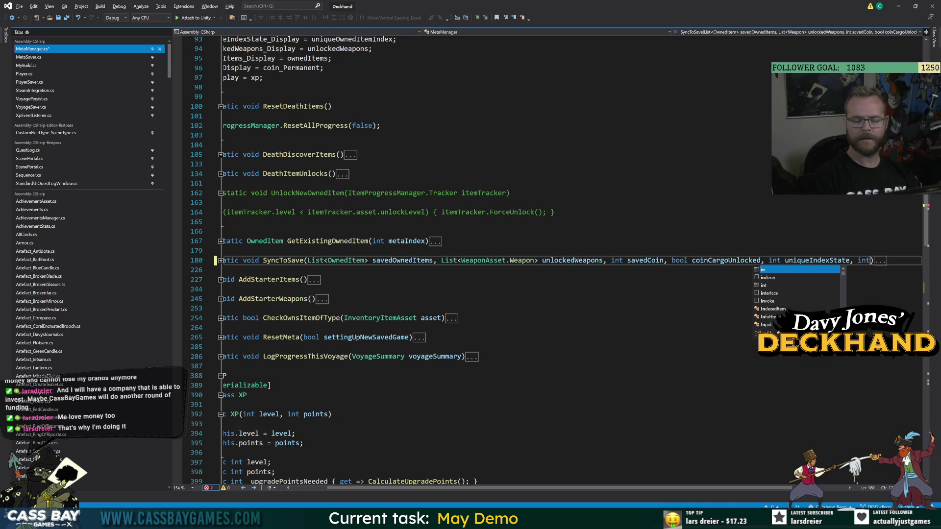
pyautogui.write('P xp;')
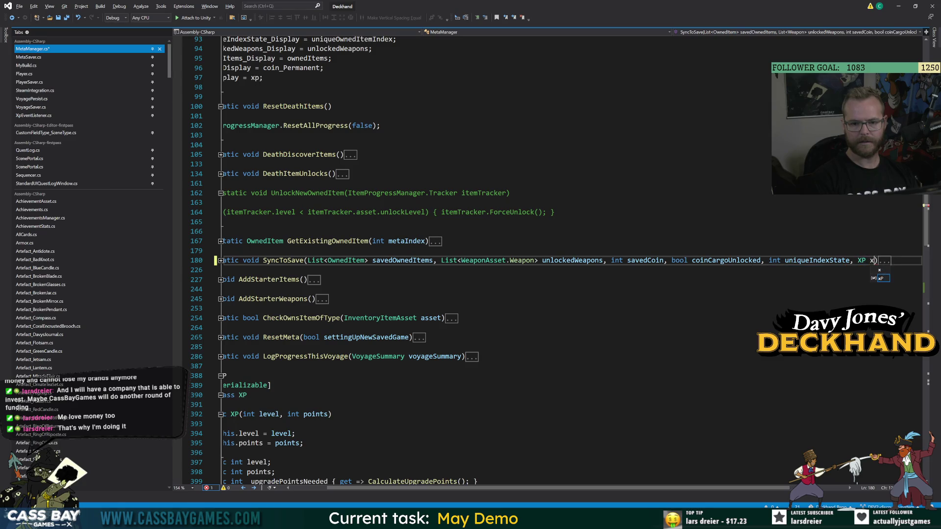
pyautogui.press('BackSpace')
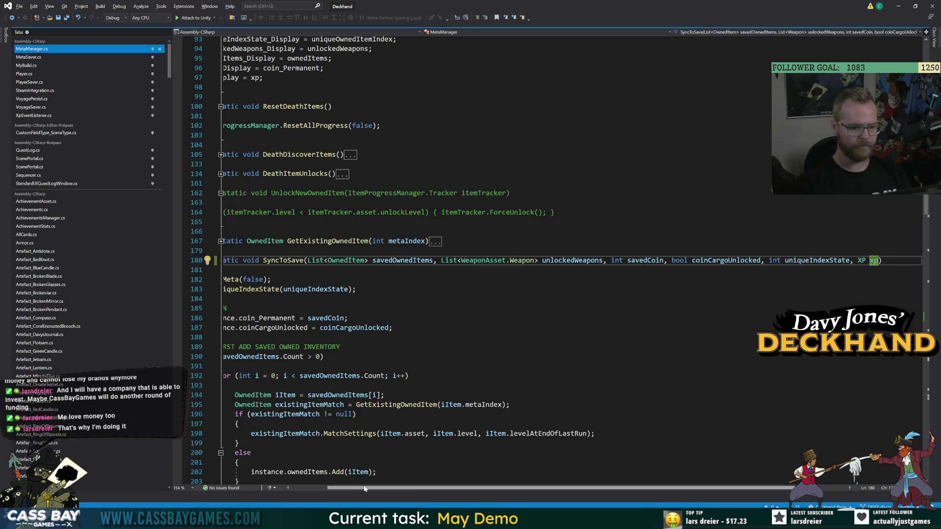
# Step: After the coinCargoUnlocked line, add an XP comment and 'instance.xp = xp;'
pyautogui.click(309, 483)
pyautogui.click(308, 489)
pyautogui.click(407, 316)
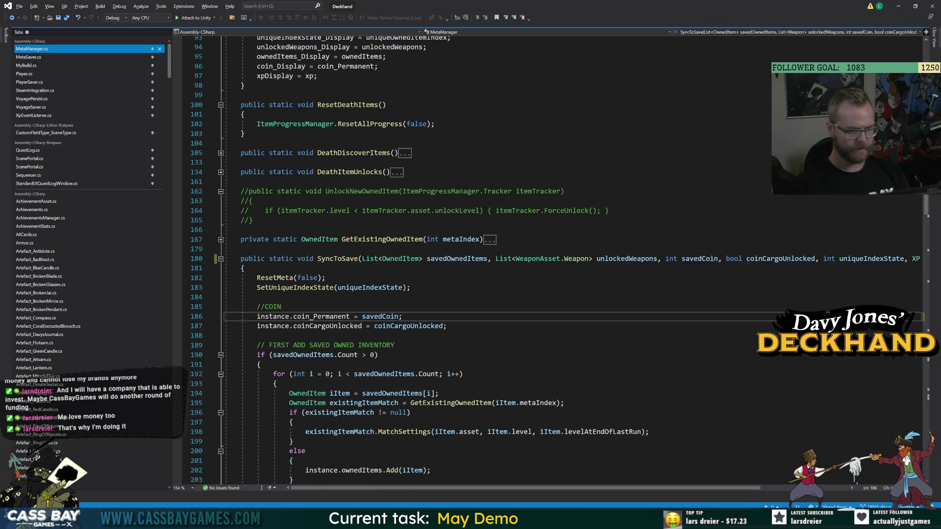
pyautogui.click(449, 326)
pyautogui.press('Return')
pyautogui.press('Return')
pyautogui.write('XP')
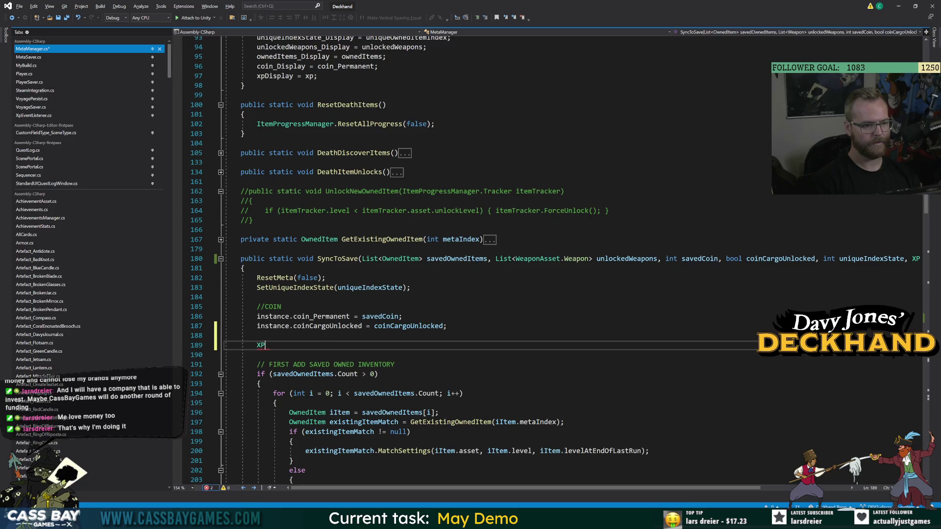
pyautogui.press('BackSpace')
pyautogui.press('BackSpace')
pyautogui.write('// X')
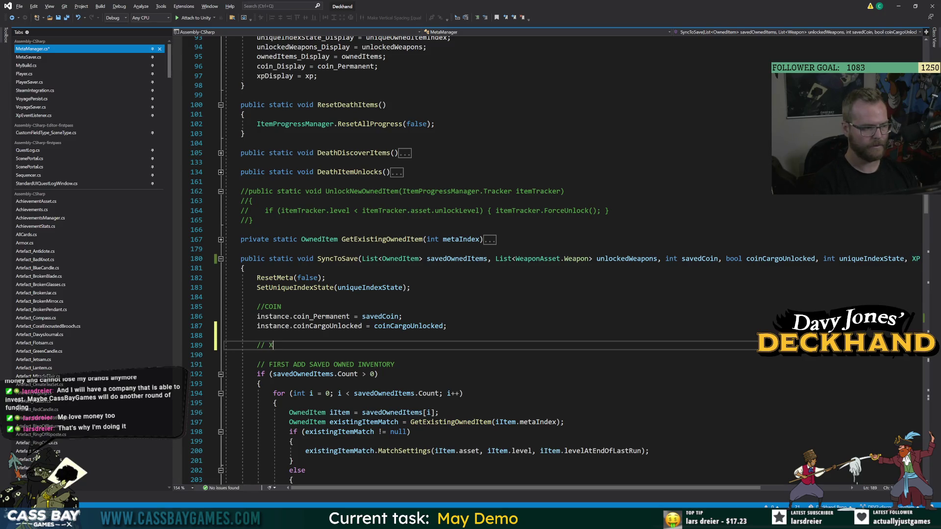
pyautogui.press('Return')
pyautogui.write('instance')
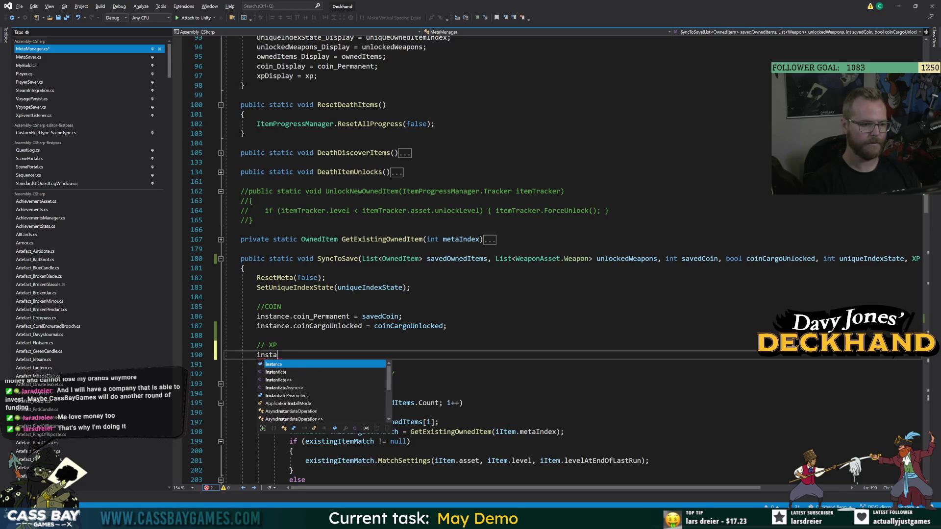
pyautogui.write('.xp = ')
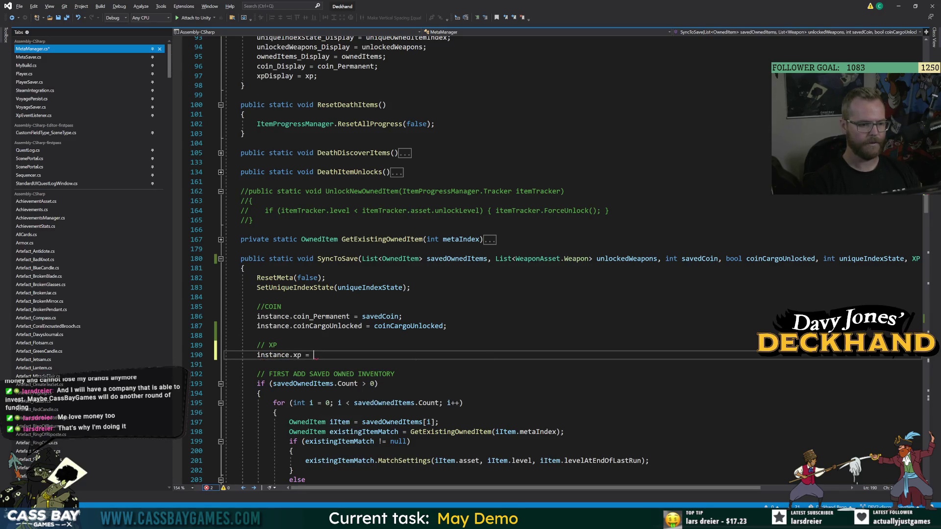
pyautogui.write('xp;')
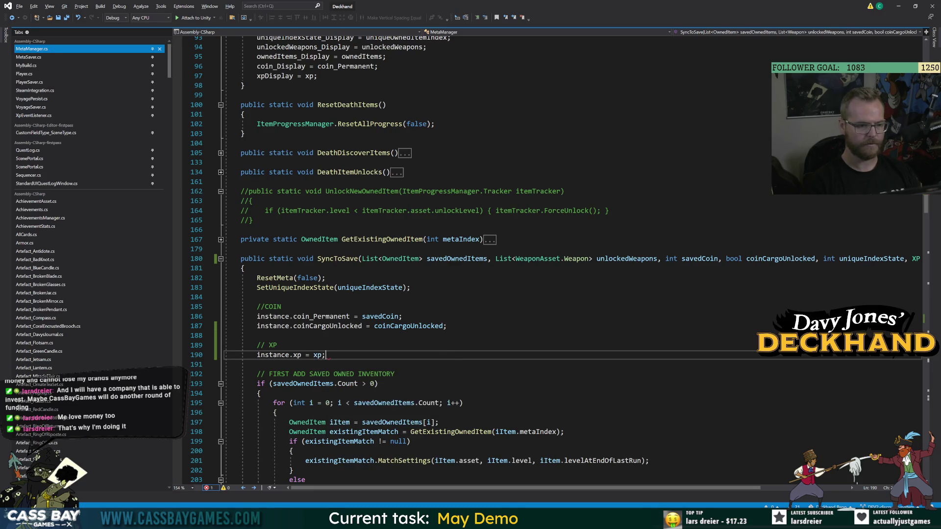
# Step: Change the assignment to 'instance.xp = new(xp.level, xp.points);' and save MetaManager.cs
pyautogui.press('Down')
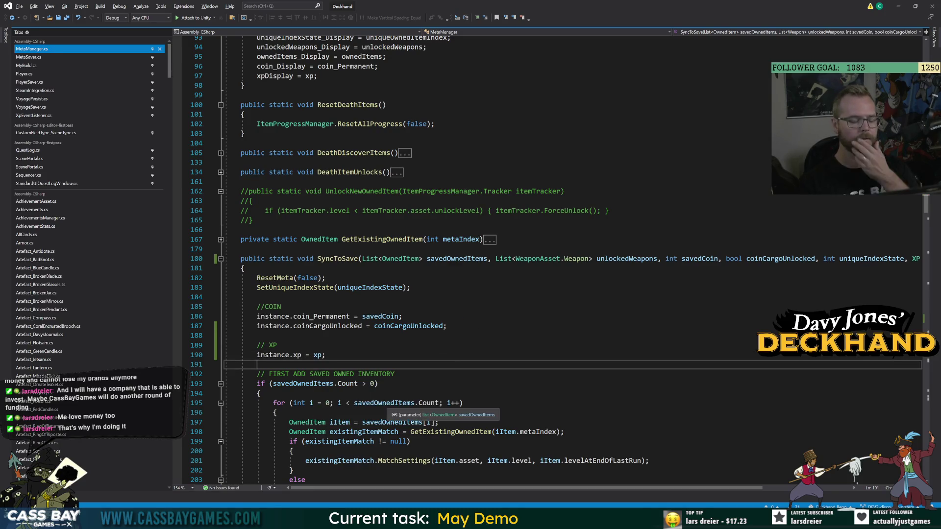
pyautogui.click(326, 355)
pyautogui.press('BackSpace')
pyautogui.press('BackSpace')
pyautogui.press('BackSpace')
pyautogui.write('new(xp')
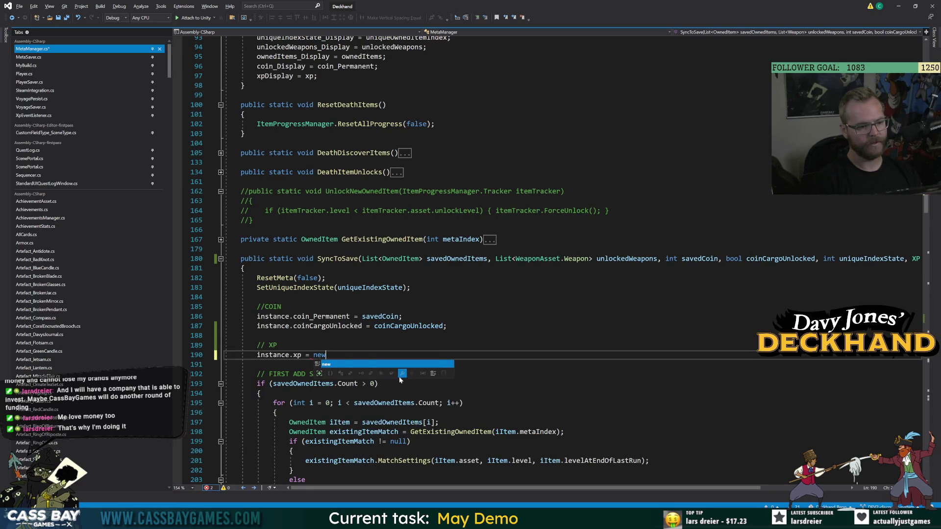
pyautogui.write('.')
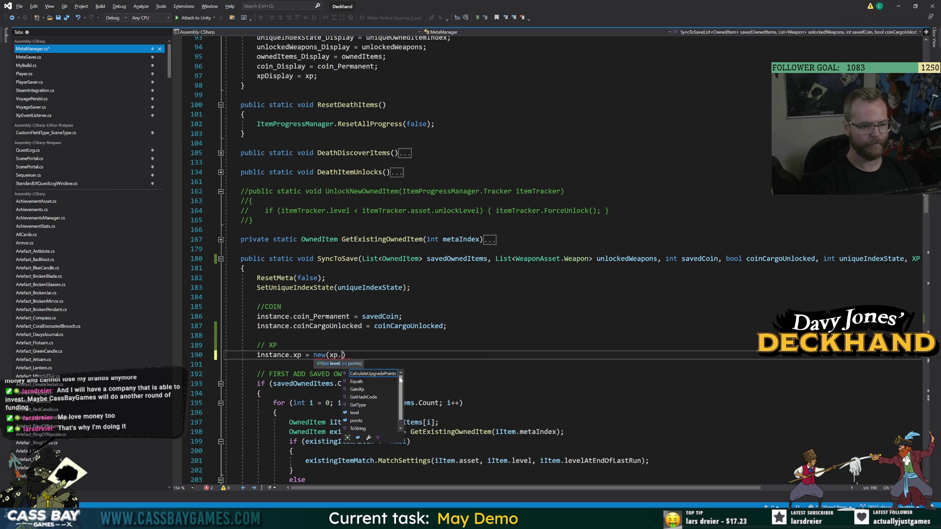
pyautogui.write('level, xp')
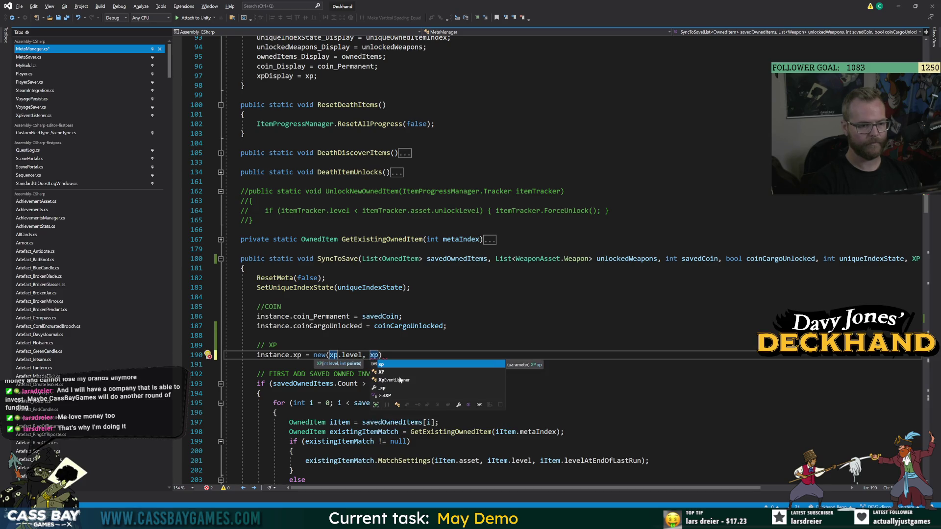
pyautogui.write('.points);')
pyautogui.hotkey('ctrl', 's')
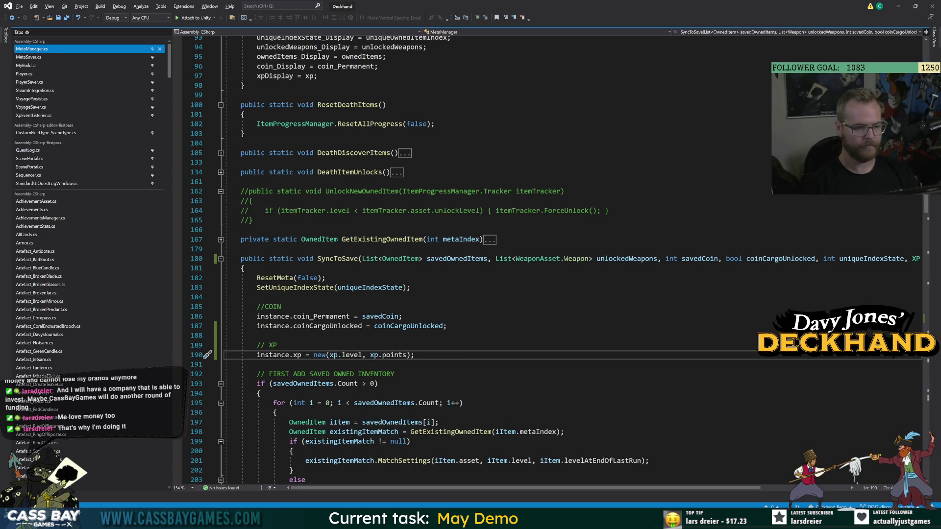
# Step: Rename the xp parameter to savedXp and save
pyautogui.click(333, 355)
pyautogui.hotkey('ctrl', 'r')
pyautogui.hotkey('ctrl', 'r')
pyautogui.write('saved')
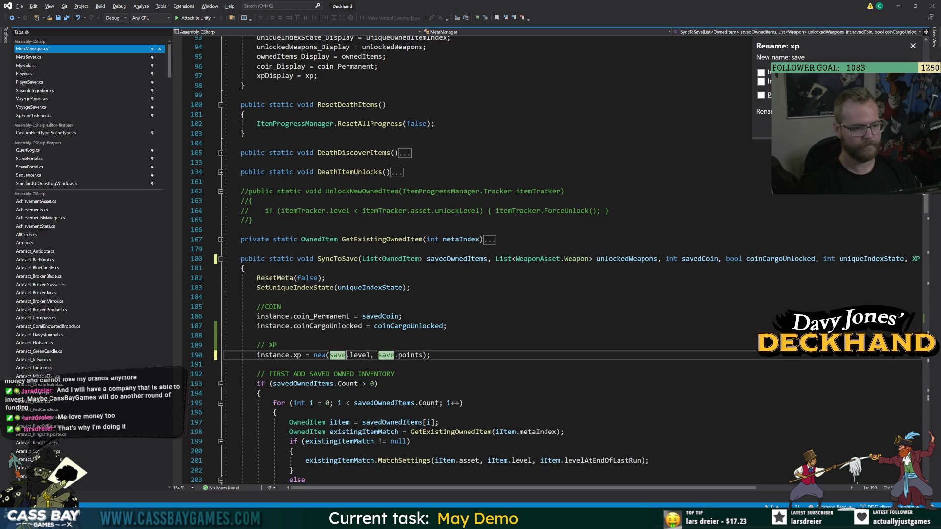
pyautogui.write('Xp')
pyautogui.press('Return')
pyautogui.click(257, 336)
pyautogui.hotkey('ctrl', 's')
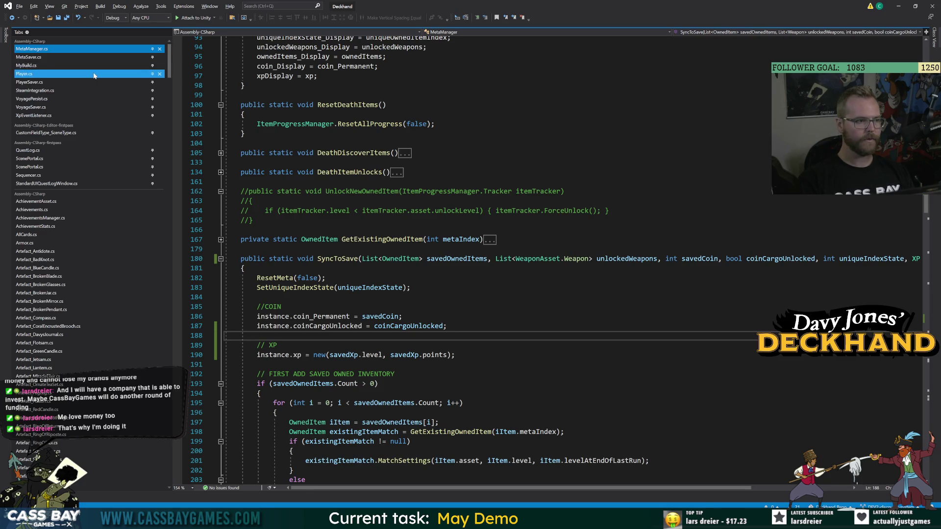
# Step: In MetaSaver.cs, pass loadedData.xp as an extra argument to the SyncToSave call
pyautogui.click(69, 59)
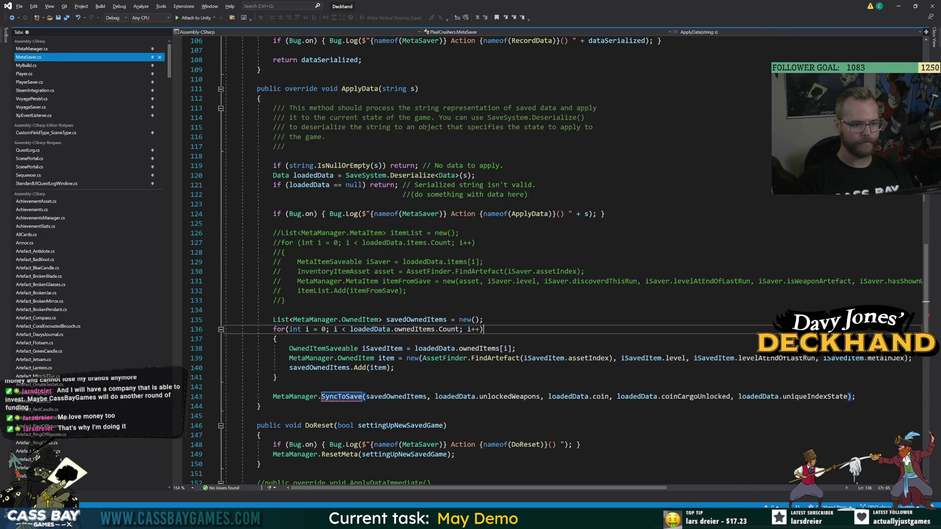
pyautogui.click(848, 397)
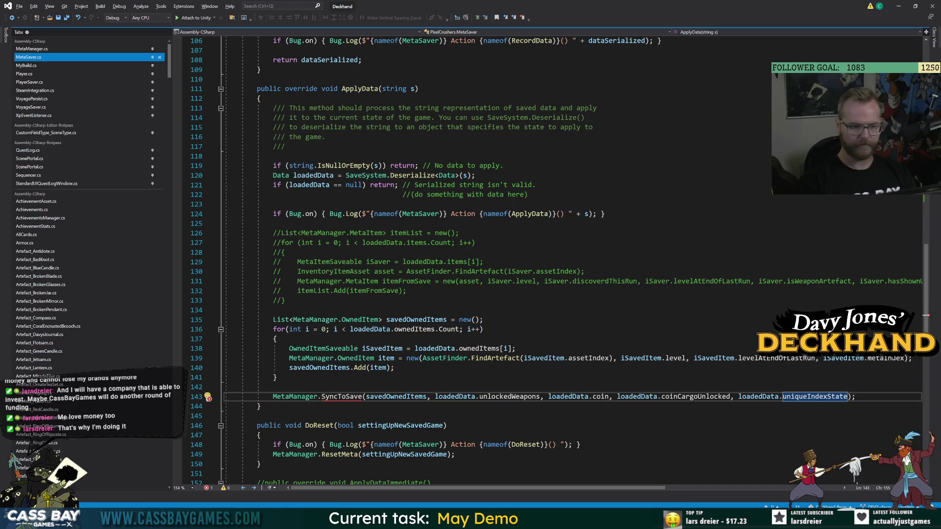
pyautogui.write(', loadedData')
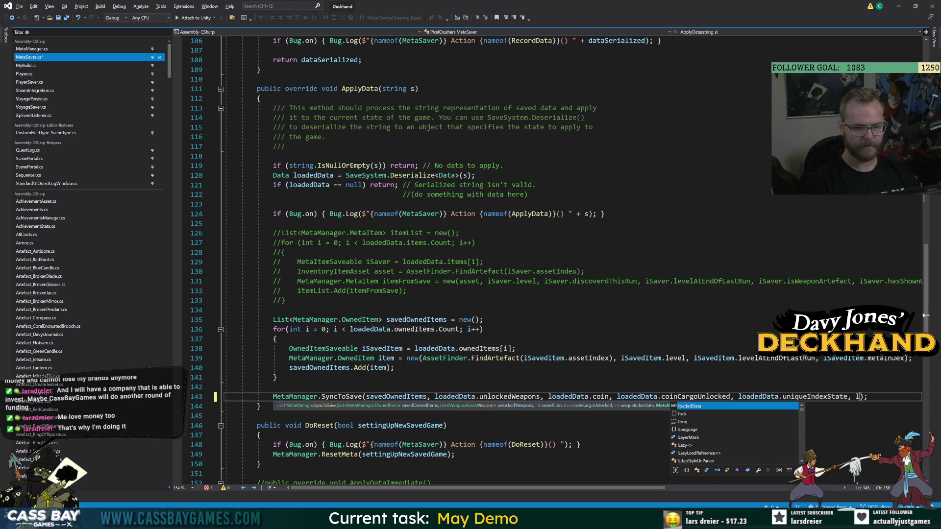
pyautogui.write('.xp')
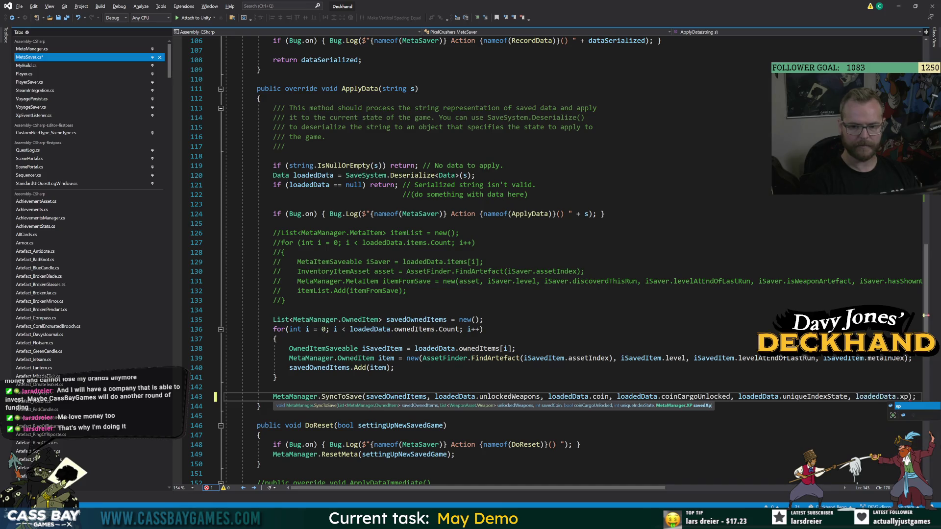
pyautogui.press('Escape')
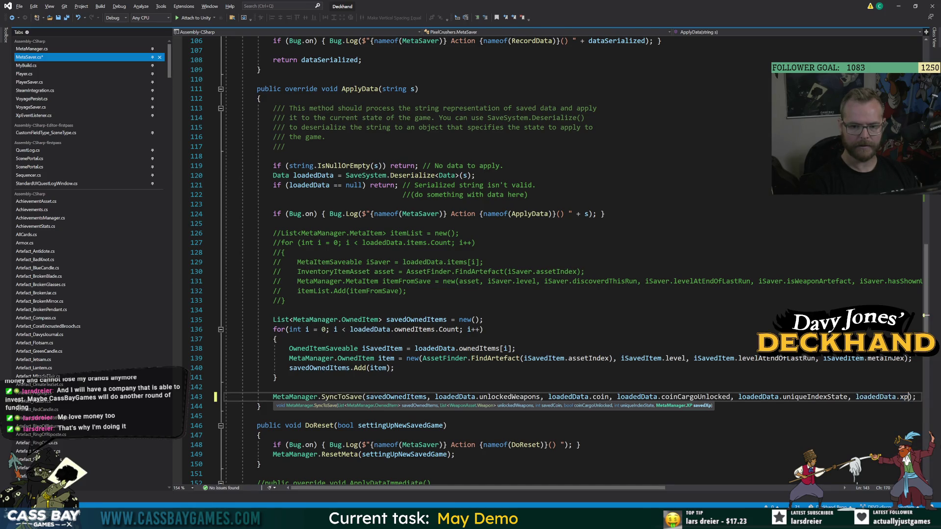
pyautogui.click(273, 310)
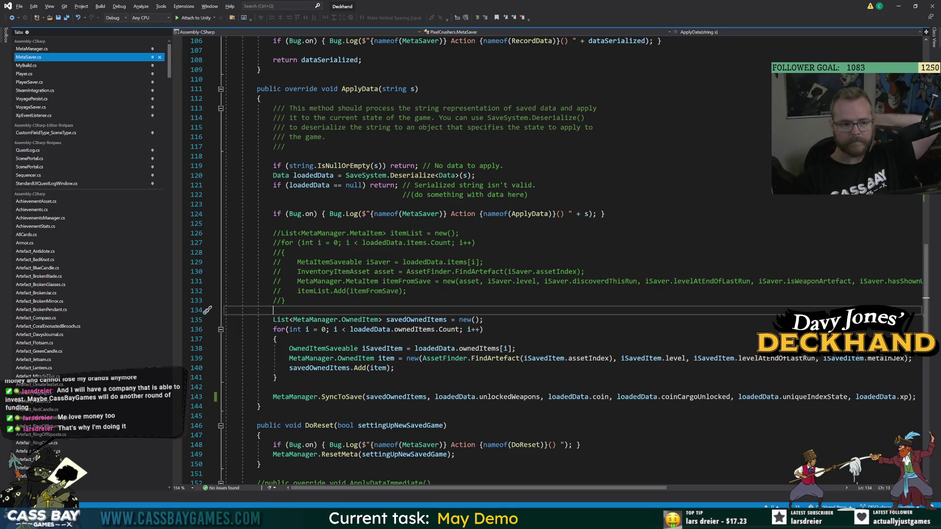
# Step: Bring up MetaManager.cs from the tabs list, then switch to Unity and enter Play mode
pyautogui.click(632, 397)
pyautogui.scroll(20, 539, 255)
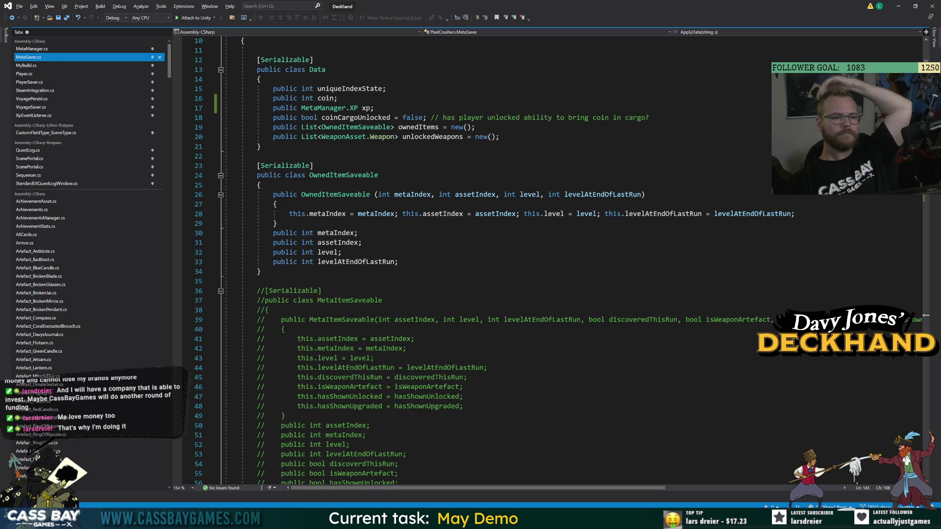
pyautogui.keyDown('ctrl'); pyautogui.click(142, 67); pyautogui.keyUp('ctrl')
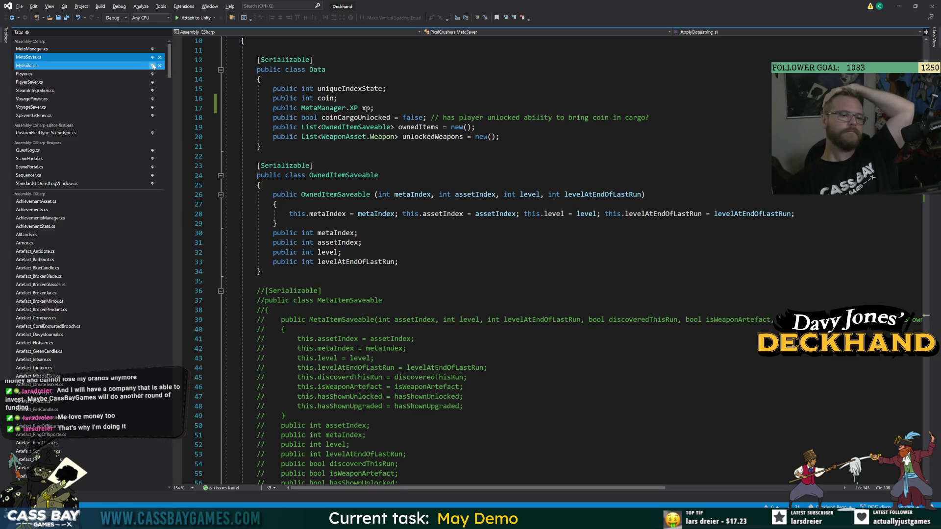
pyautogui.keyDown('ctrl'); pyautogui.click(153, 66); pyautogui.keyUp('ctrl')
pyautogui.keyDown('ctrl'); pyautogui.click(55, 50); pyautogui.keyUp('ctrl')
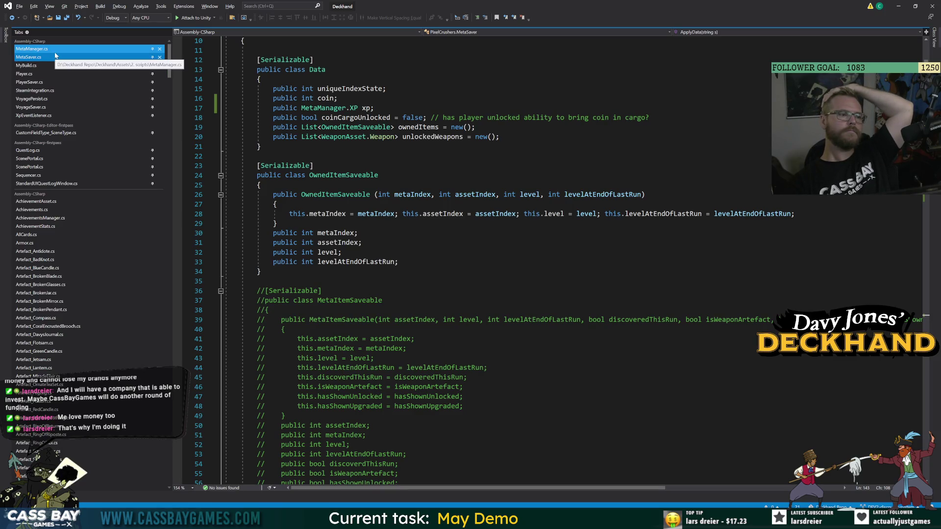
pyautogui.click(55, 52)
pyautogui.hotkey('alt', 'Tab')
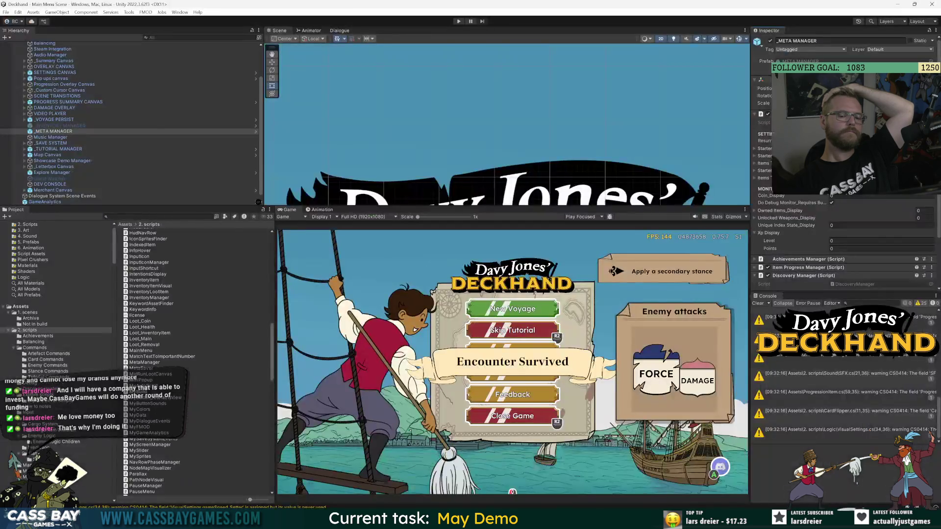
pyautogui.click(463, 21)
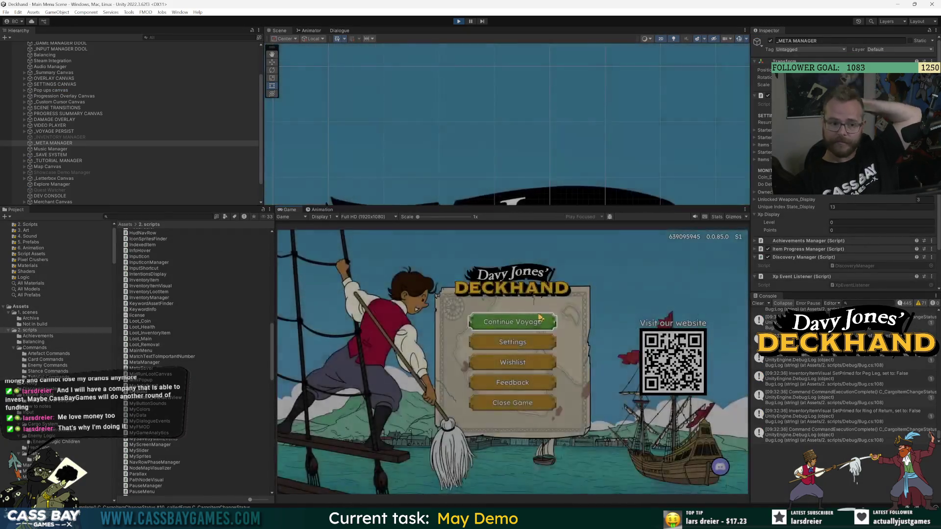
# Step: Continue the voyage, run the 'win wave' cheat, and take the Fleeting clarity card
pyautogui.click(543, 319)
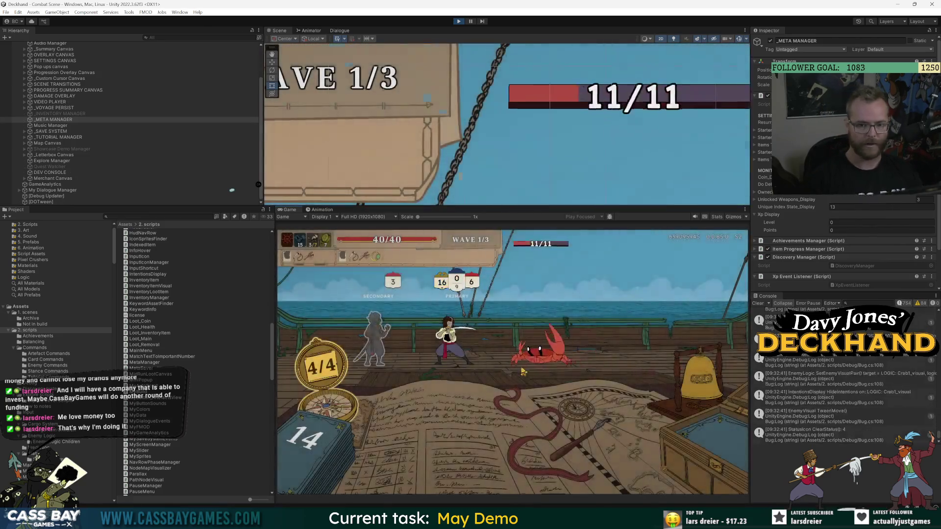
pyautogui.write('win wave')
pyautogui.press('Return')
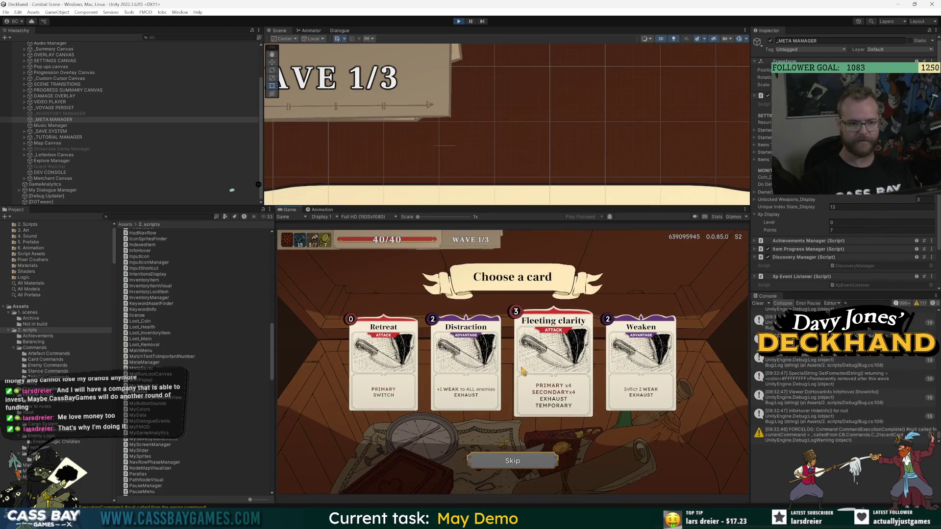
pyautogui.click(523, 371)
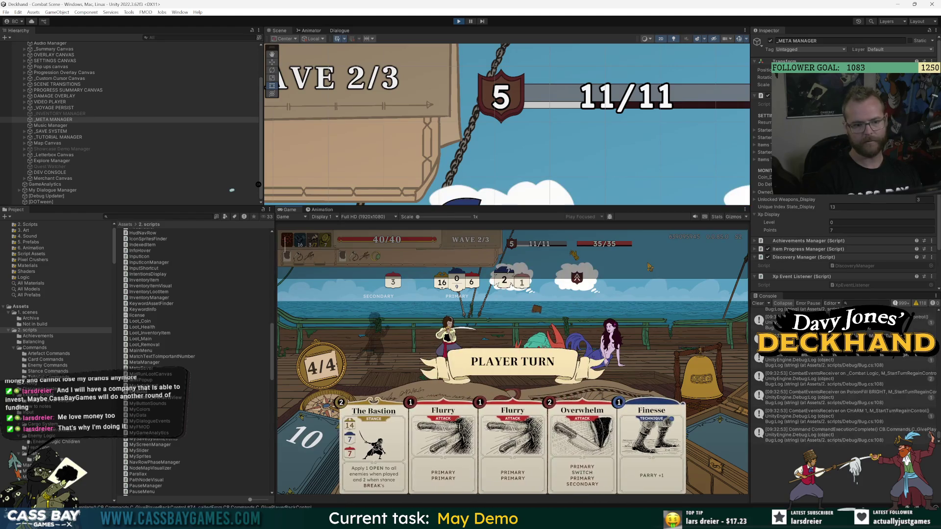
# Step: Restart Play mode, continue the voyage again, and select _INVENTORY MANAGER
pyautogui.click(459, 21)
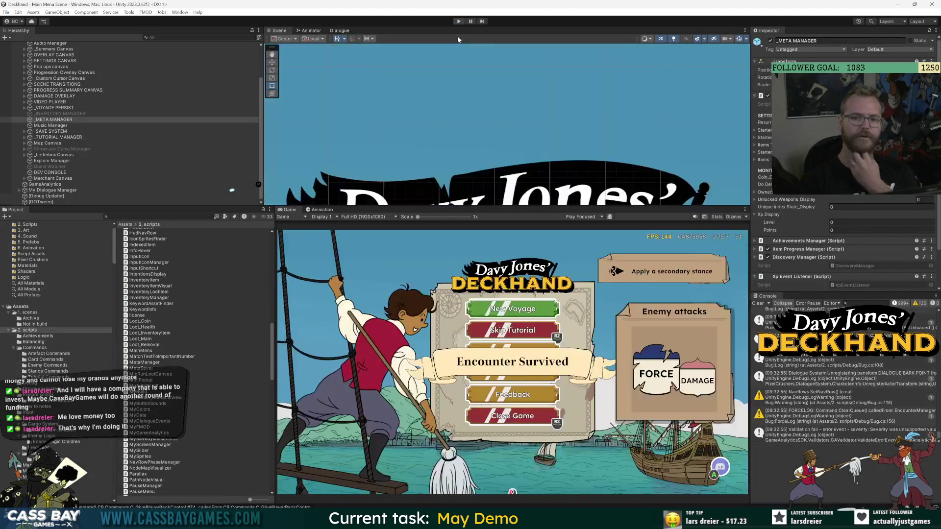
pyautogui.click(458, 21)
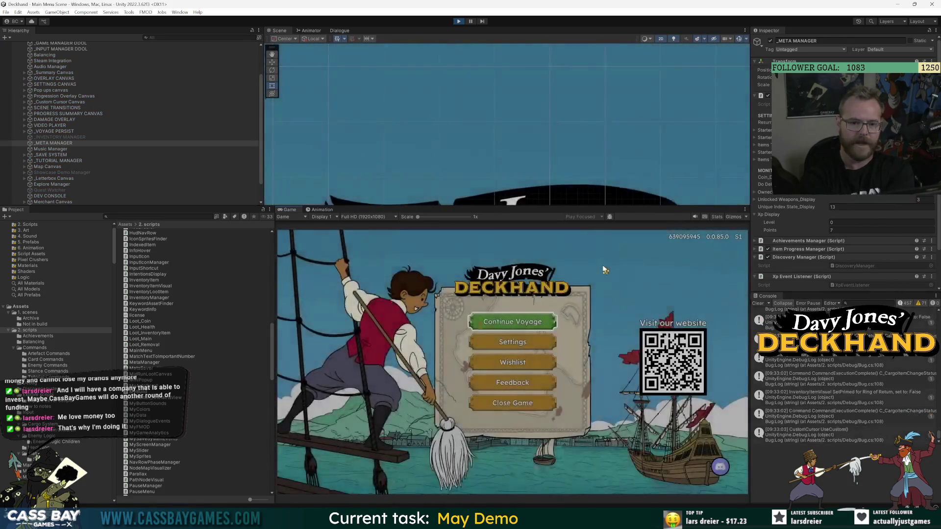
pyautogui.click(513, 321)
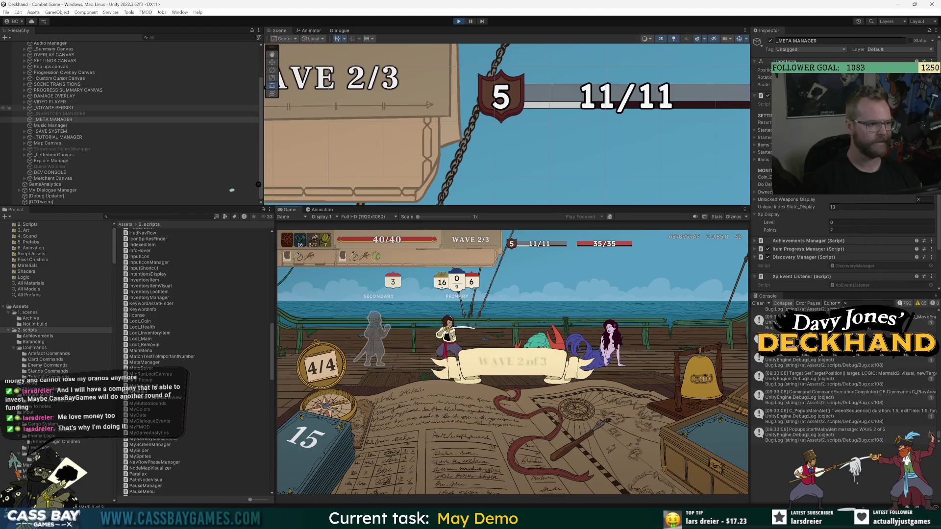
pyautogui.click(68, 114)
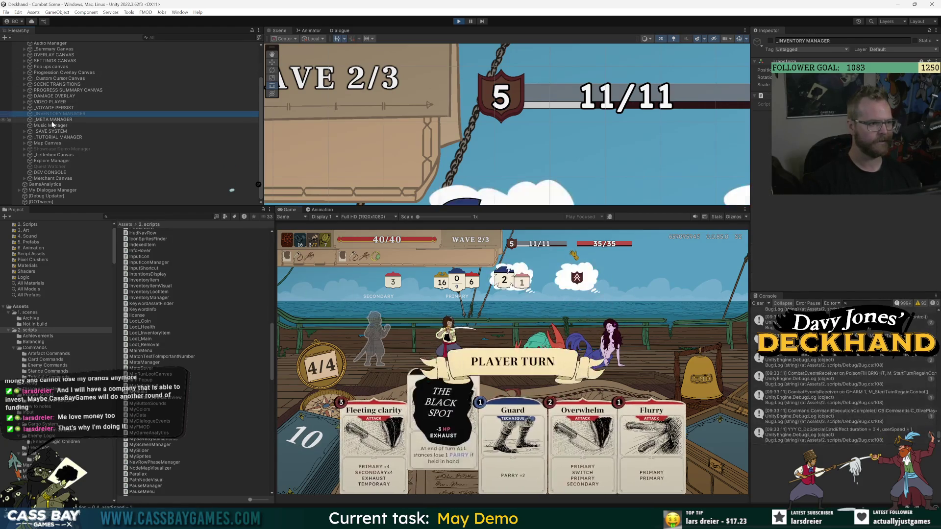
# Step: Select _META MANAGER, then _VOYAGE PERSIST, and scroll through its Voyage Persist test settings
pyautogui.click(56, 119)
pyautogui.click(54, 108)
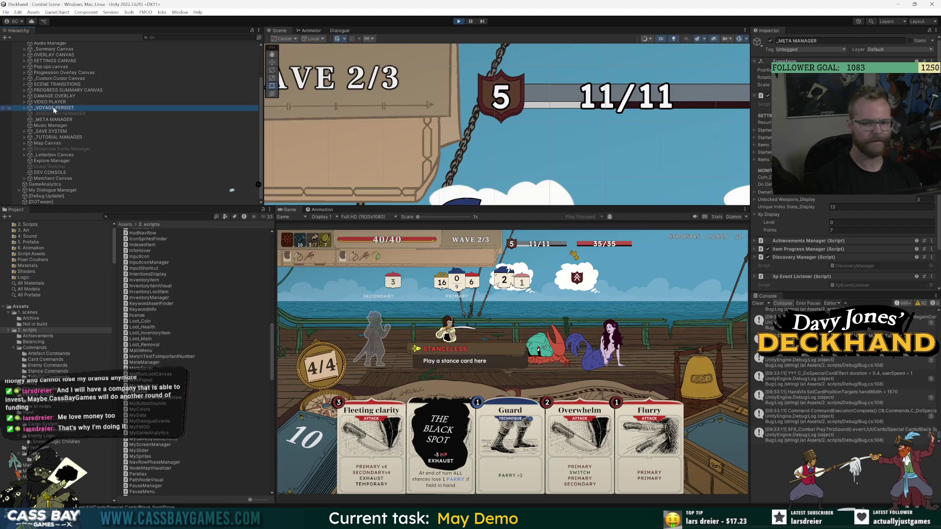
pyautogui.scroll(-5, 798, 235)
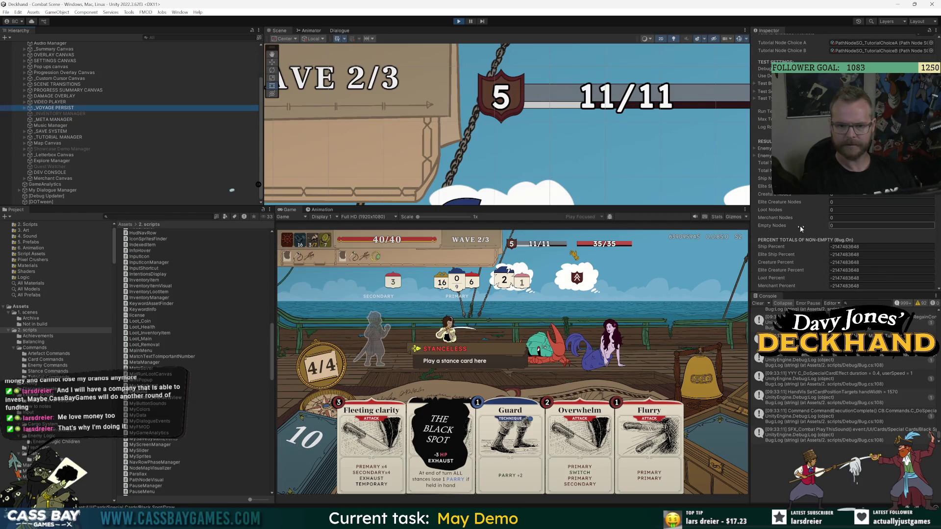
pyautogui.scroll(-6, 785, 196)
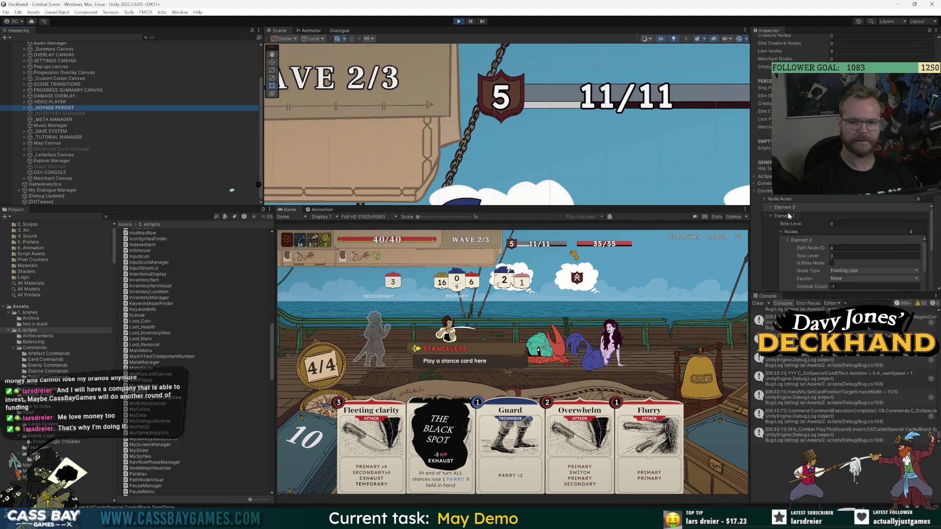
# Step: Expand and collapse Next Options, then review the result totals and generator monitor values
pyautogui.click(755, 191)
pyautogui.click(755, 192)
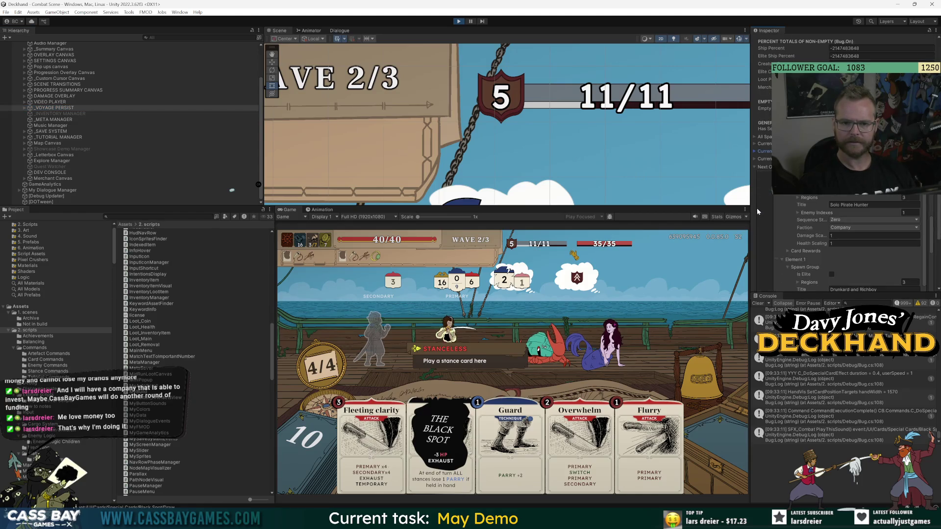
pyautogui.scroll(5, 779, 234)
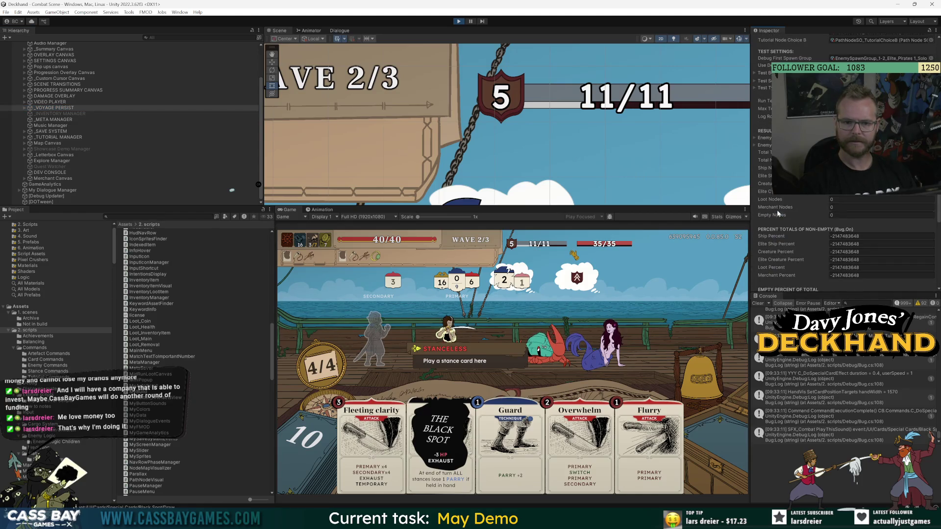
pyautogui.scroll(3, 126, 65)
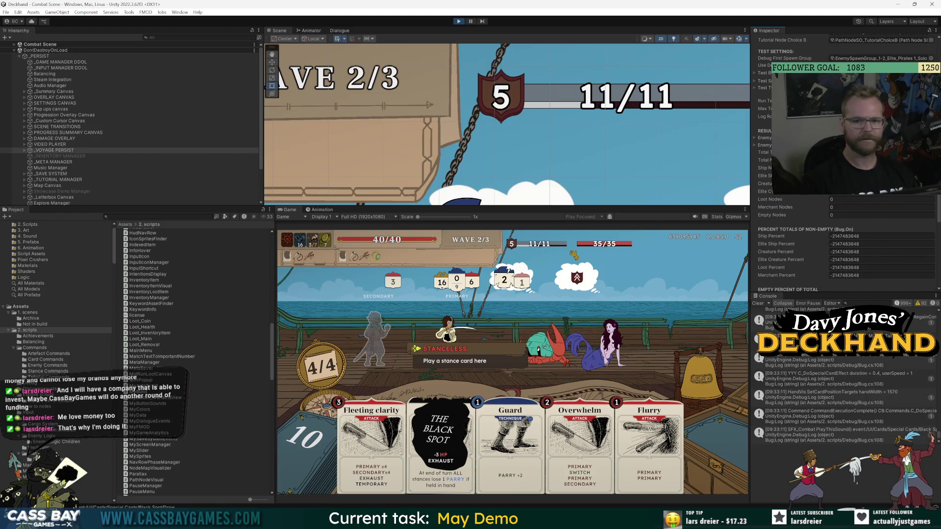
pyautogui.scroll(3, 794, 221)
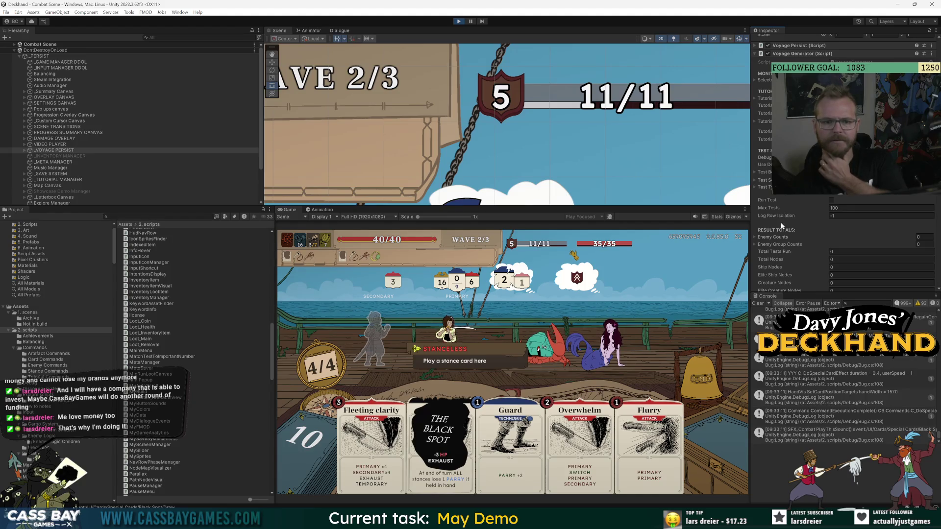
pyautogui.scroll(-6, 781, 226)
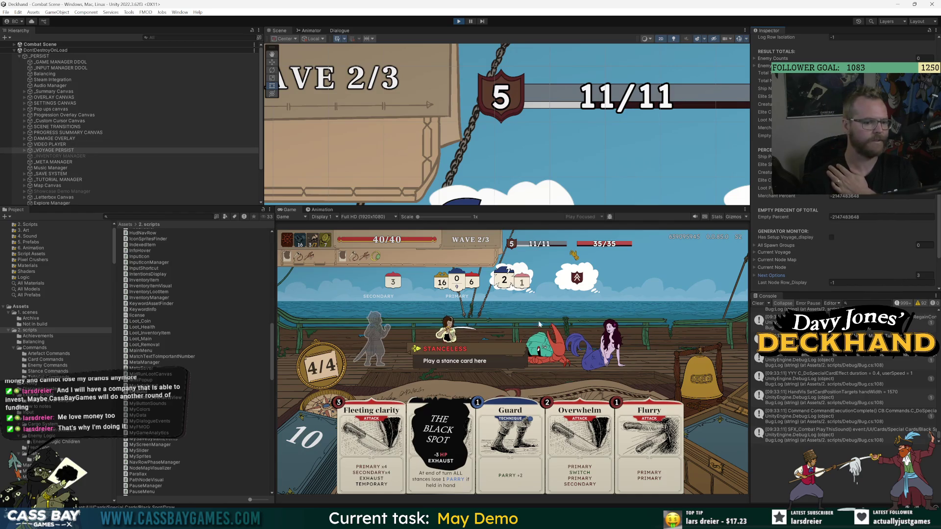
# Step: Clear wave 2 by running the 'win wave' cheat in the developer console
pyautogui.press('`')
pyautogui.write('win wave')
pyautogui.press('Return')
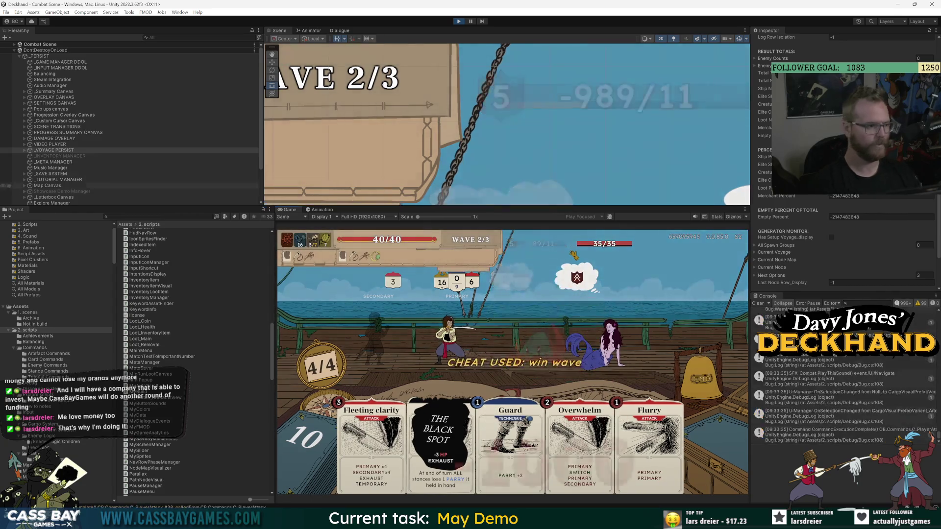
# Step: Select _META MANAGER, take the Finesse reward card, and play through wave 3 against the crabs
pyautogui.click(54, 162)
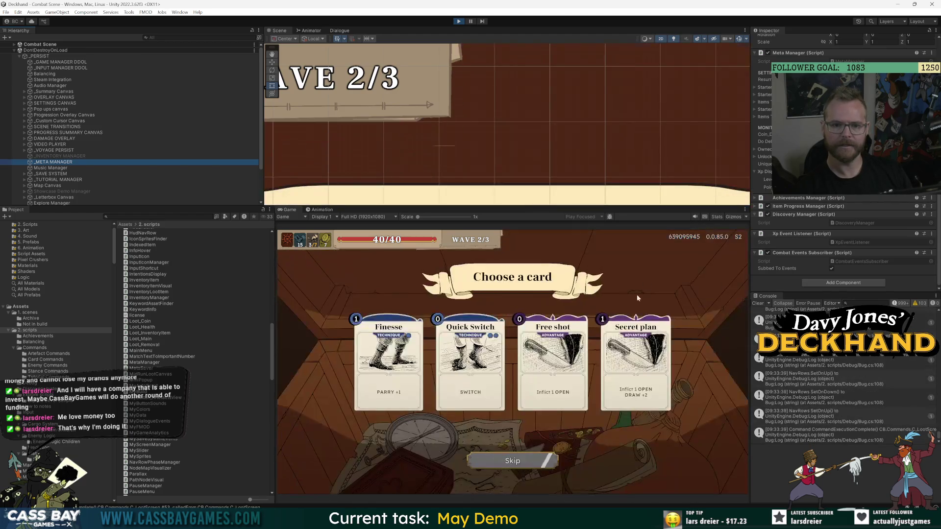
pyautogui.click(389, 358)
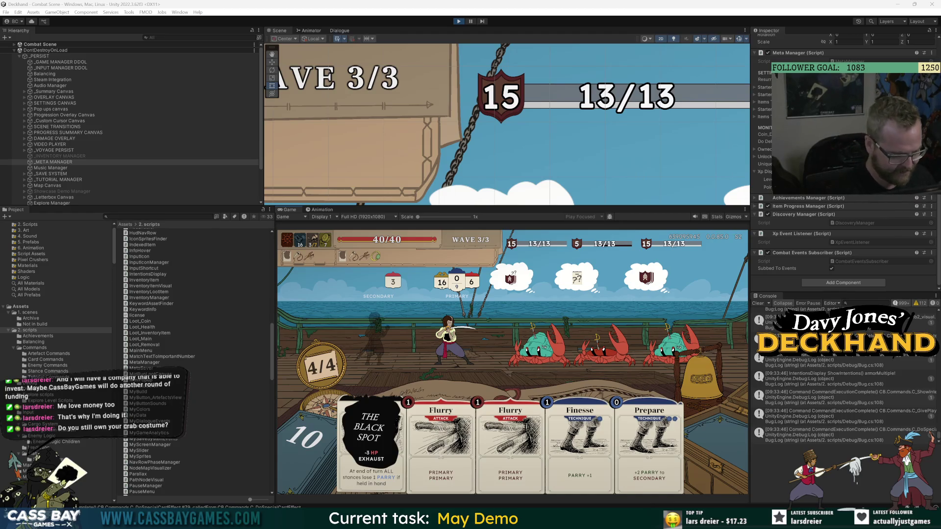
pyautogui.press('Down')
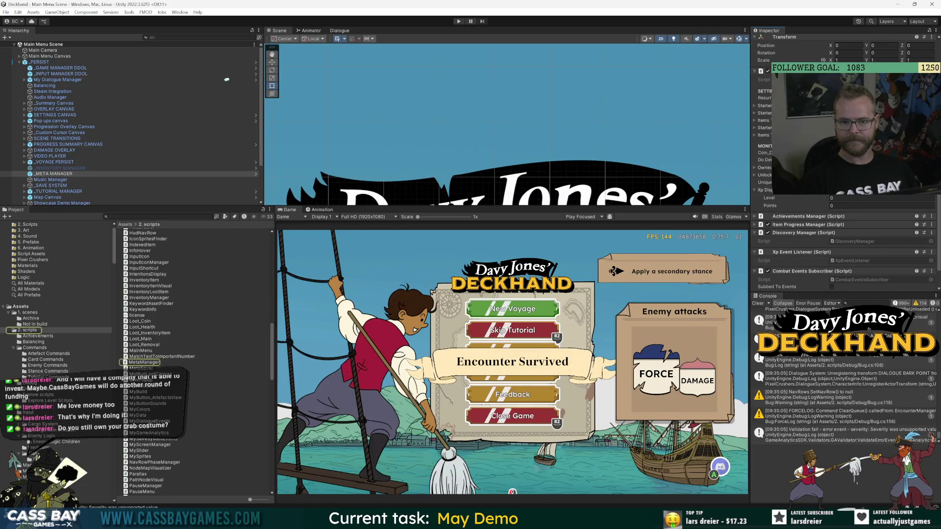
pyautogui.hotkey('alt', 'Tab')
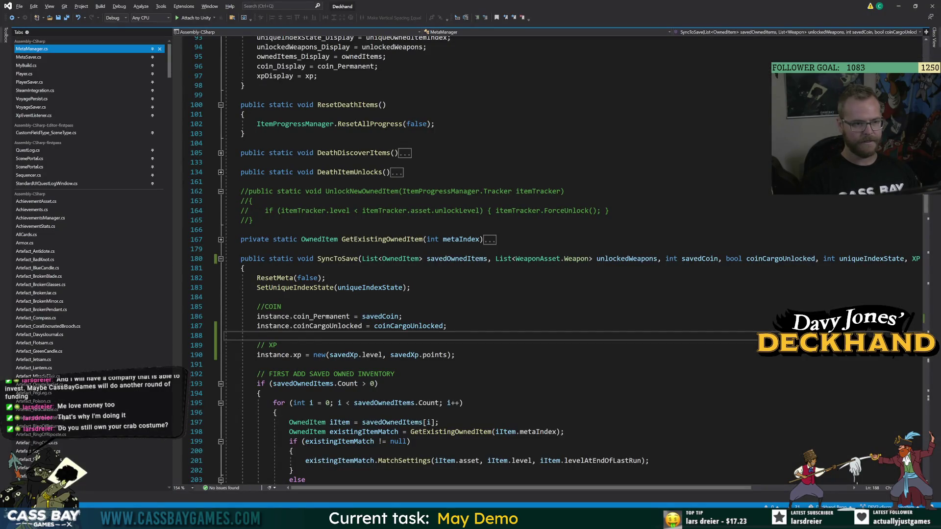
# Step: Jump from the xpDisplay reference on line 97 to its declaration and add a blank line above it
pyautogui.scroll(4, 539, 260)
pyautogui.click(274, 191)
pyautogui.press('F12')
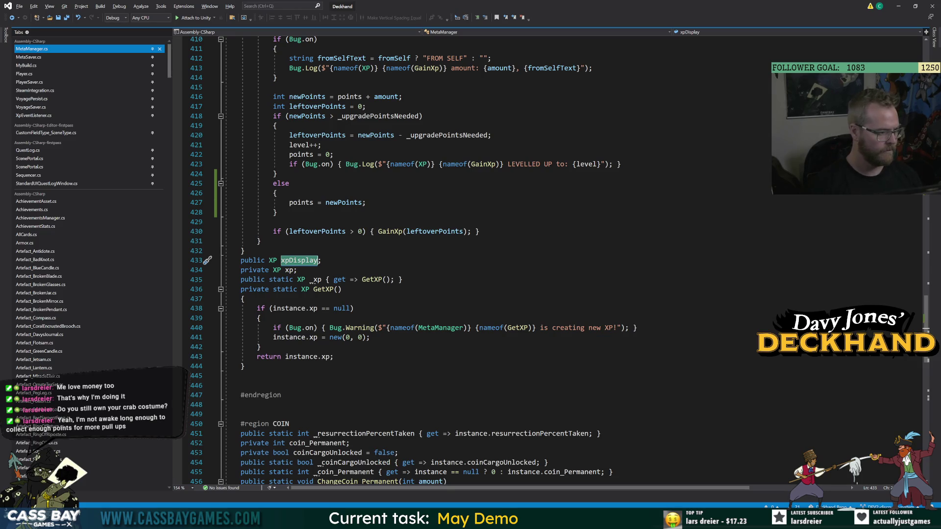
pyautogui.click(297, 269)
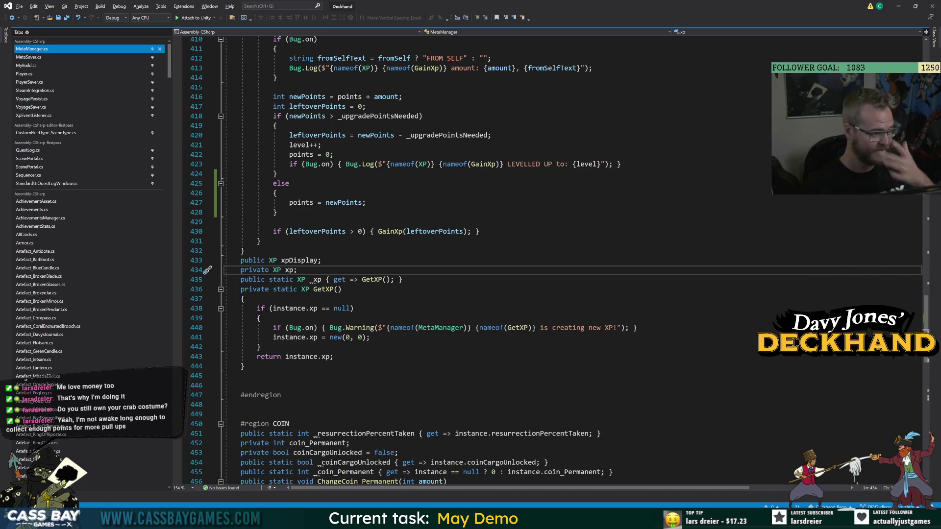
pyautogui.click(322, 260)
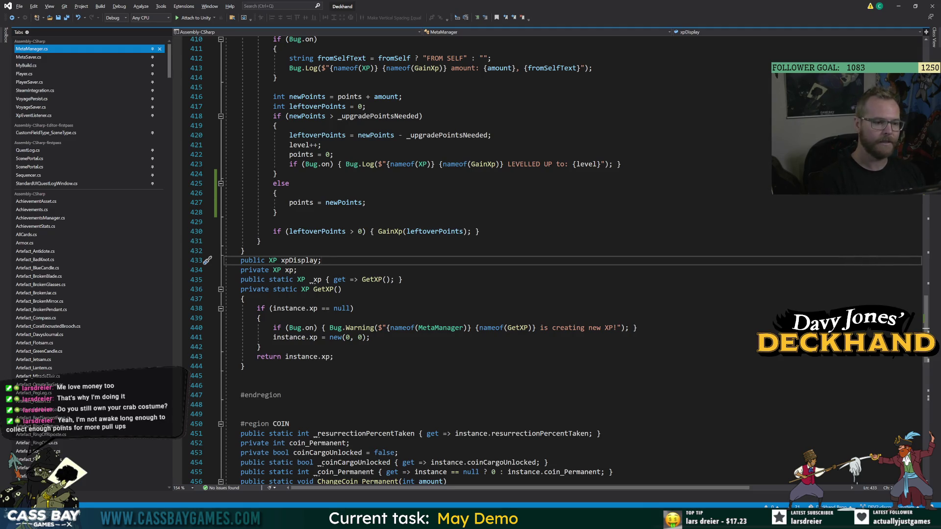
pyautogui.press('Up')
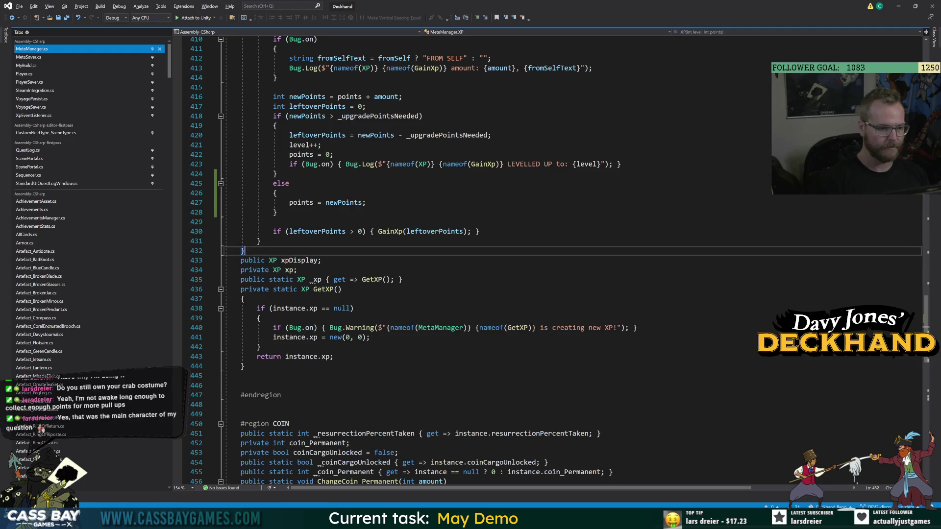
pyautogui.press('Return')
# Step: Declare a public int xpLevelUpsThisRun field on the new line, ending with a semicolon
pyautogui.write('public')
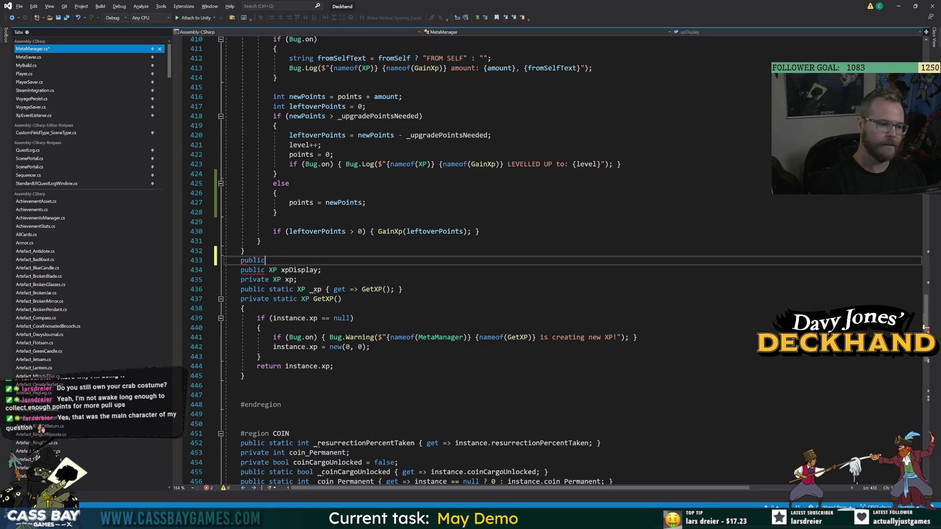
pyautogui.write(' int xpLevelU')
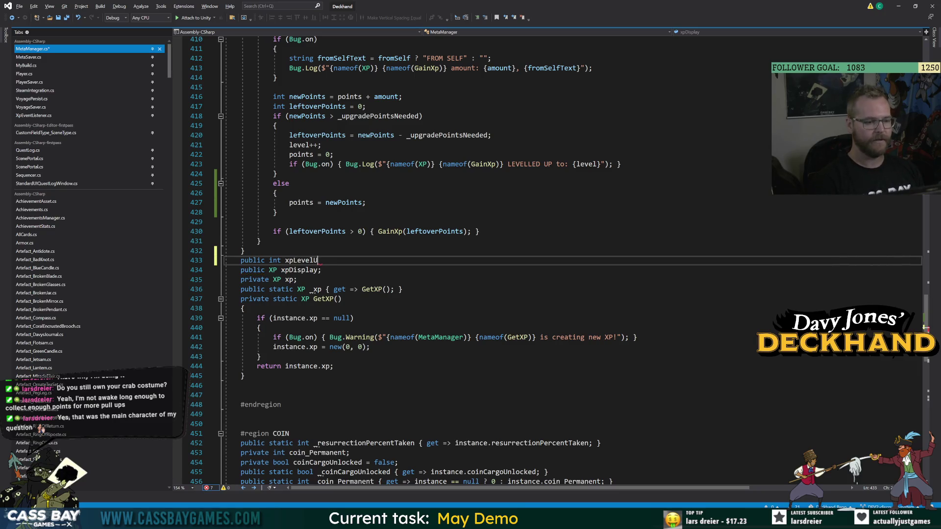
pyautogui.write(';')
pyautogui.doubleClick(318, 261)
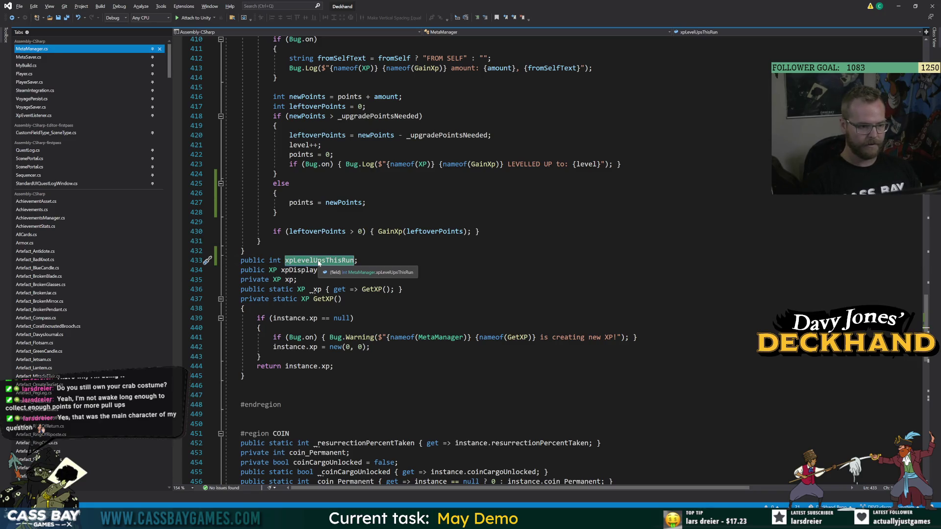
pyautogui.press('End')
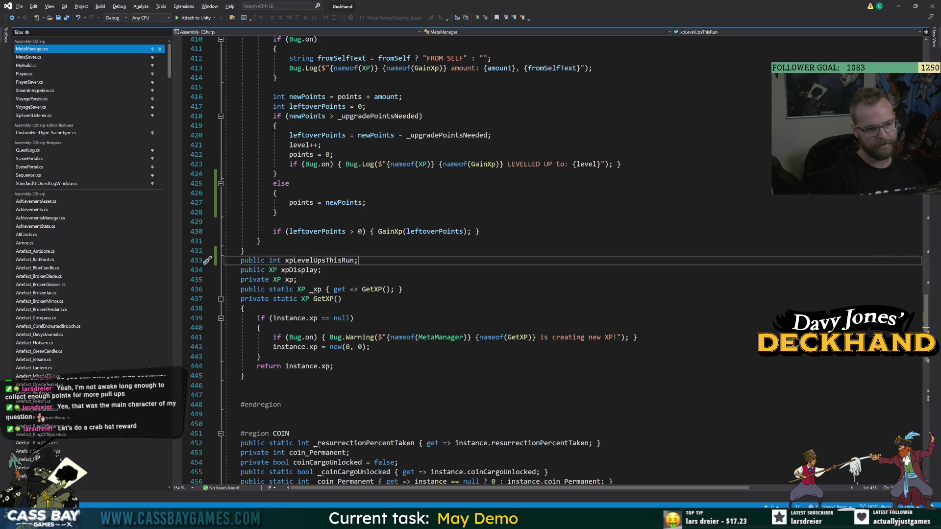
pyautogui.doubleClick(314, 262)
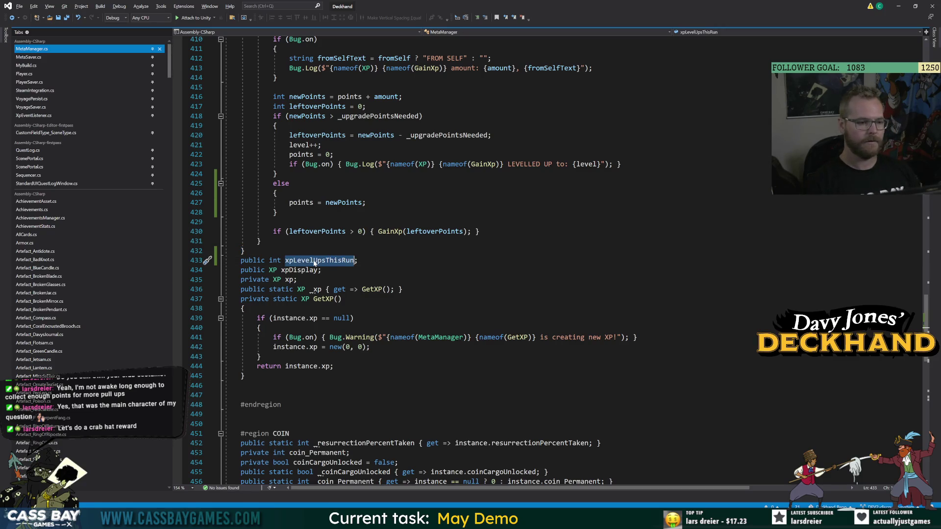
pyautogui.hotkey('ctrl', 'r')
pyautogui.hotkey('ctrl', 'r')
# Step: Change public to private and begin an expression-bodied getter, trying MetaManager.xp and Player references
pyautogui.doubleClick(253, 260)
pyautogui.write('private')
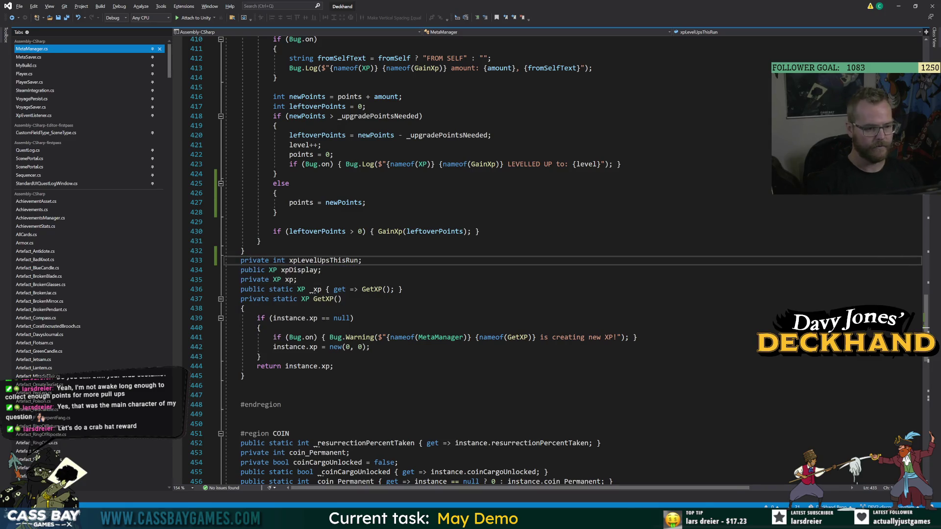
pyautogui.write('=>')
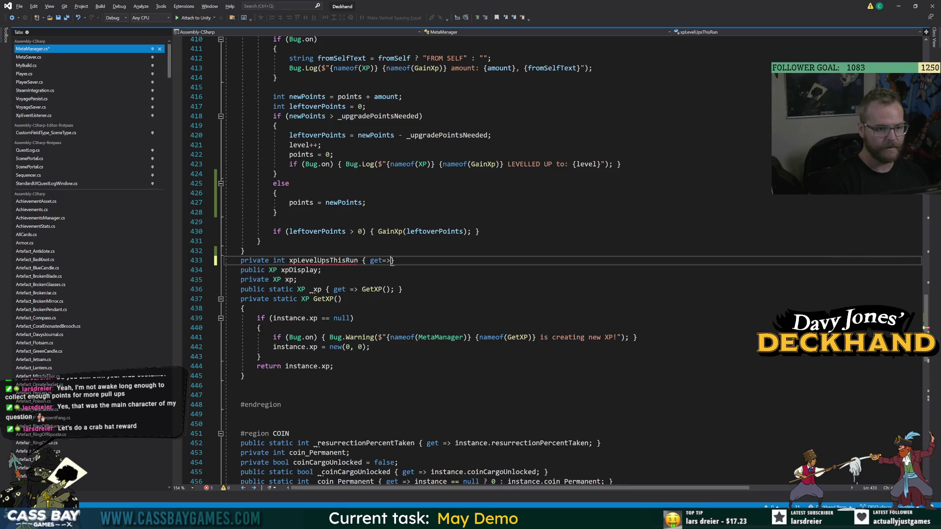
pyautogui.write('MetaManager.xp')
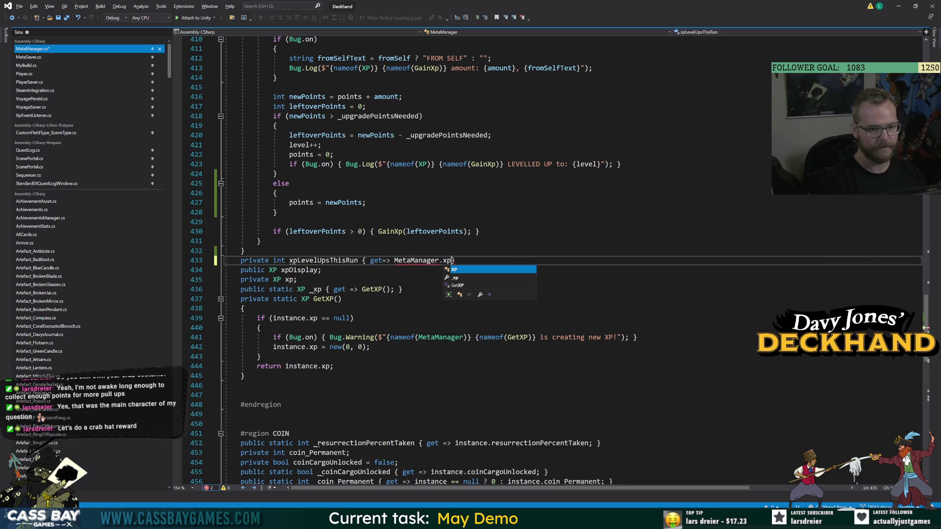
pyautogui.press('BackSpace')
pyautogui.press('BackSpace')
pyautogui.press('BackSpace')
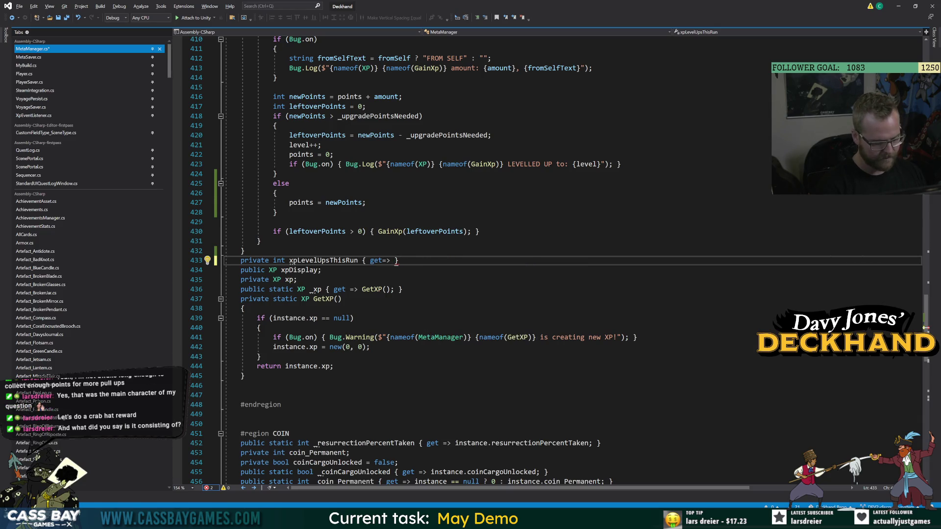
pyautogui.write('Player.xp')
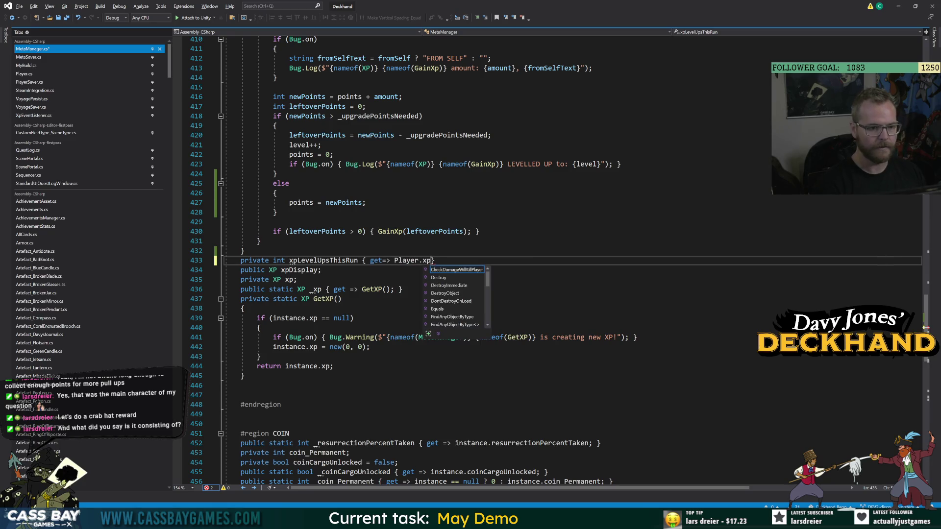
pyautogui.press('BackSpace')
pyautogui.press('BackSpace')
pyautogui.press('BackSpace')
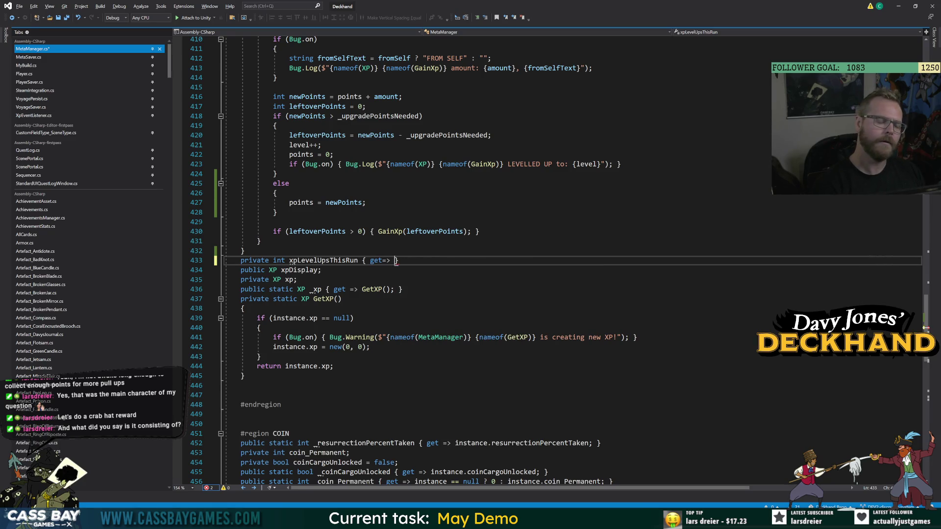
pyautogui.write('xp')
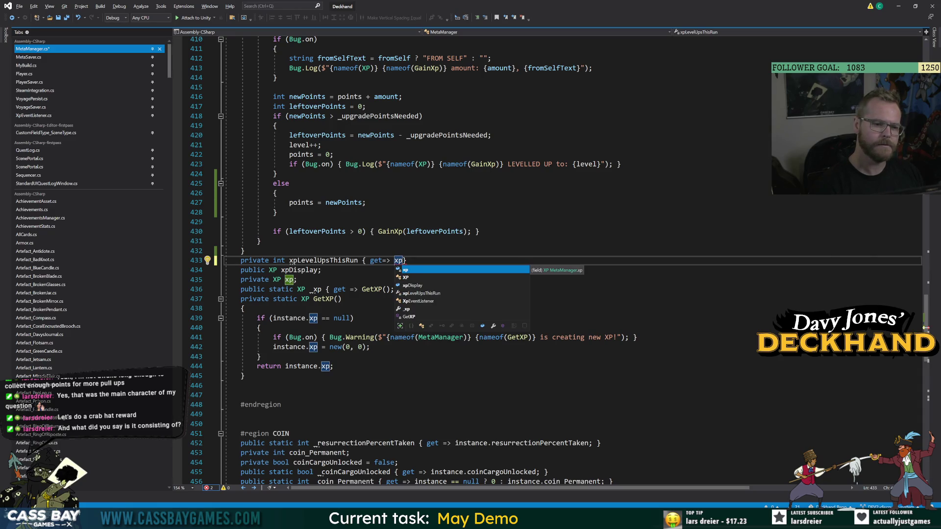
pyautogui.press('BackSpace')
pyautogui.press('BackSpace')
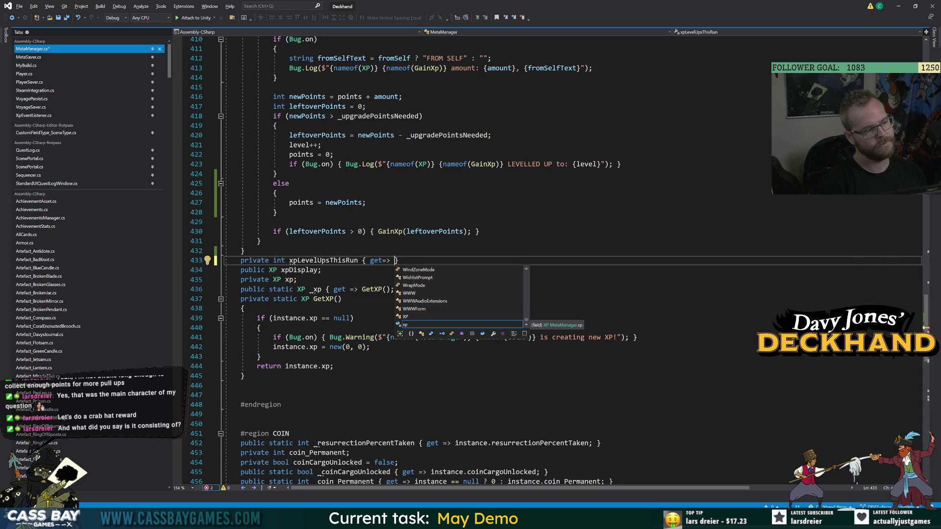
# Step: Start the getter with 'MetaManager.' via IntelliSense, leaving the member name unfinished
pyautogui.write('MetaM')
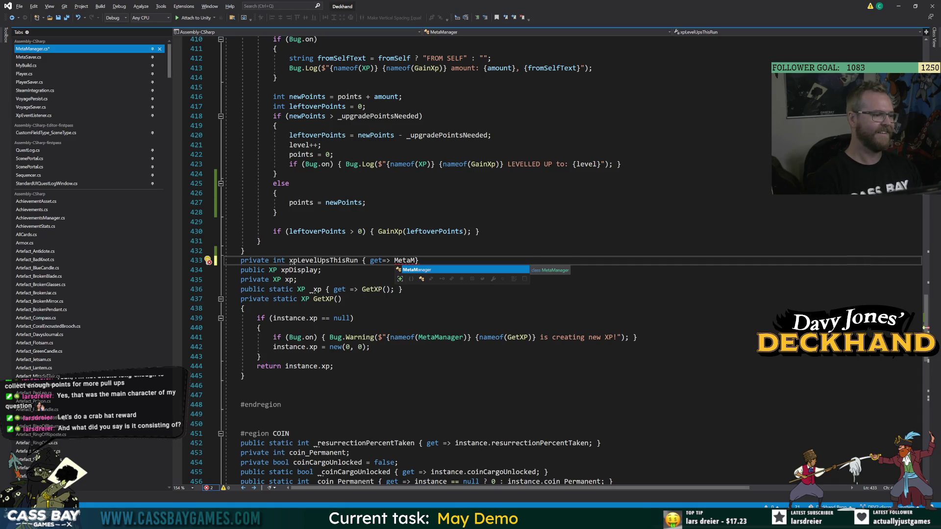
pyautogui.press('Tab')
pyautogui.write('.')
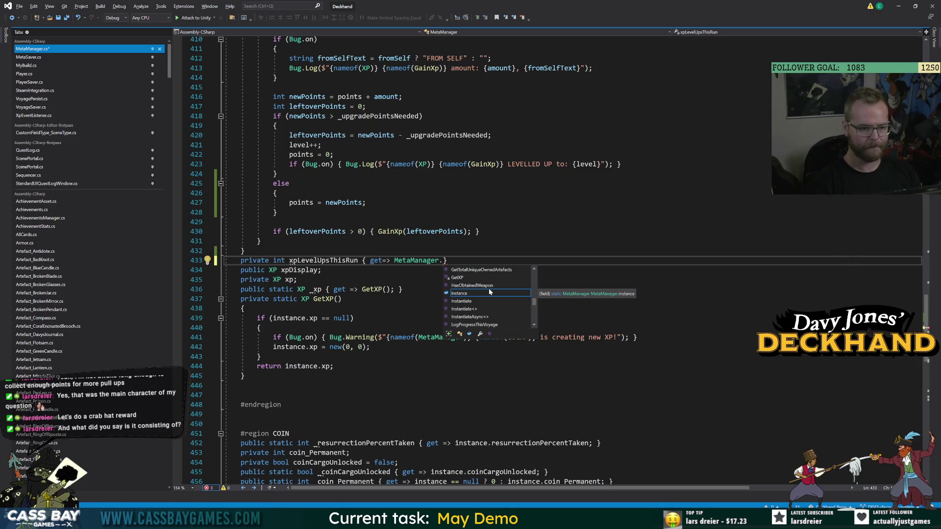
pyautogui.scroll(4, 490, 290)
pyautogui.scroll(-3, 507, 299)
pyautogui.scroll(5, 535, 298)
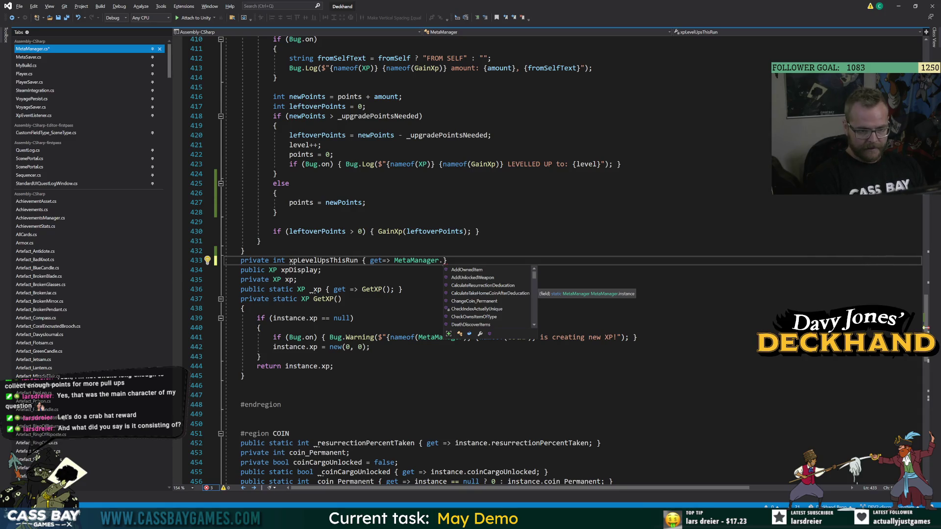
pyautogui.write('XP')
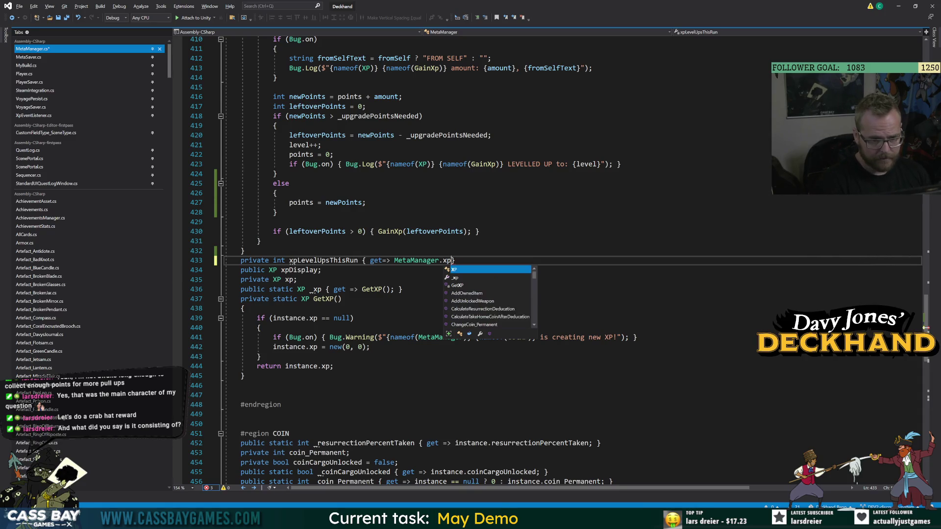
pyautogui.press('BackSpace')
pyautogui.press('BackSpace')
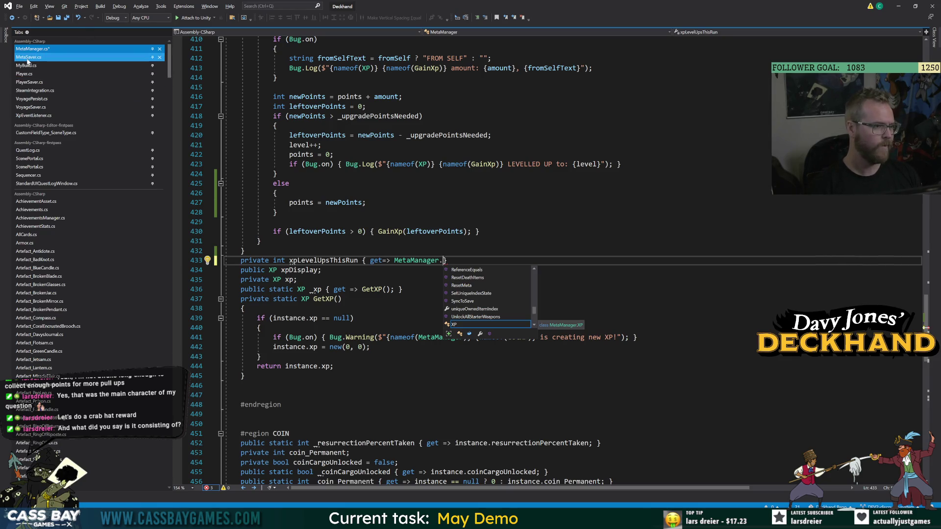
pyautogui.click(43, 100)
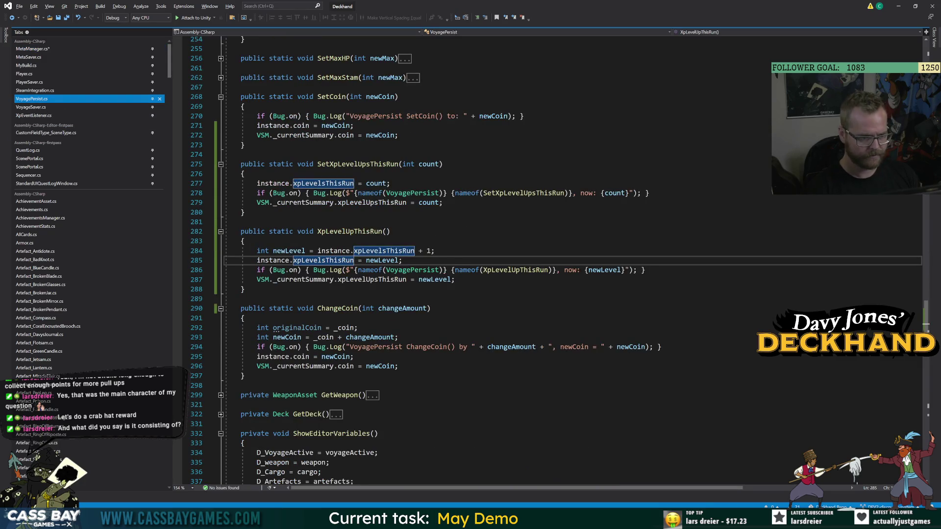
pyautogui.click(383, 251)
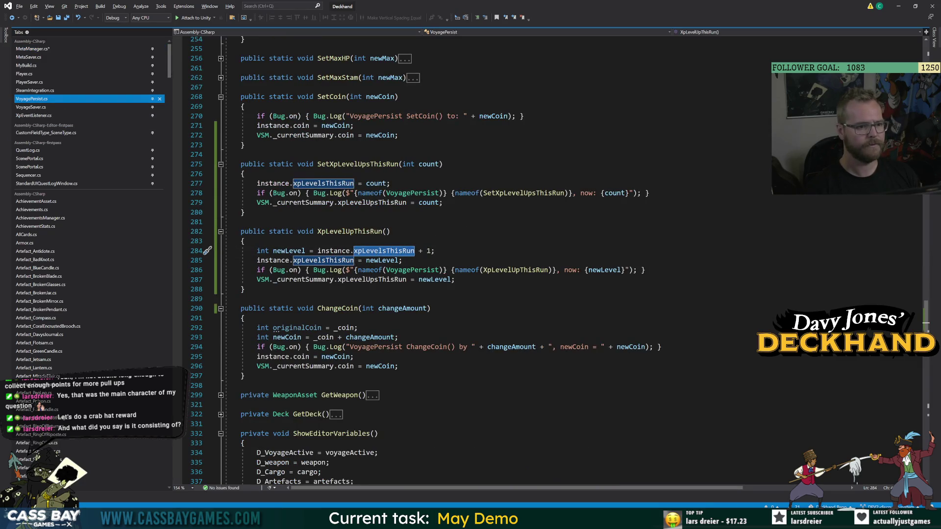
pyautogui.press('F12')
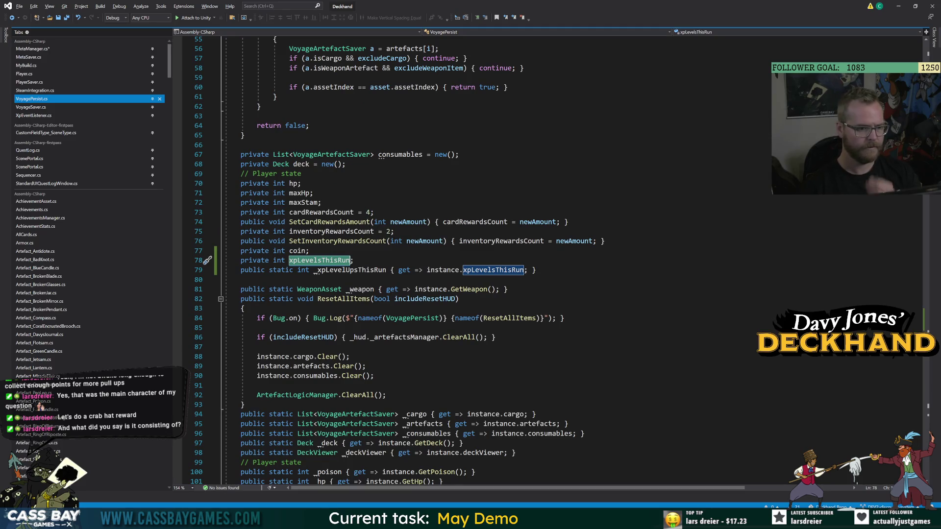
pyautogui.click(387, 270)
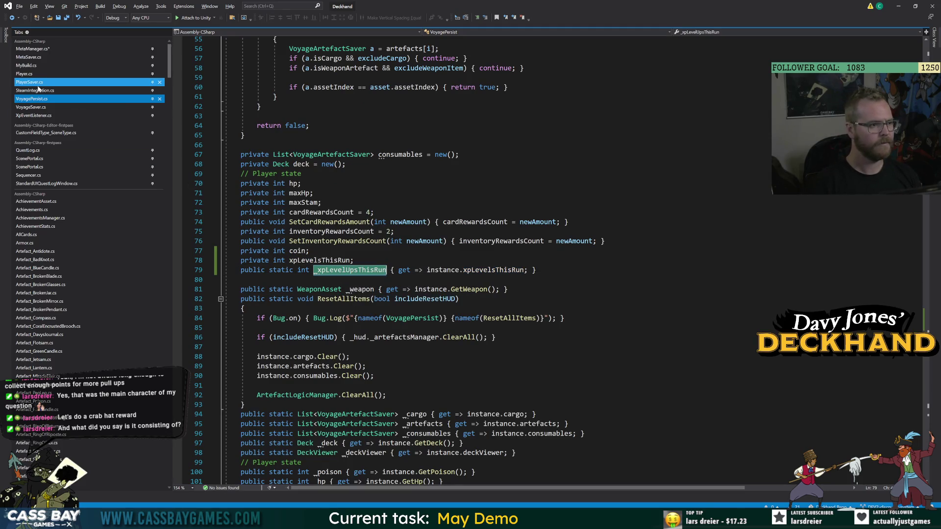
pyautogui.click(33, 48)
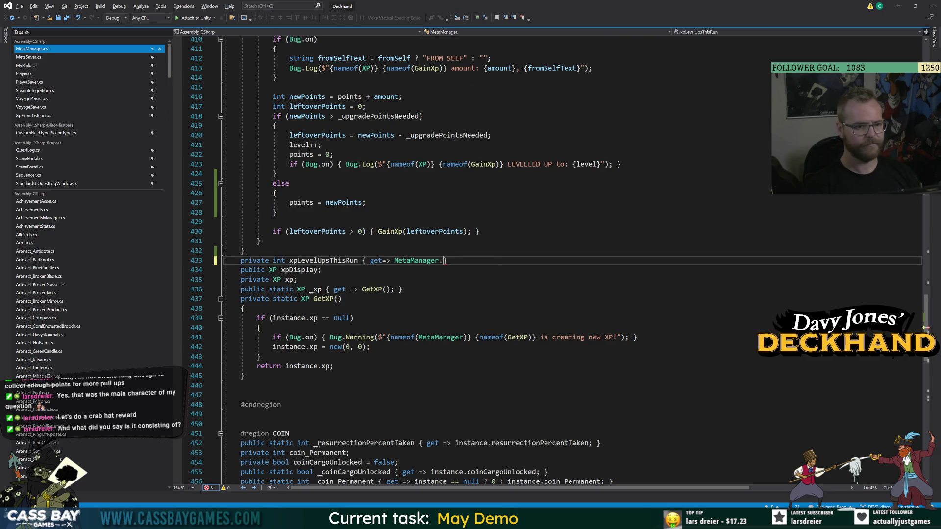
# Step: Make the xpLevelUpsThisRun getter return VoyagePersist._xpLevelUpsThisRun
pyautogui.press('BackSpace')
pyautogui.press('BackSpace')
pyautogui.press('BackSpace')
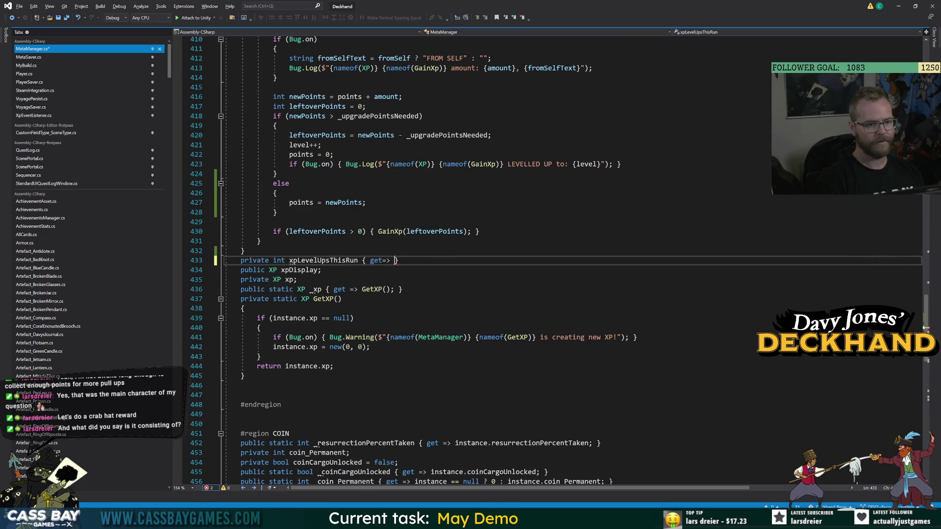
pyautogui.write('VoyagePersist.xp')
pyautogui.press('Down')
pyautogui.press('Tab')
pyautogui.write(';')
# Step: Add a public int xpLevelUpsThisRun_Display field below the getter and save
pyautogui.press('End')
pyautogui.press('Return')
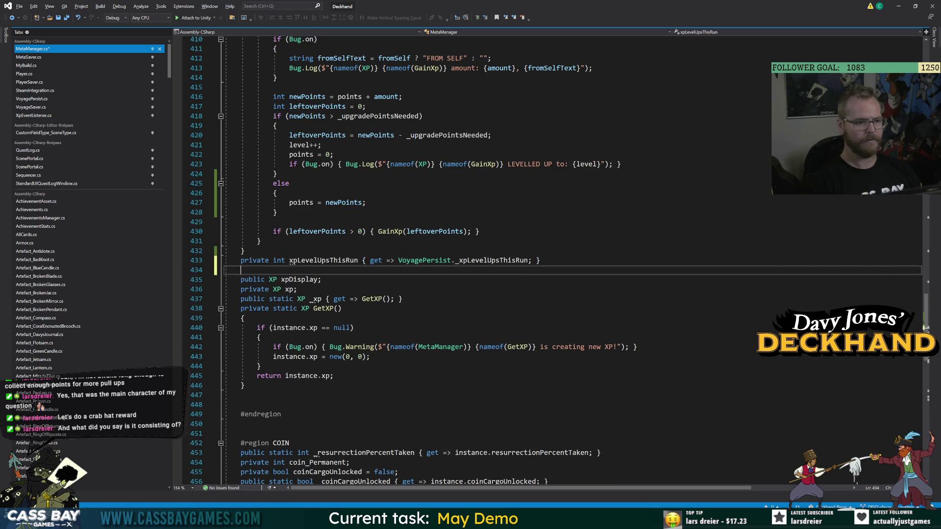
pyautogui.write('public int xpLevelUpsThisRun_Display;')
pyautogui.hotkey('ctrl', 's')
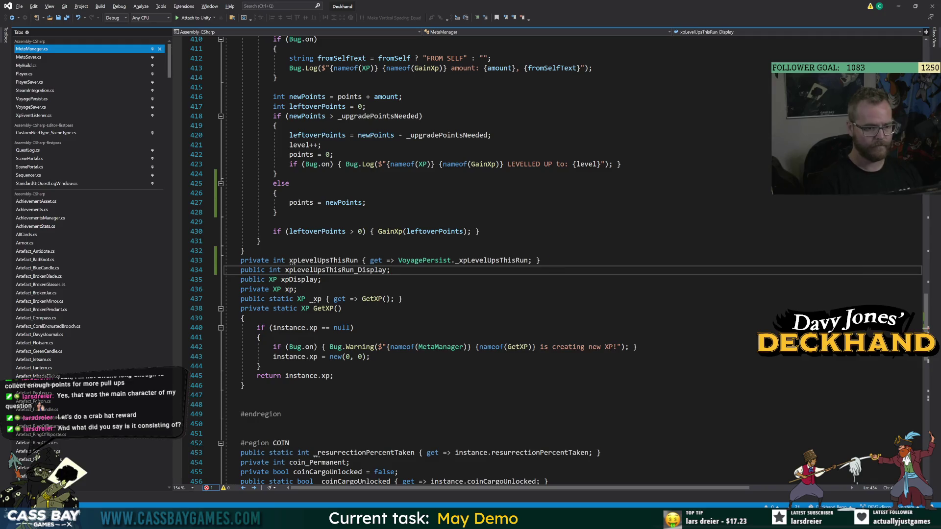
# Step: In ShowDebugMonitor, assign xpLevelUpsThisRun_Display = xpLevelUpsThisRun under xpDisplay and save
pyautogui.press('Down')
pyautogui.scroll(-11, 554, 260)
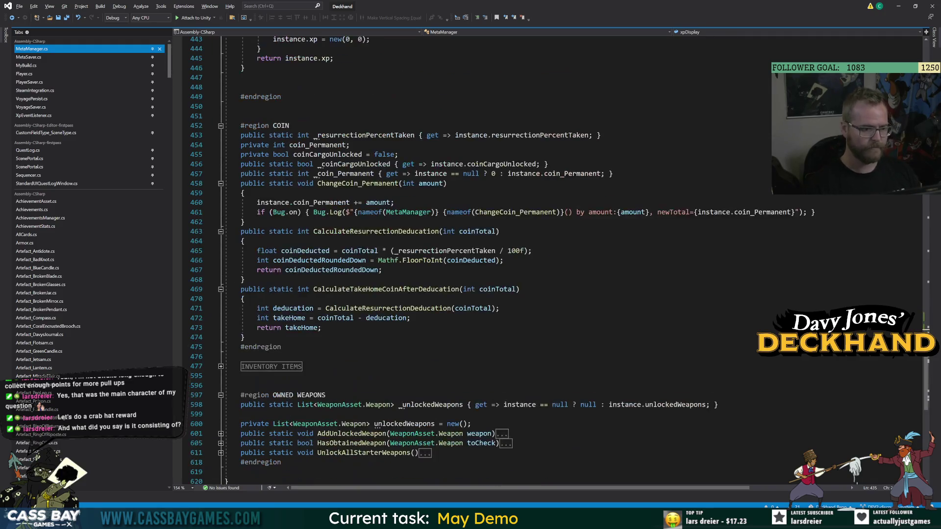
pyautogui.scroll(-8, 554, 260)
pyautogui.scroll(20, 554, 260)
pyautogui.scroll(20, 554, 260)
pyautogui.click(317, 233)
pyautogui.press('Return')
pyautogui.write('xpLevelUpsThisRun_Display = ')
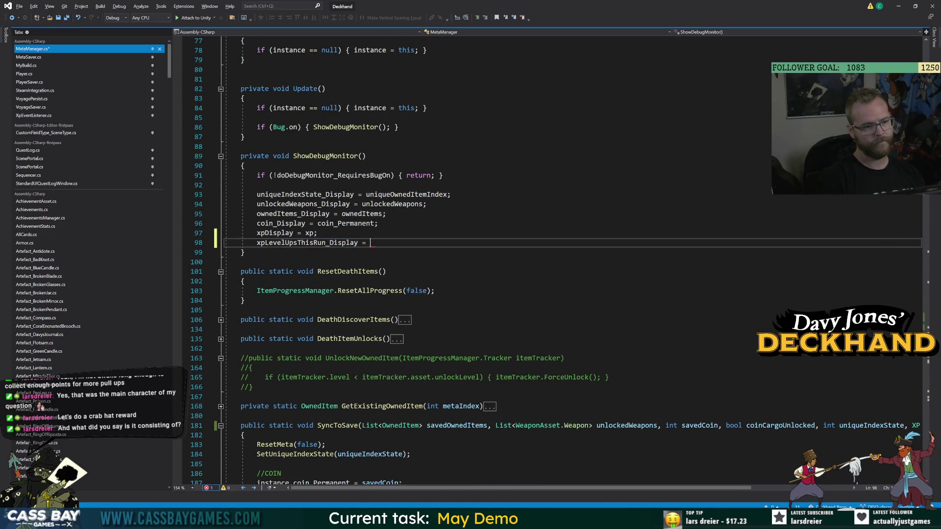
pyautogui.write('xplev')
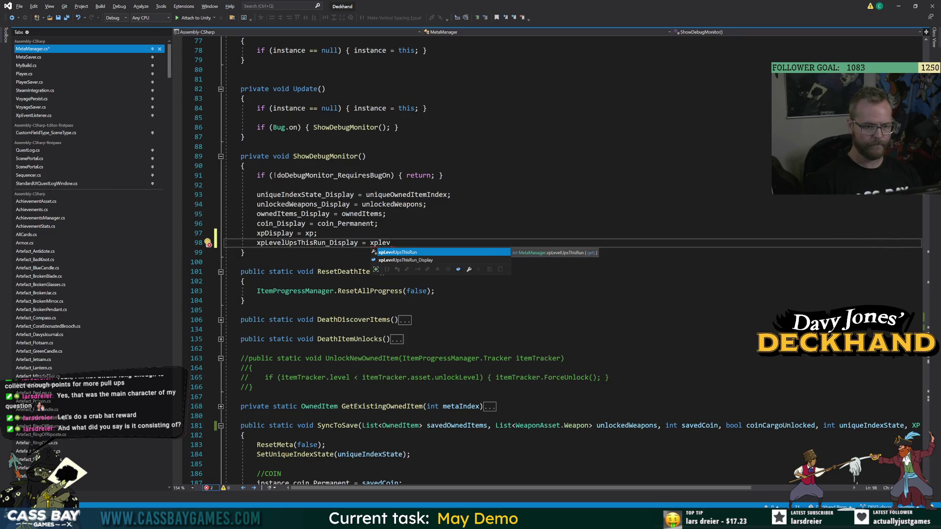
pyautogui.press('Tab')
pyautogui.write(';')
pyautogui.hotkey('ctrl', 's')
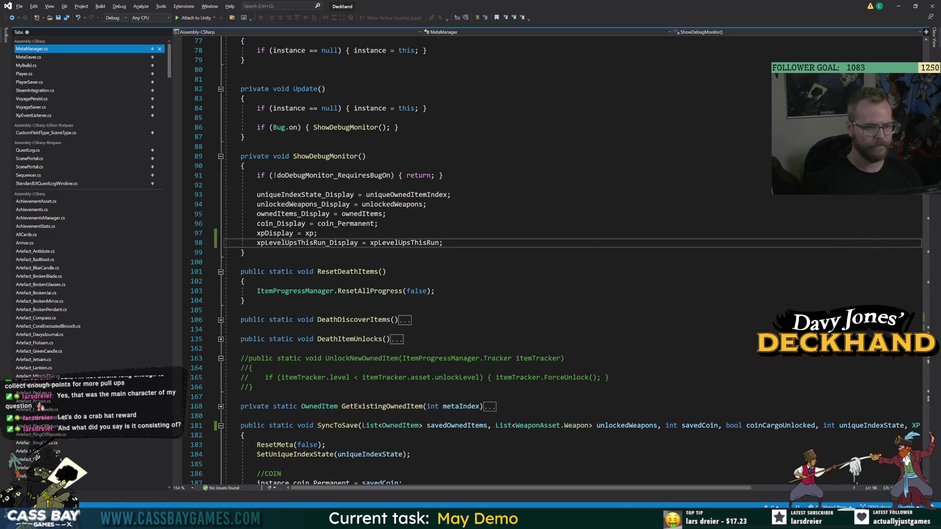
pyautogui.press('F12')
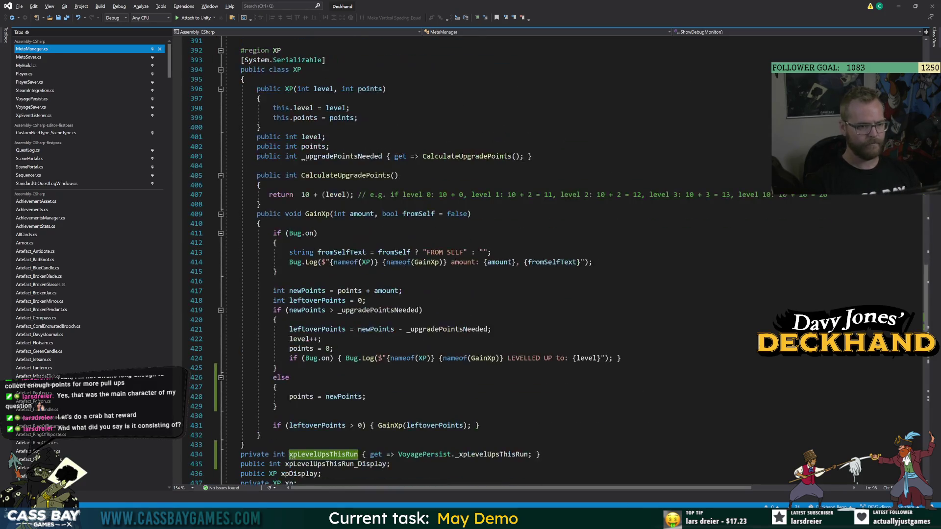
# Step: Review the GetXP method declaration and where the XP type is used
pyautogui.click(262, 214)
pyautogui.click(329, 156)
pyautogui.press('Down')
pyautogui.press('Up')
pyautogui.press('End')
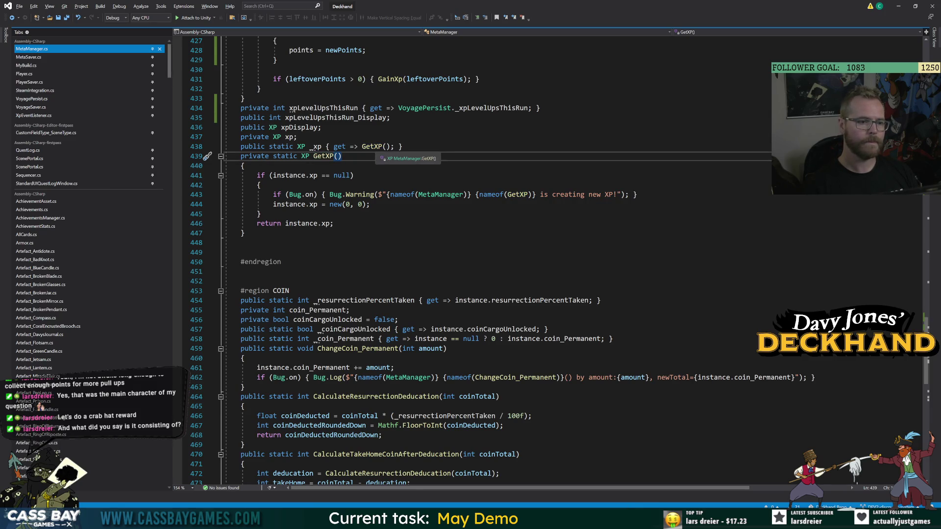
pyautogui.click(273, 127)
pyautogui.scroll(9, 273, 127)
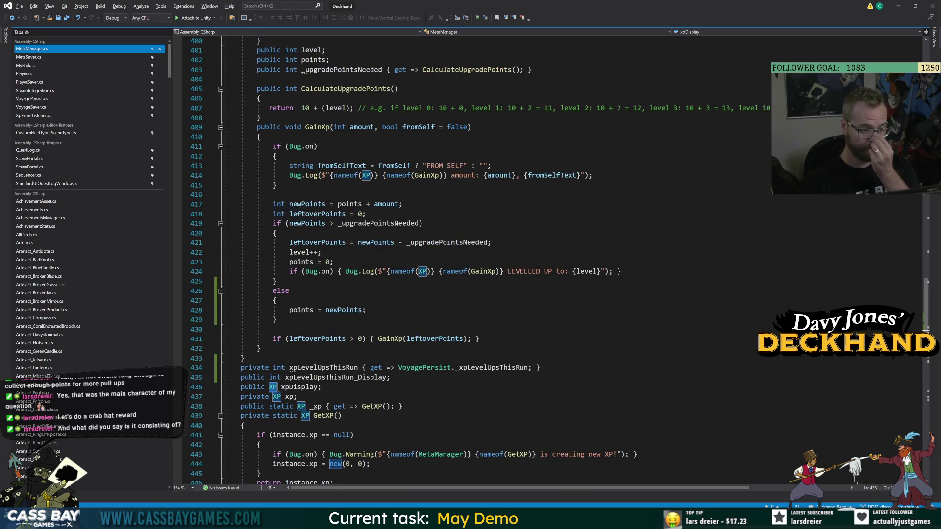
# Step: Review GainXp's level-up branch, leftoverPoints setup, else block and recursive call
pyautogui.click(277, 233)
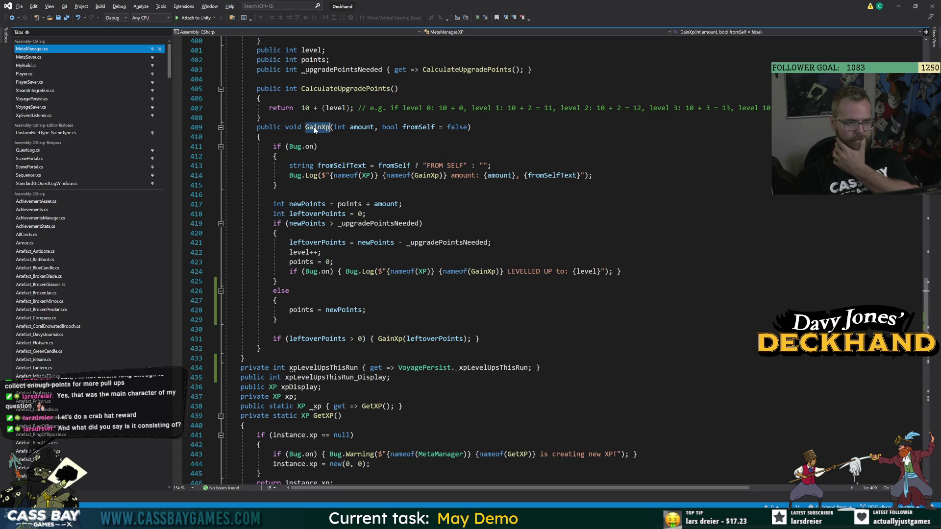
pyautogui.click(366, 214)
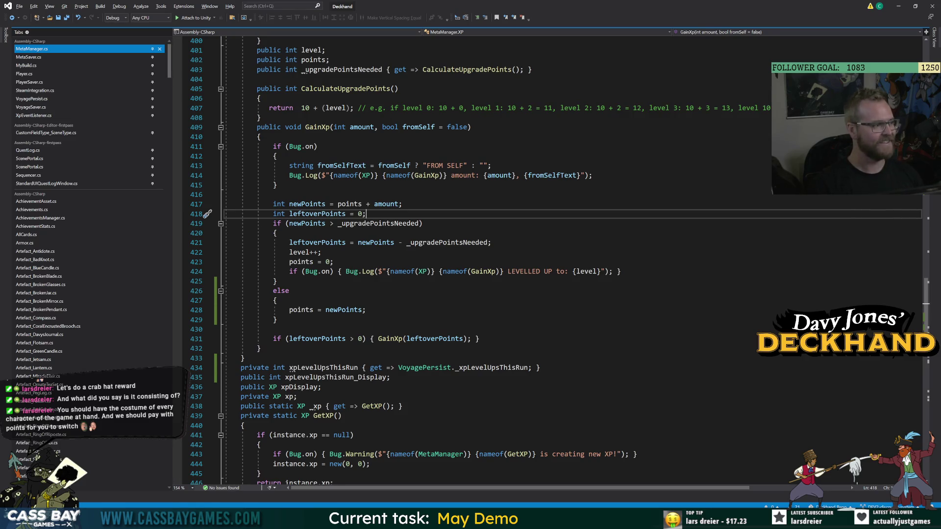
pyautogui.click(277, 320)
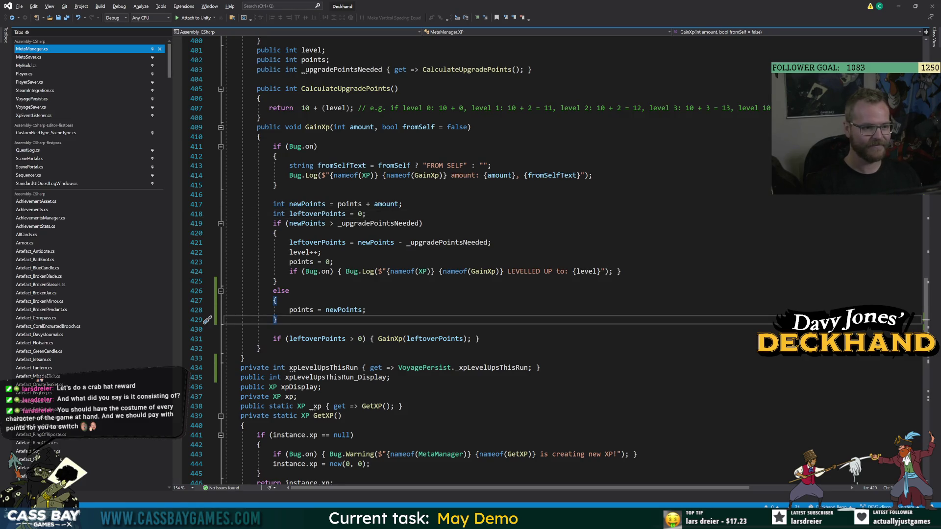
pyautogui.click(423, 224)
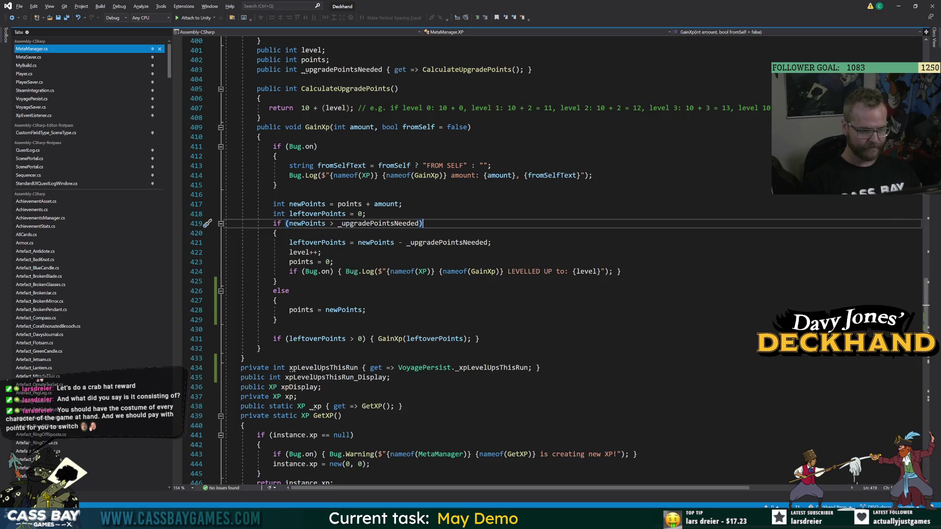
pyautogui.click(403, 339)
# Step: Insert an empty 'if (' statement at the start of GainXp's body on line 410
pyautogui.click(595, 175)
pyautogui.press('Up')
pyautogui.press('Up')
pyautogui.press('Up')
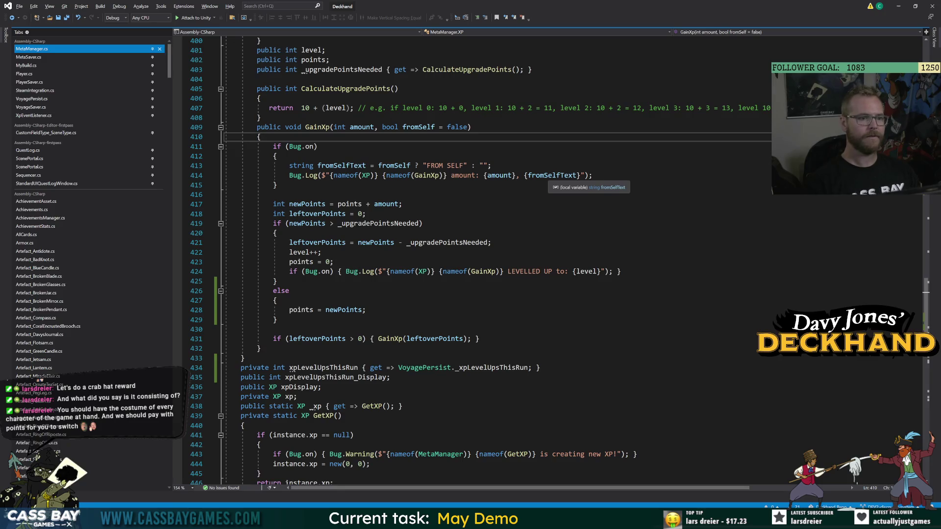
pyautogui.press('Return')
pyautogui.press('Return')
pyautogui.press('Up')
pyautogui.write('if (')
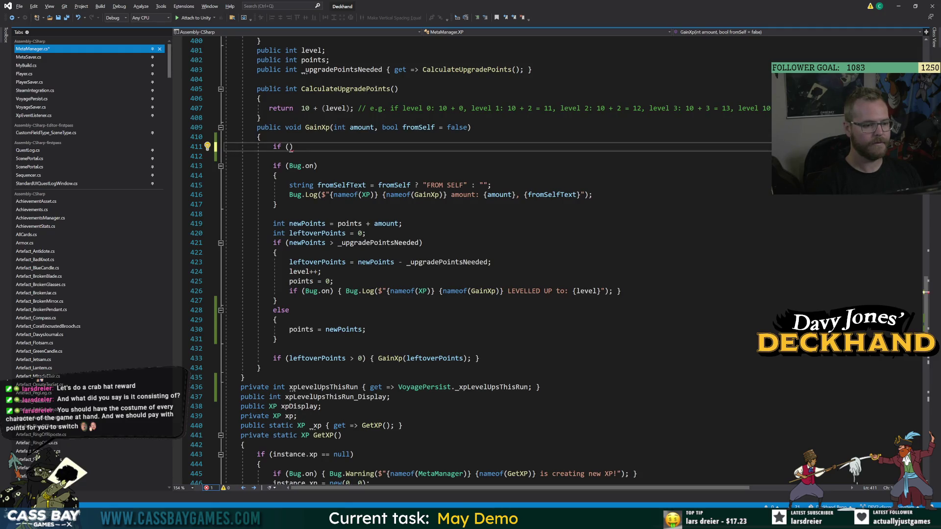
# Step: Fill the if condition with VoyagePersist._xpLevelUpsThisRun >= 3
pyautogui.scroll(-8, 483, 260)
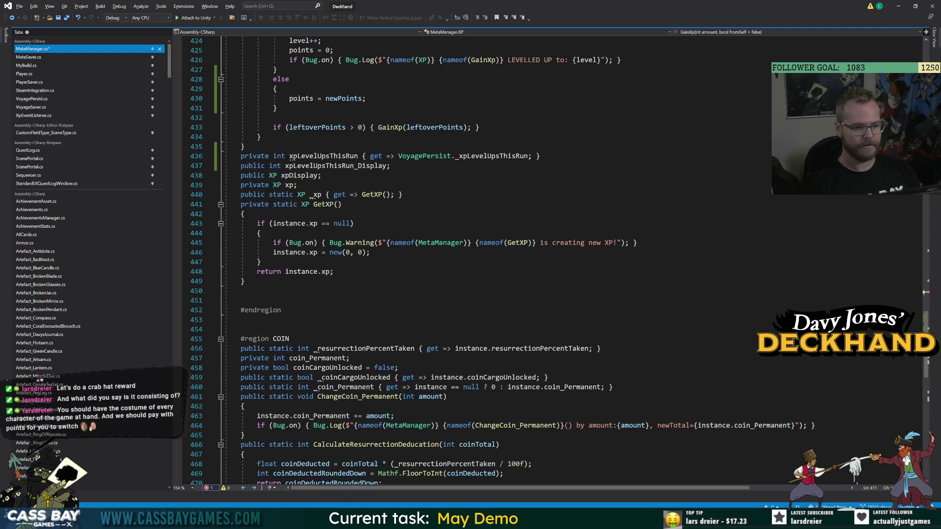
pyautogui.scroll(8, 483, 259)
pyautogui.write('VoyagePErs')
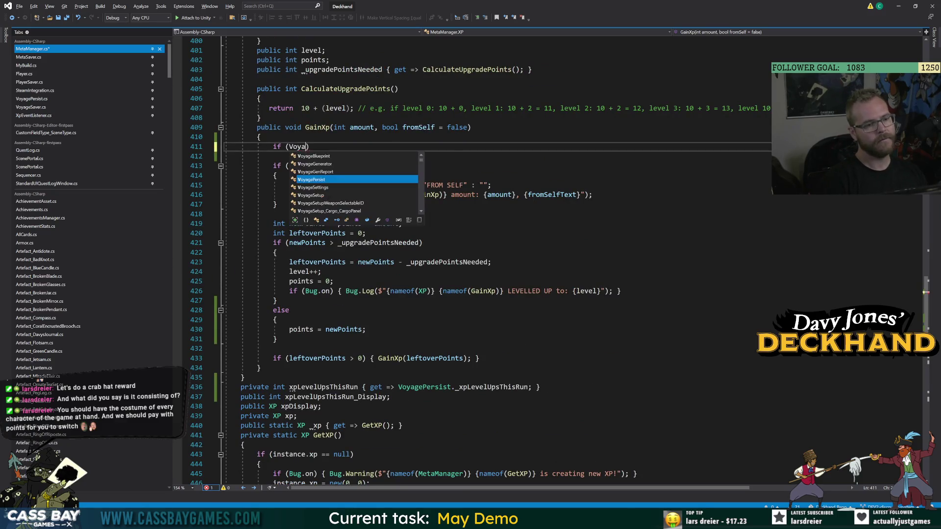
pyautogui.press('BackSpace')
pyautogui.press('BackSpace')
pyautogui.press('BackSpace')
pyautogui.write('ersist.xp')
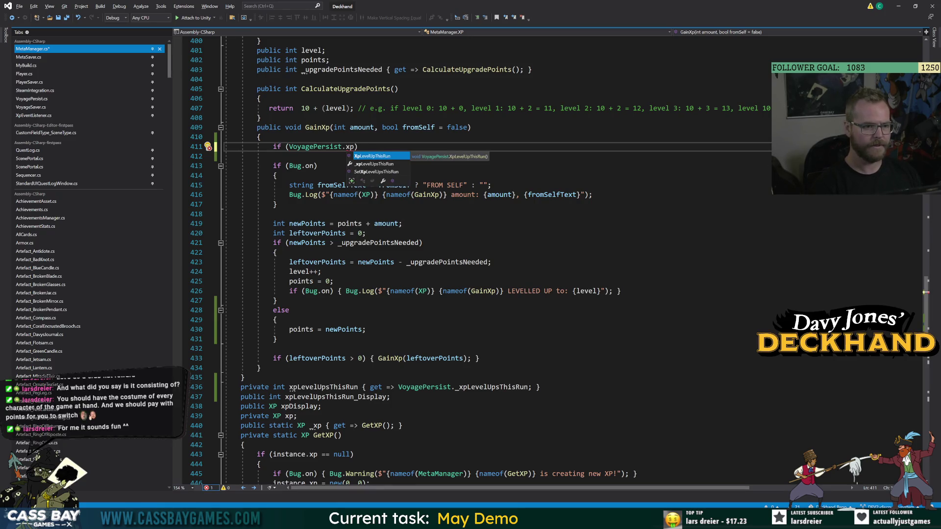
pyautogui.press('Down')
pyautogui.press('Tab')
pyautogui.write('>')
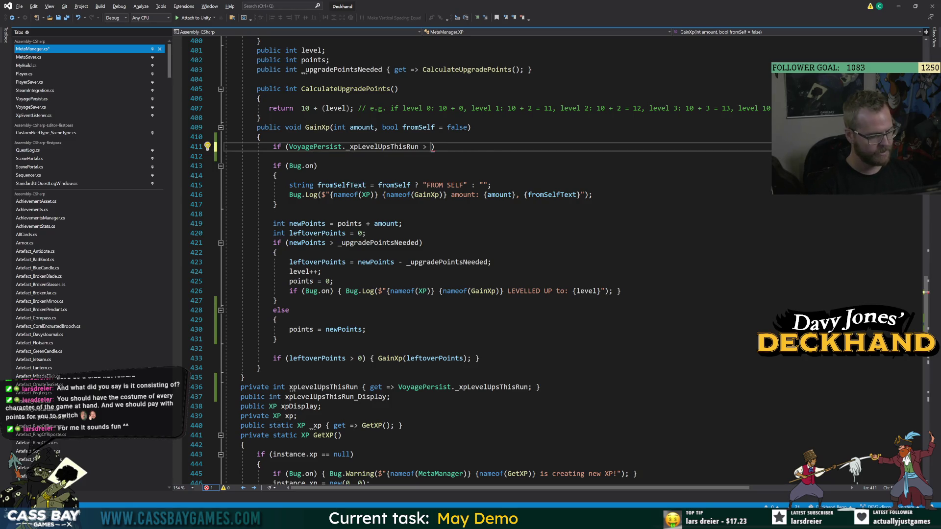
pyautogui.press('BackSpace')
pyautogui.write('= 3')
# Step: Give the guard a brace block containing return; with an empty line above it
pyautogui.press('End')
pyautogui.press('Return')
pyautogui.write('{')
pyautogui.press('Return')
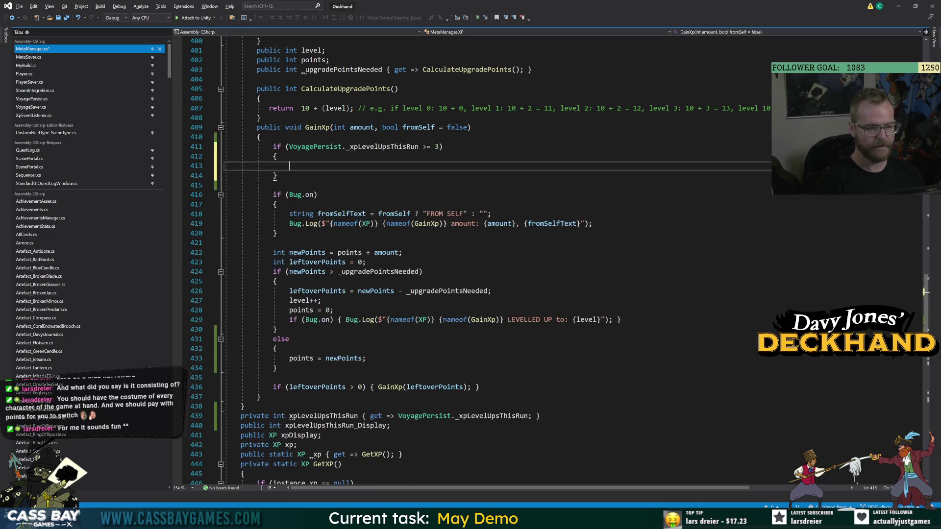
pyautogui.write('return;')
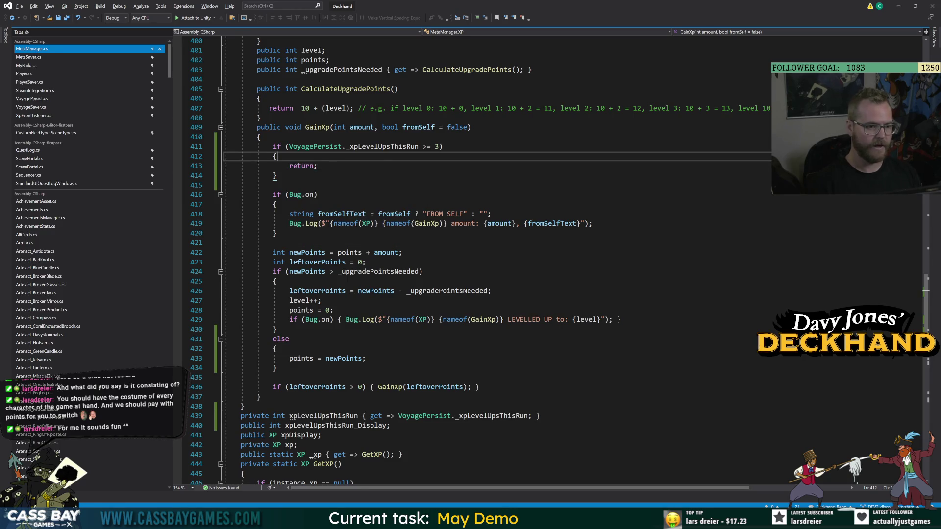
pyautogui.hotkey('ctrl', 'Return')
# Step: Copy the level-up Bug.Log line from line 430 into the guard and change it to Bug.Warning
pyautogui.hotkey('ctrl', '-')
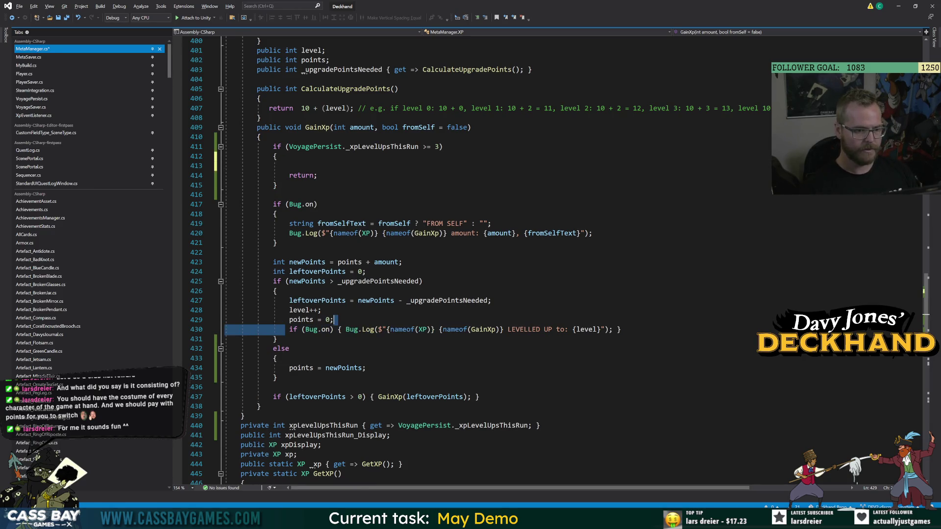
pyautogui.hotkey('ctrl', '-')
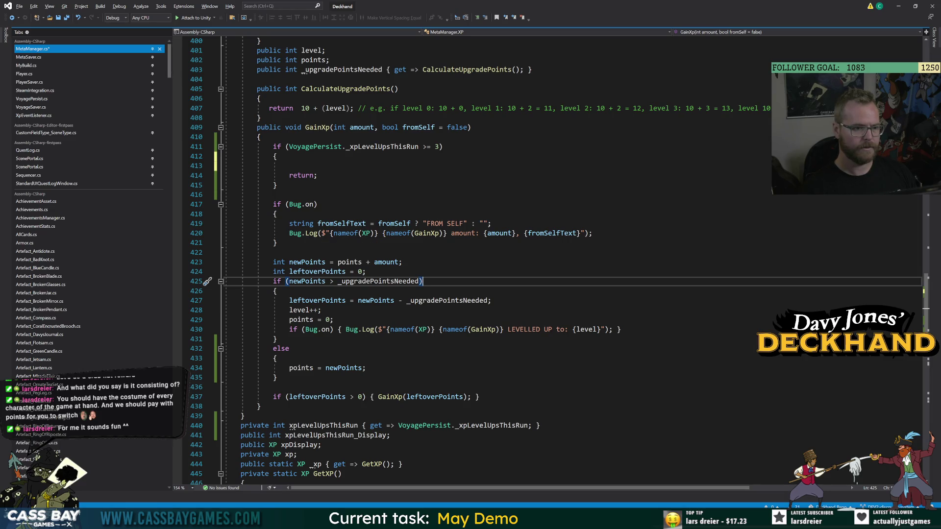
pyautogui.moveTo(289, 330); pyautogui.dragTo(620, 329)
pyautogui.hotkey('ctrl', 'c')
pyautogui.click(289, 165)
pyautogui.hotkey('ctrl', 'v')
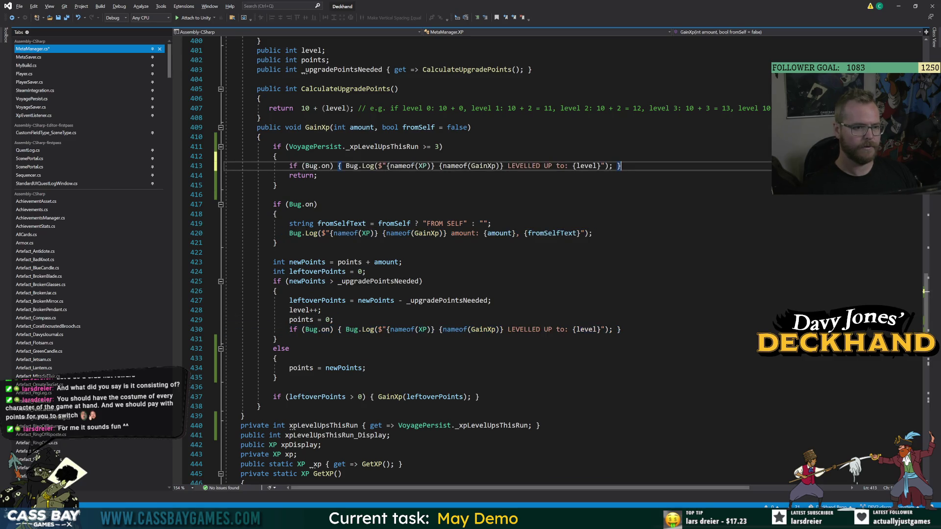
pyautogui.doubleClick(366, 166)
pyautogui.write('Warning')
pyautogui.click(273, 195)
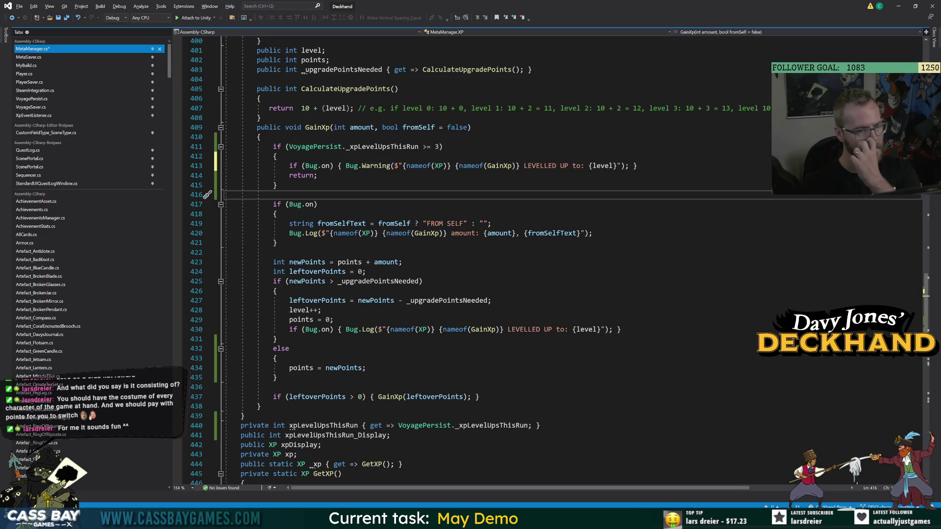
# Step: Reword the warning to 'CANCELLED because levelUpsThisRun = {...}' with the level-ups count inserted
pyautogui.doubleClick(539, 166)
pyautogui.write('CANCELLED')
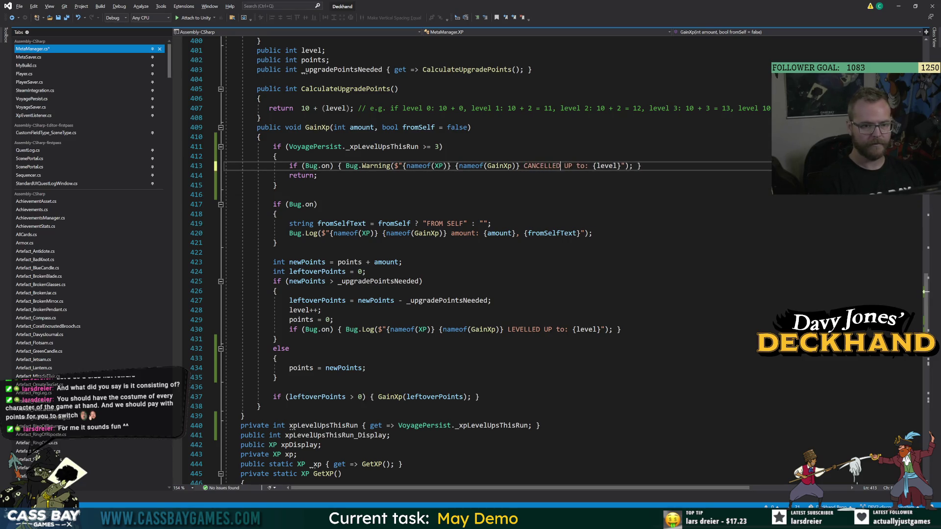
pyautogui.press('Delete')
pyautogui.press('Delete')
pyautogui.press('Delete')
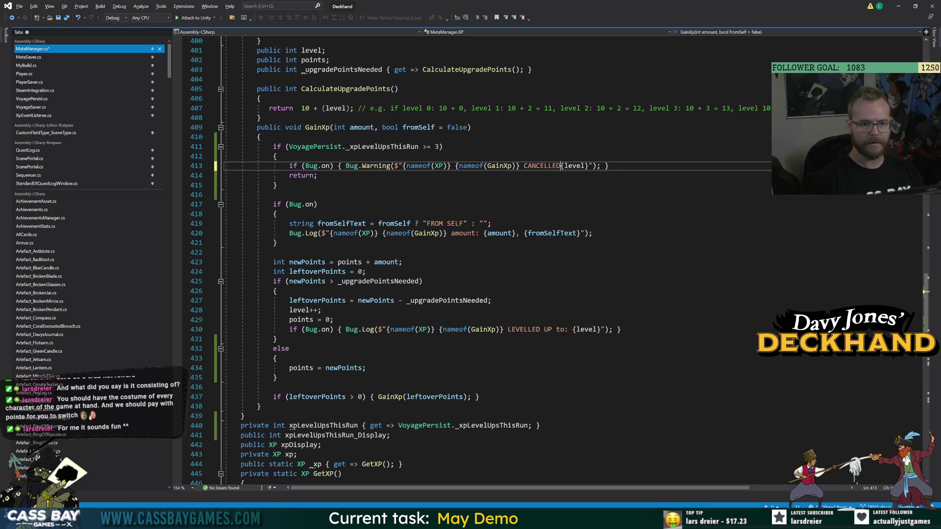
pyautogui.write('because')
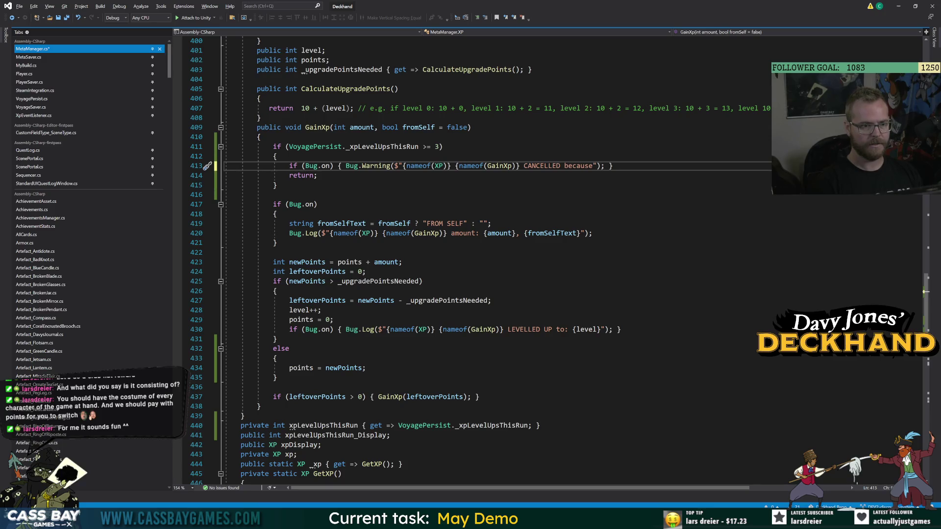
pyautogui.write(' levelUpsThisRun = {')
pyautogui.moveTo(419, 147); pyautogui.dragTo(290, 147)
pyautogui.hotkey('ctrl', 'c')
pyautogui.click(674, 166)
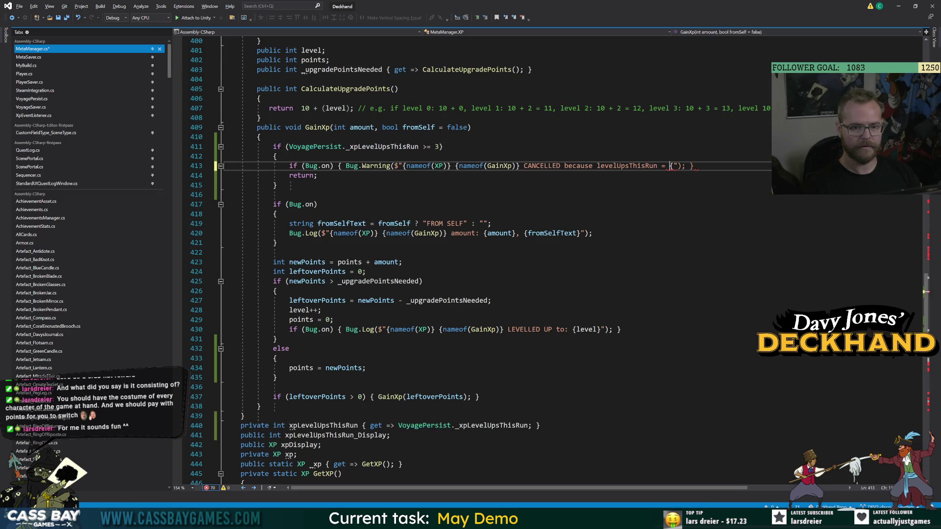
pyautogui.hotkey('ctrl', 'v')
pyautogui.click(423, 281)
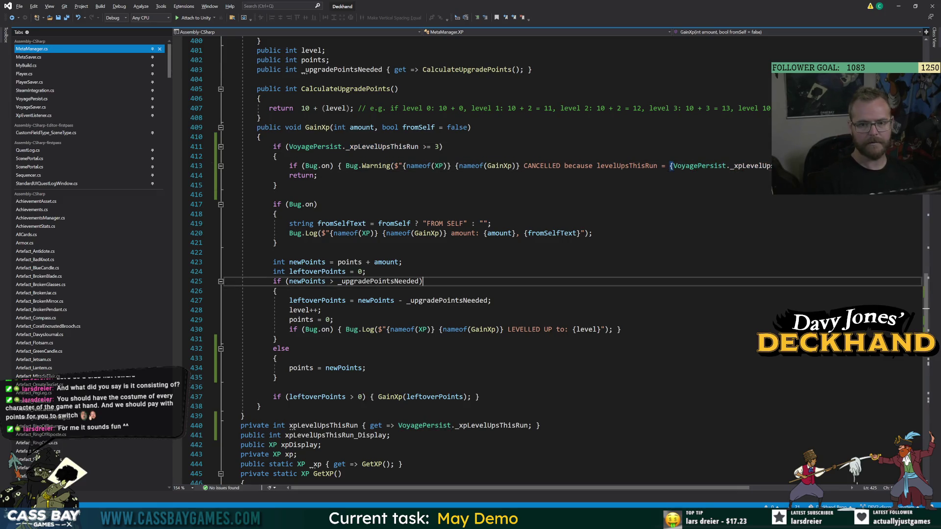
pyautogui.click(317, 127)
pyautogui.click(442, 146)
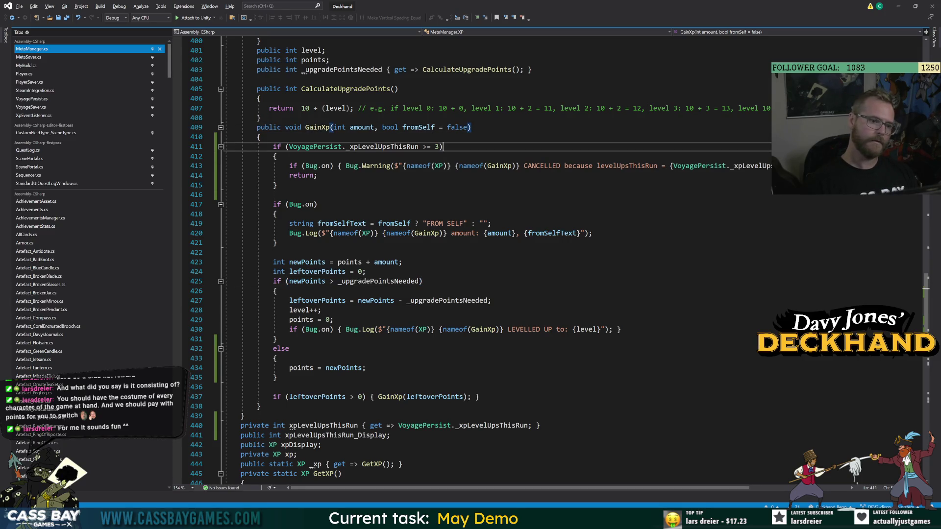
# Step: Switch to Unity, glance at the DJD Team Board in Trello, and return to Unity
pyautogui.moveTo(617, 518)
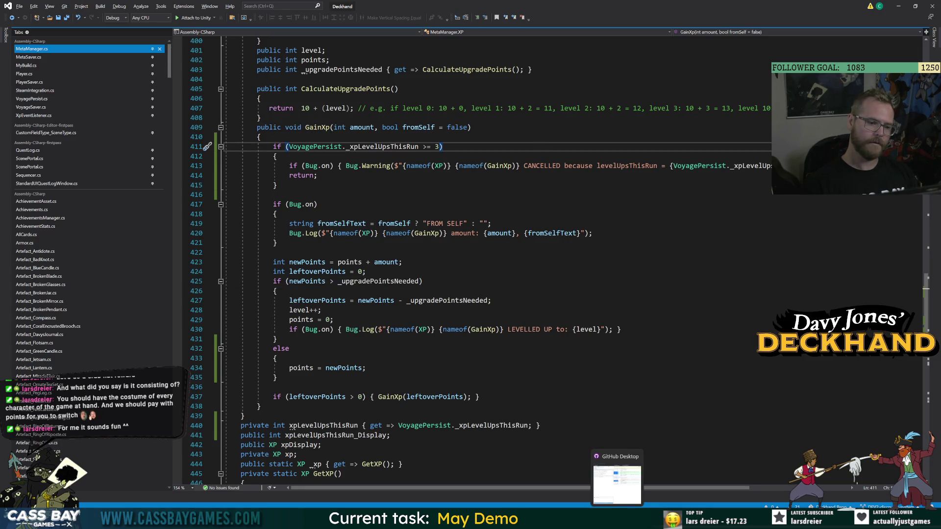
pyautogui.hotkey('alt', 'Tab')
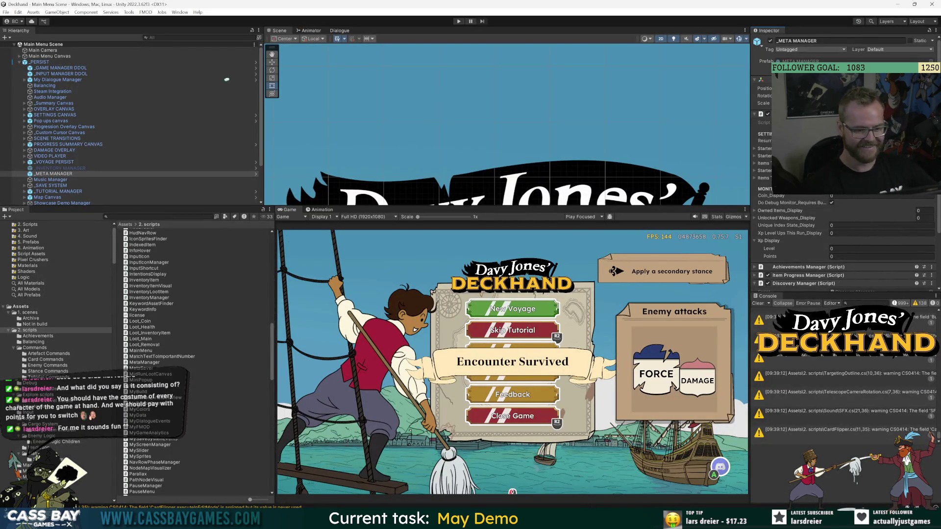
pyautogui.hotkey('alt', 'Tab')
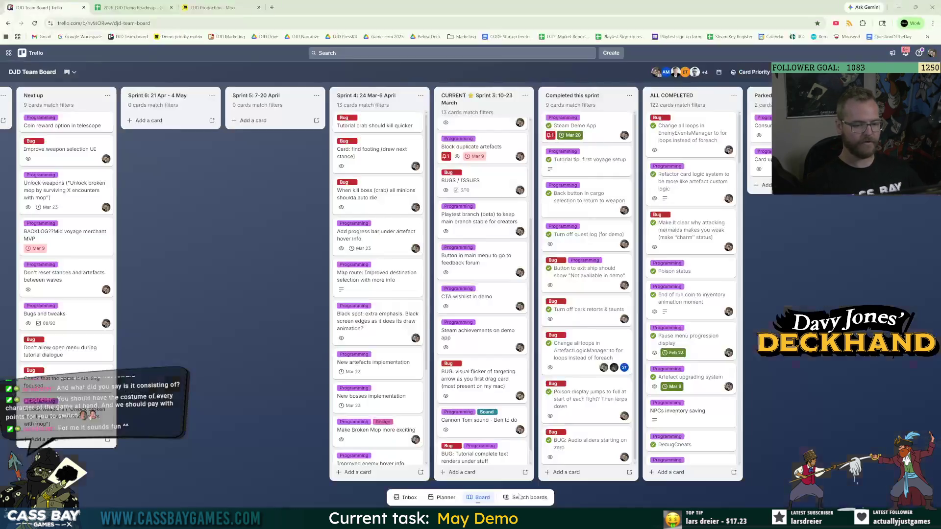
pyautogui.hotkey('alt', 'Tab')
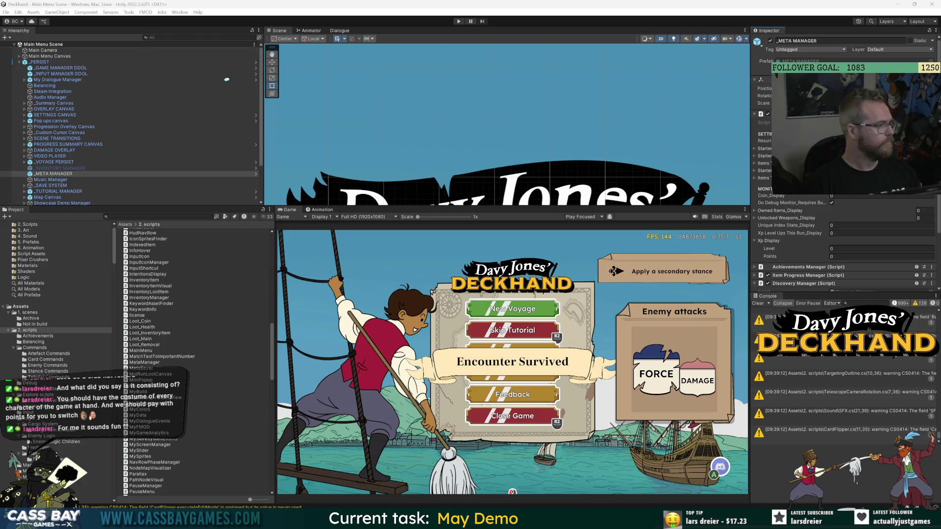
pyautogui.hotkey('alt', 'Tab')
# Step: Dismiss the smart costs announcement and start a custom reward named 'Crab man' described 'I have to wear the crab hat'
pyautogui.scroll(-5, 404, 346)
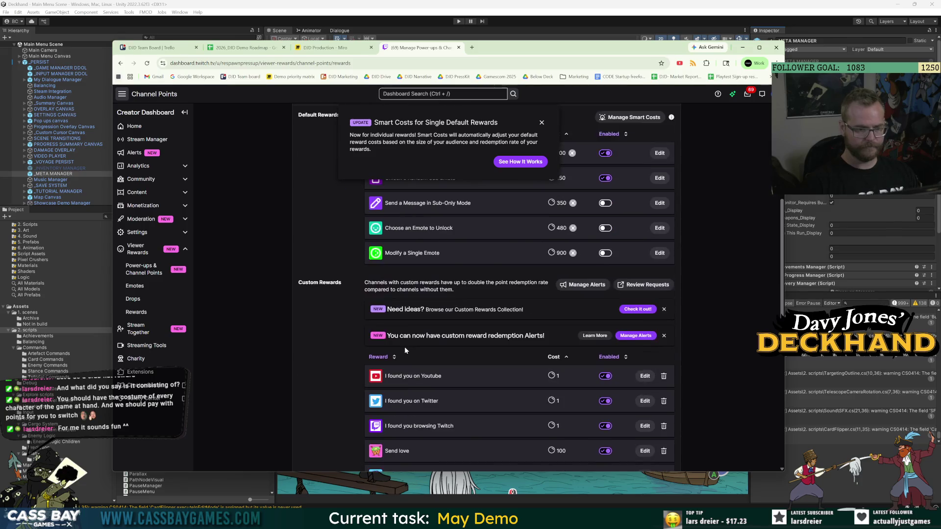
pyautogui.scroll(-2, 416, 345)
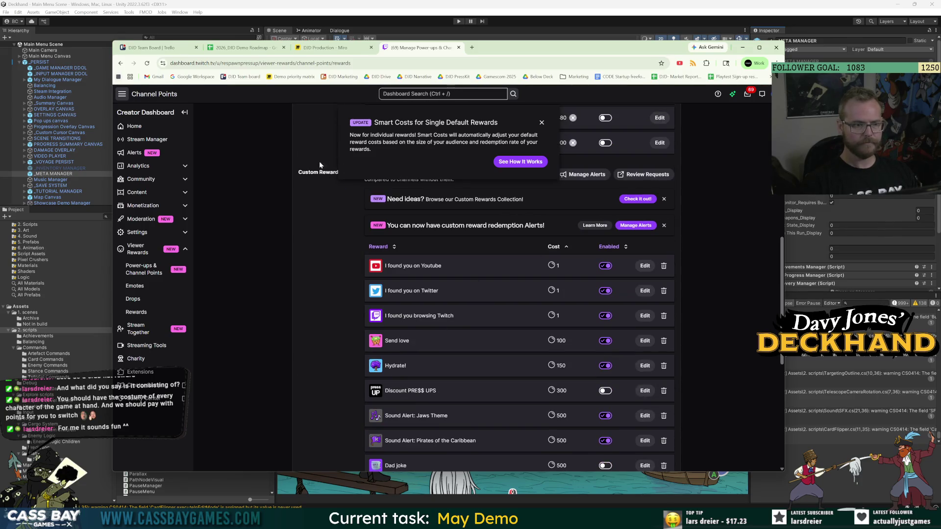
pyautogui.click(542, 122)
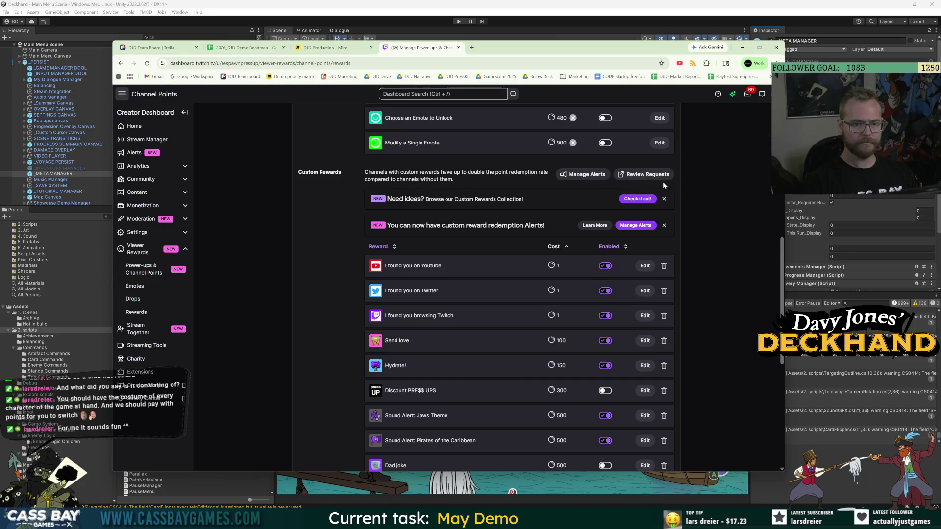
pyautogui.scroll(-5, 584, 291)
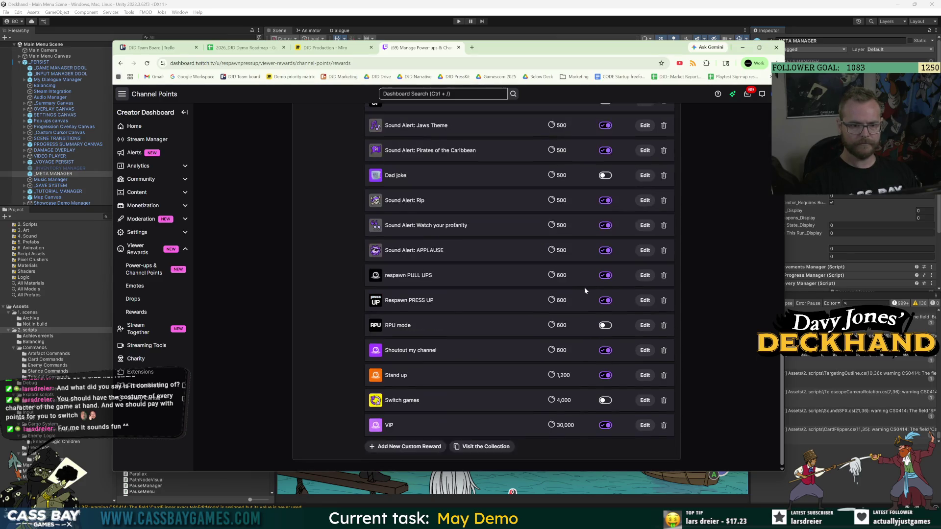
pyautogui.click(439, 446)
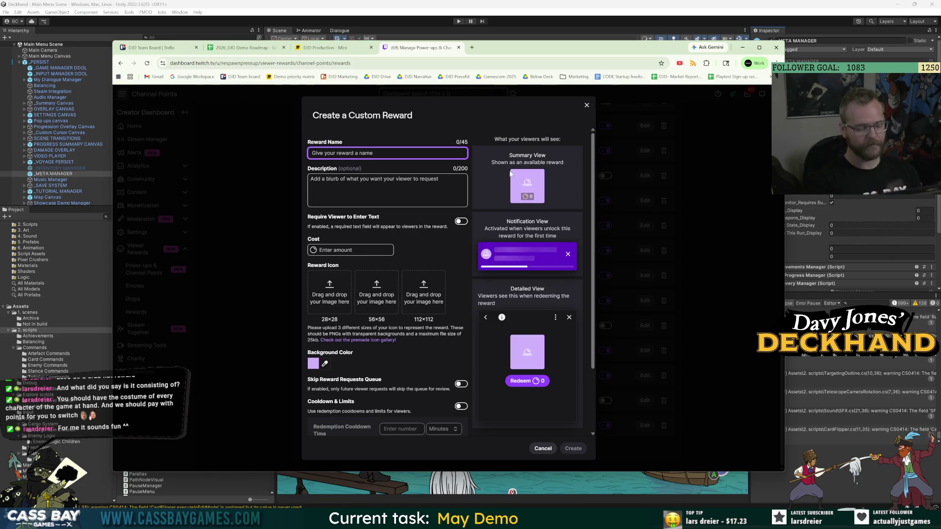
pyautogui.write('Crab man')
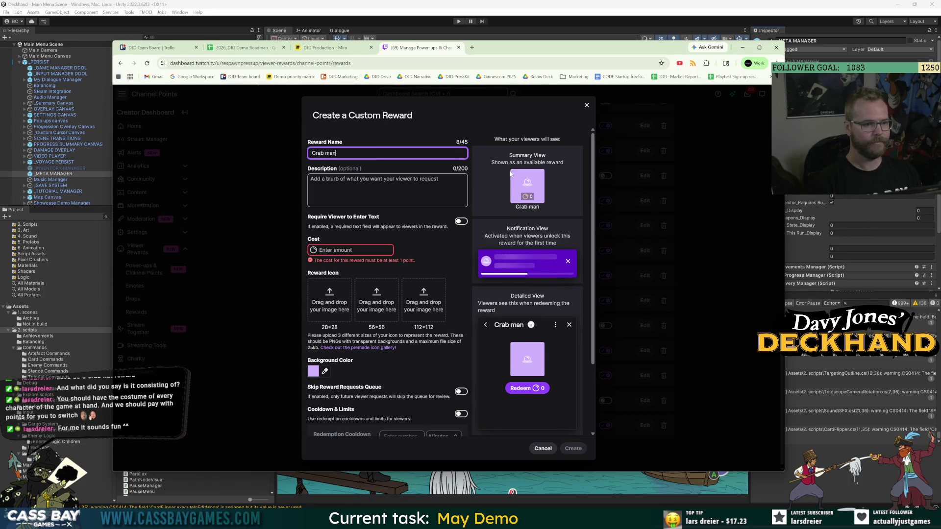
pyautogui.press('Tab')
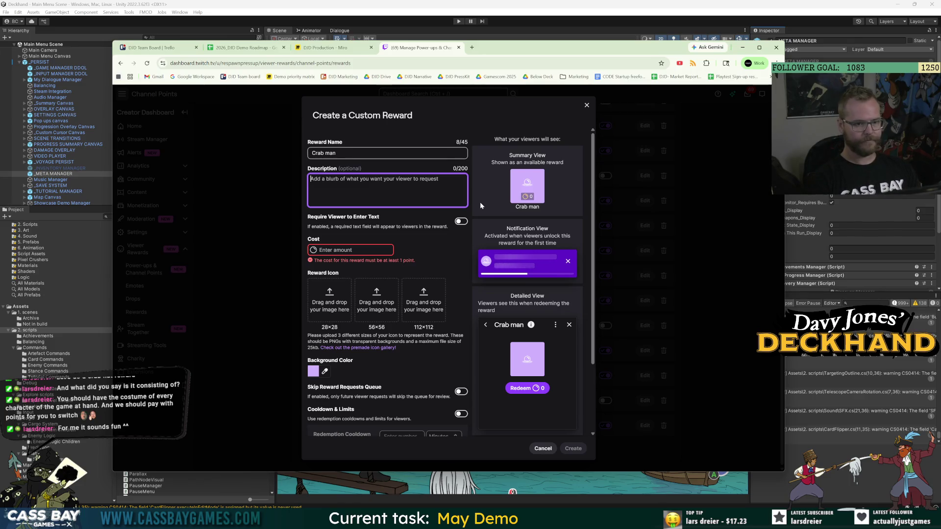
pyautogui.write('I have to wear the cr')
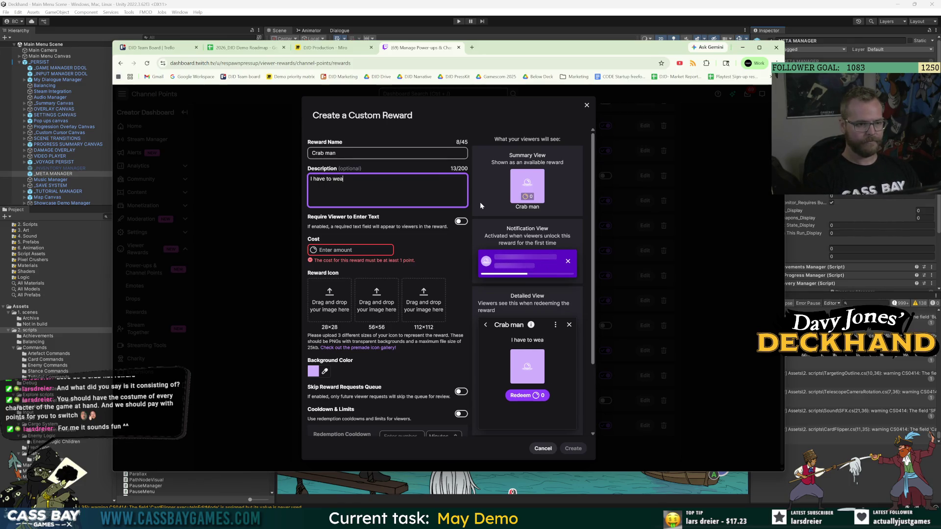
pyautogui.write('ab hat')
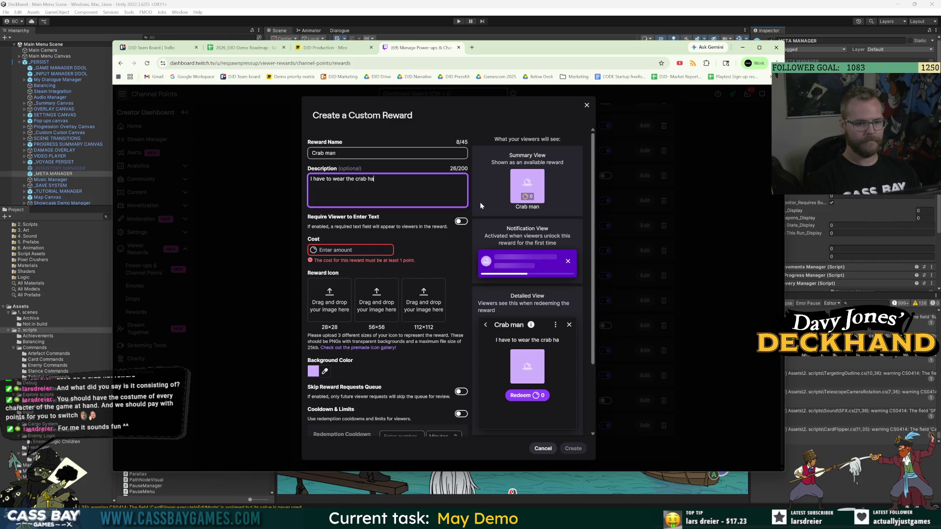
# Step: Add a crab emoji to the reward name and end the description with '...'
pyautogui.press('super+period')
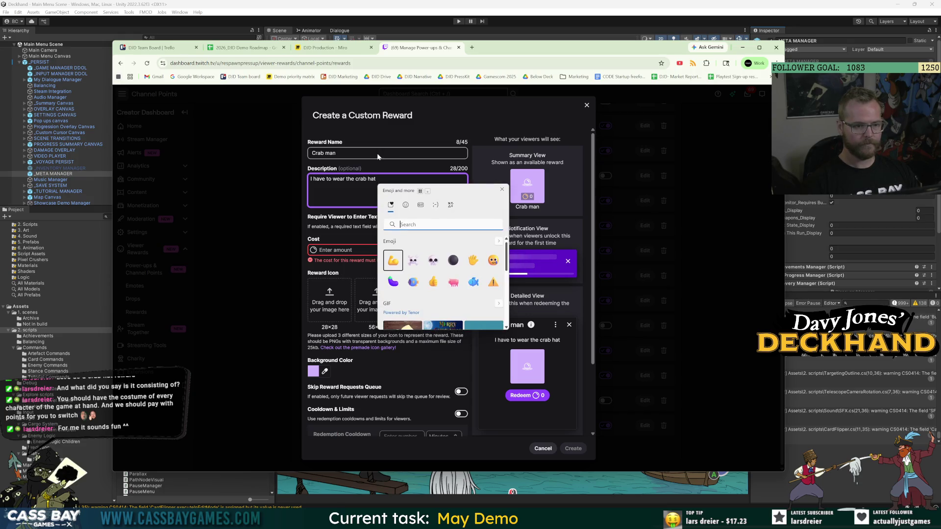
pyautogui.click(343, 153)
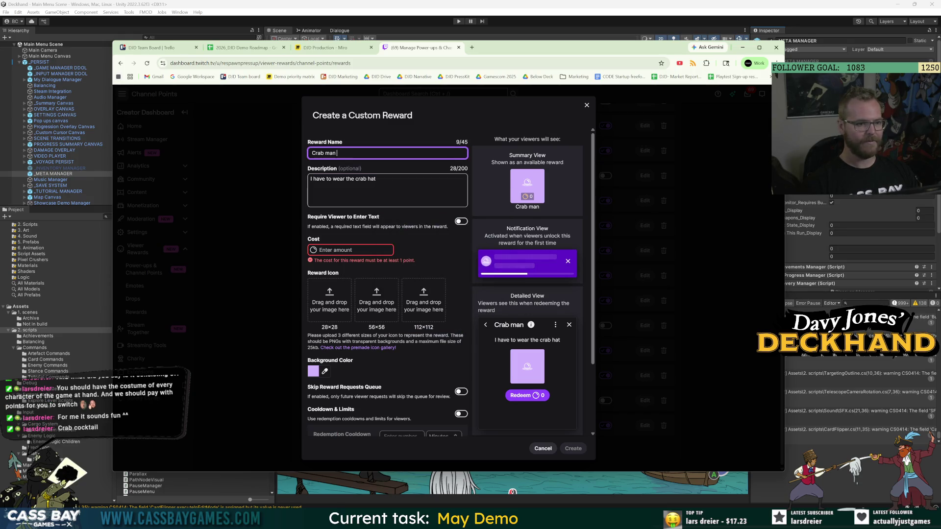
pyautogui.press('super+period')
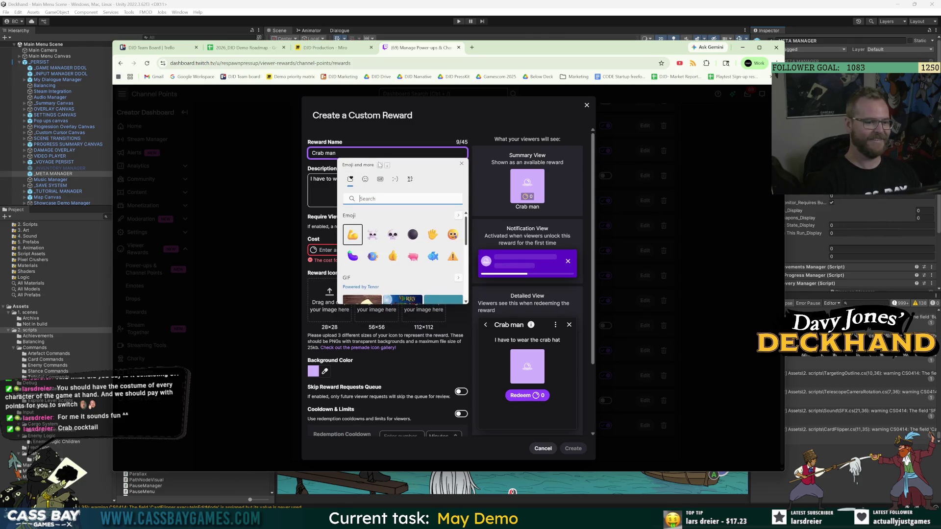
pyautogui.write('crab')
pyautogui.click(352, 235)
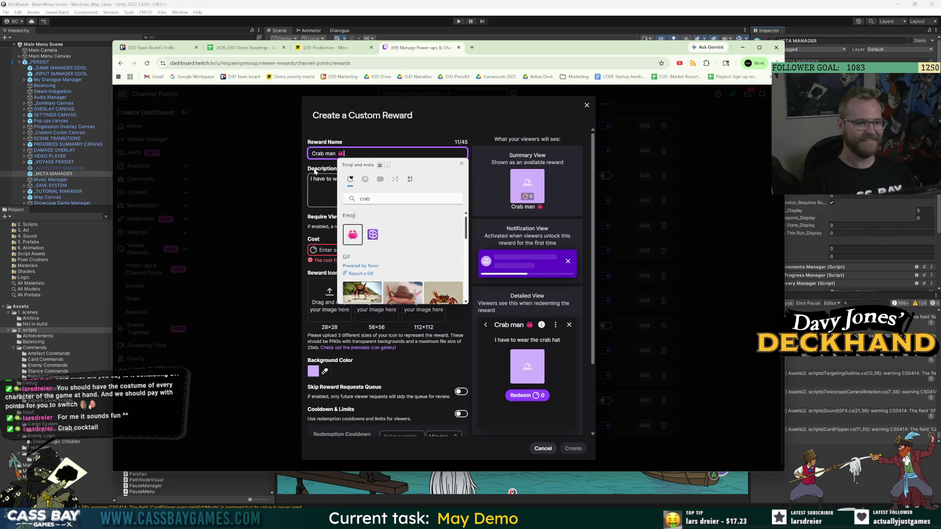
pyautogui.click(377, 179)
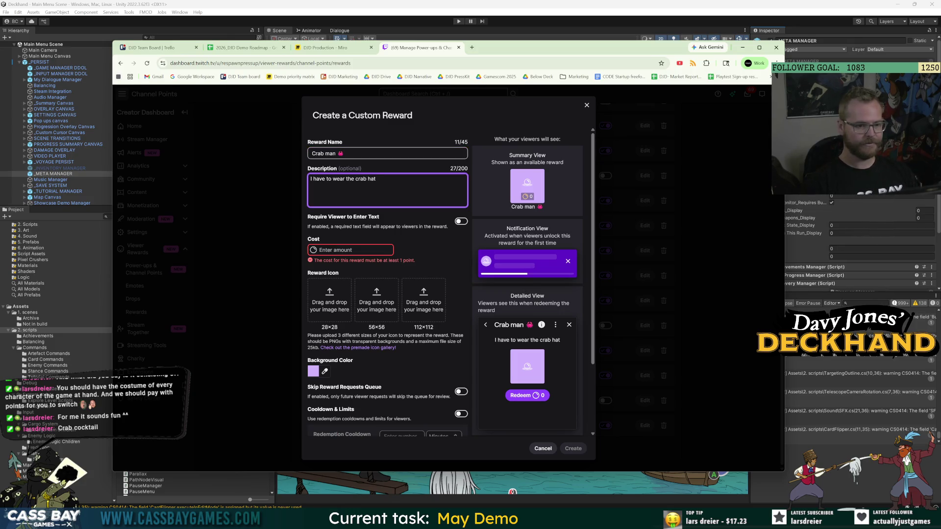
pyautogui.write('...')
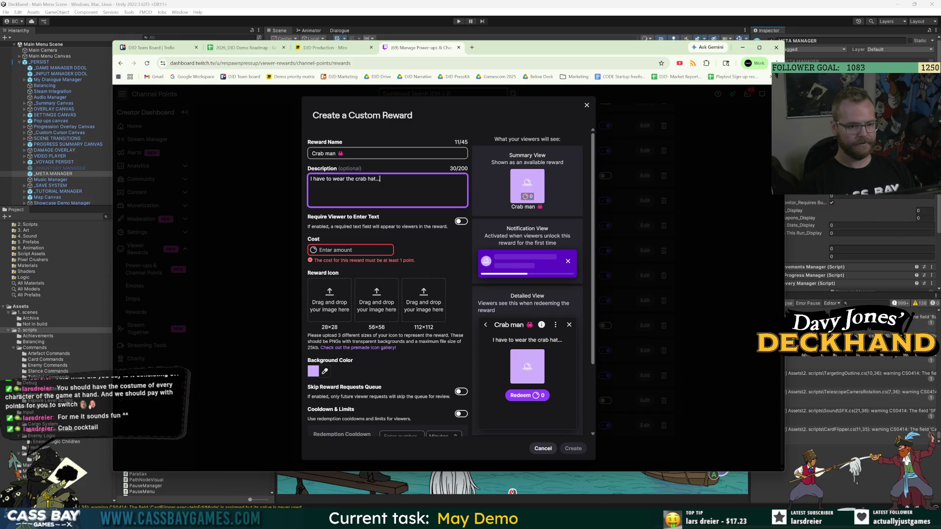
# Step: Set the reward cost to 400 points
pyautogui.press('Tab')
pyautogui.press('Tab')
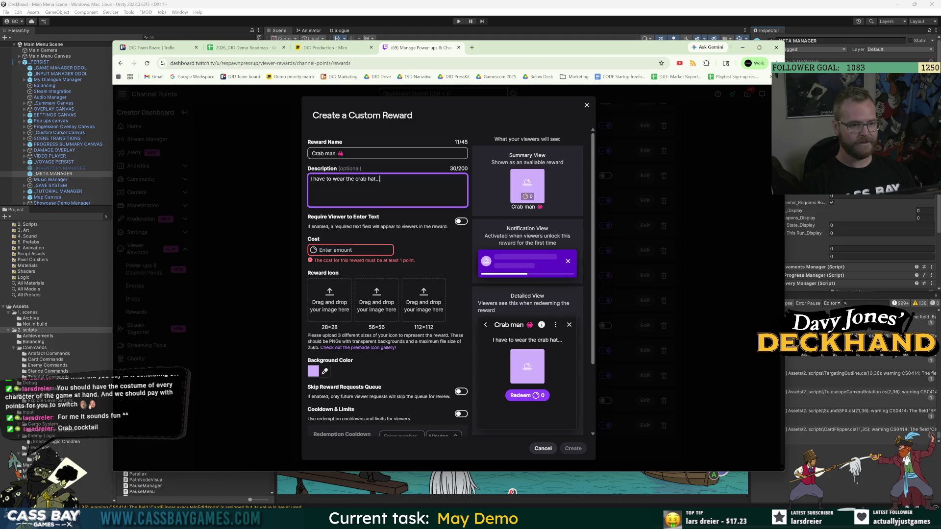
pyautogui.write('100000000000')
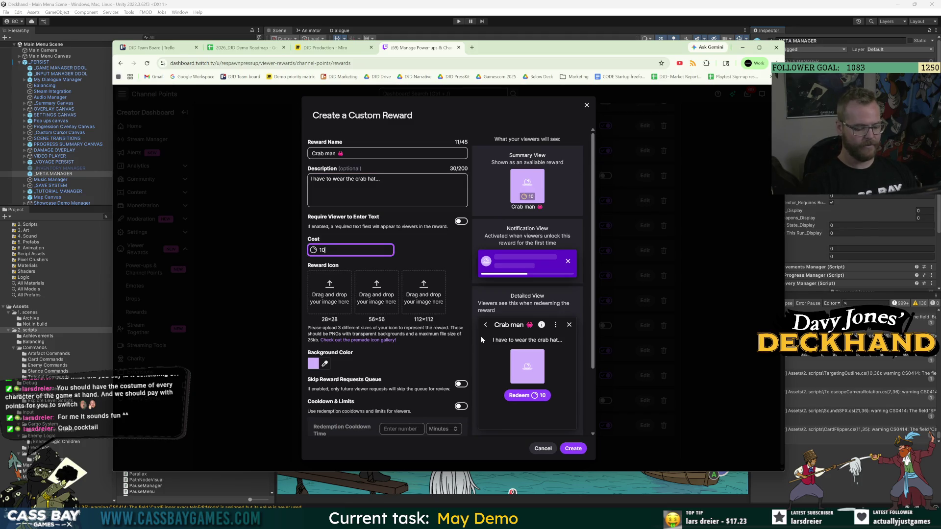
pyautogui.press('BackSpace')
pyautogui.press('BackSpace')
pyautogui.press('BackSpace')
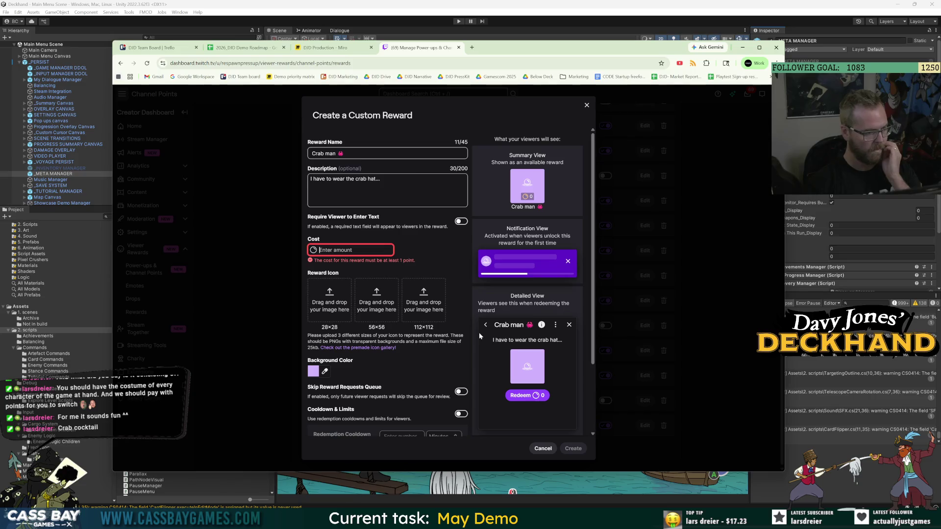
pyautogui.write('400')
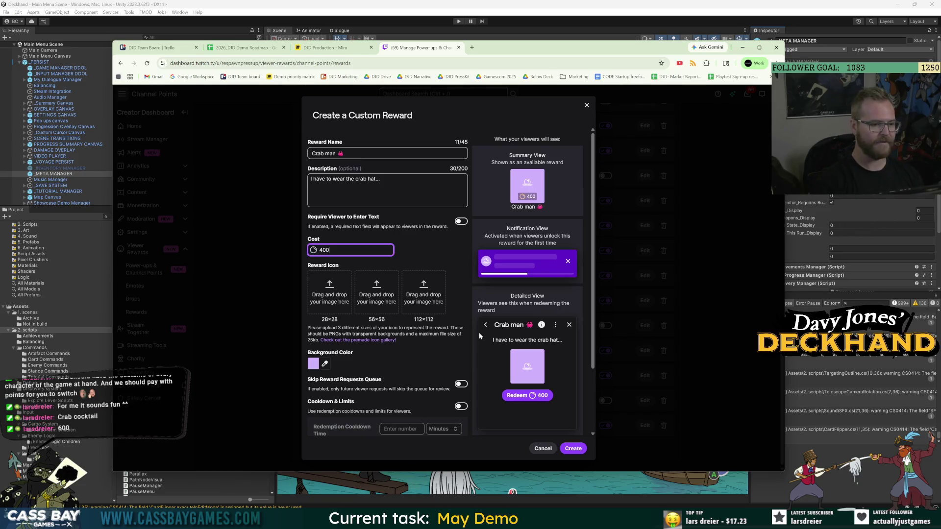
pyautogui.click(470, 282)
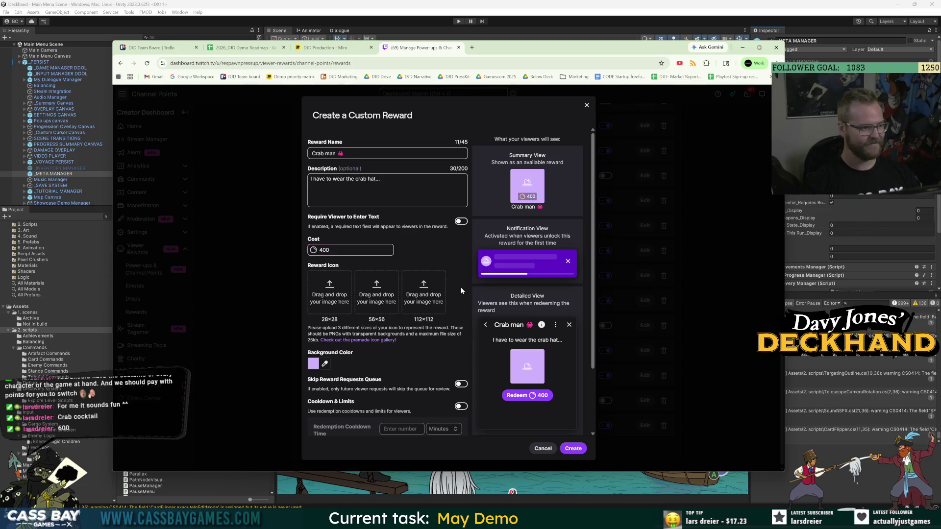
# Step: Give the reward a red (#ff5e5e) background colour
pyautogui.click(313, 363)
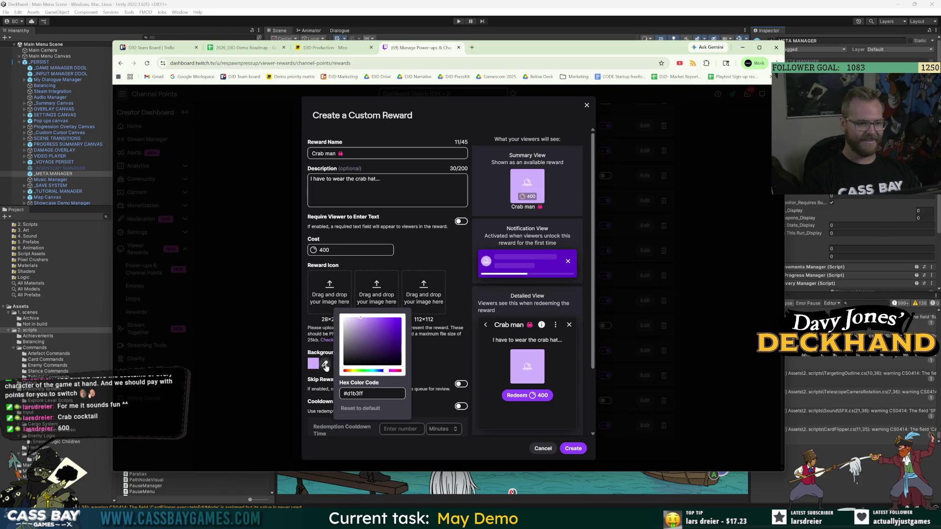
pyautogui.moveTo(389, 376); pyautogui.dragTo(398, 372)
pyautogui.click(314, 366)
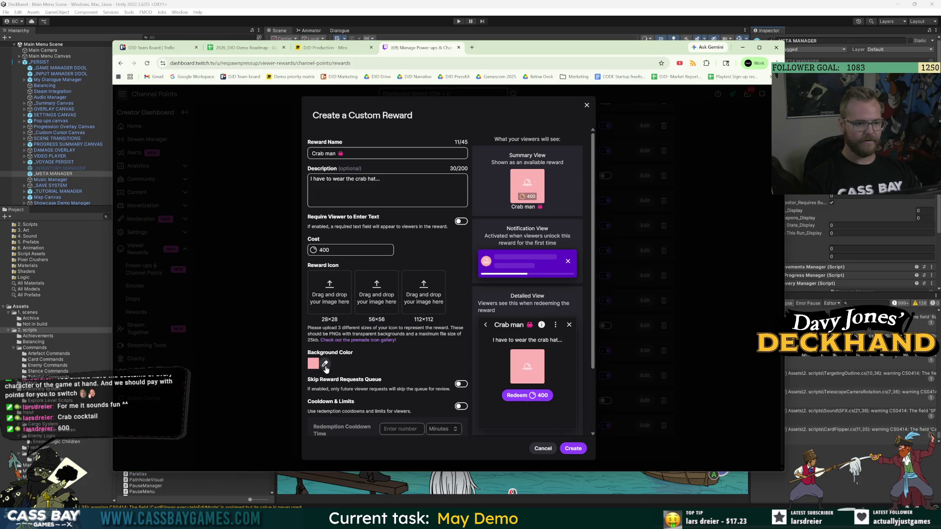
pyautogui.click(314, 364)
pyautogui.click(380, 317)
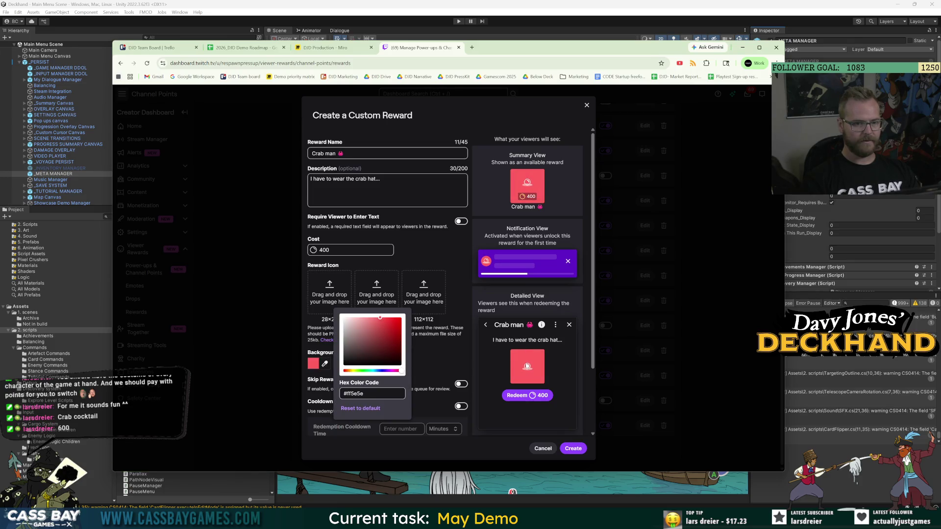
pyautogui.click(443, 357)
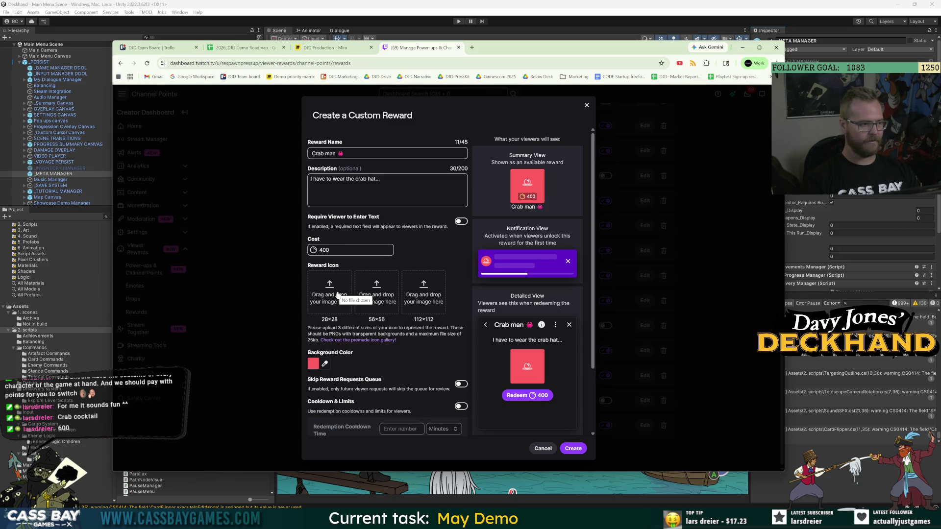
# Step: Revise the end of the description, keeping it ending in '...'
pyautogui.click(387, 191)
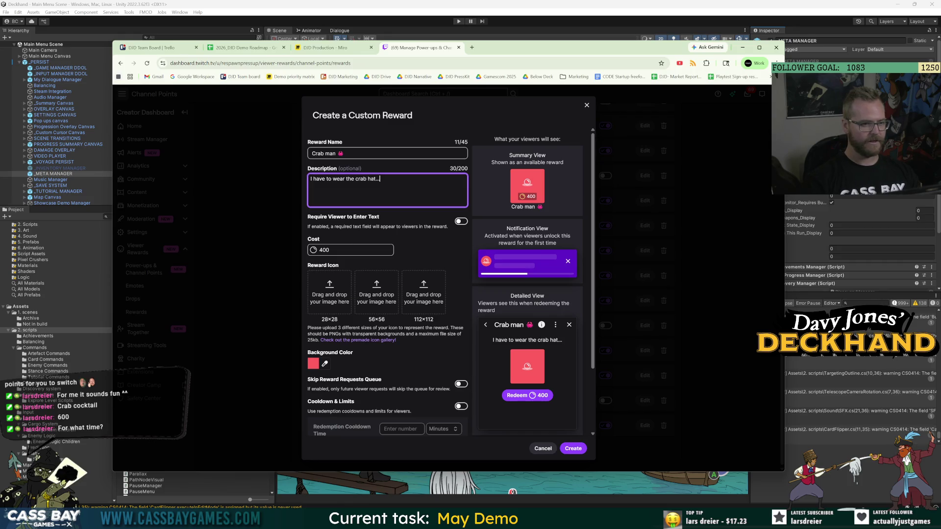
pyautogui.hotkey('shift', 'Left')
pyautogui.hotkey('shift', 'Left')
pyautogui.hotkey('shift', 'Left')
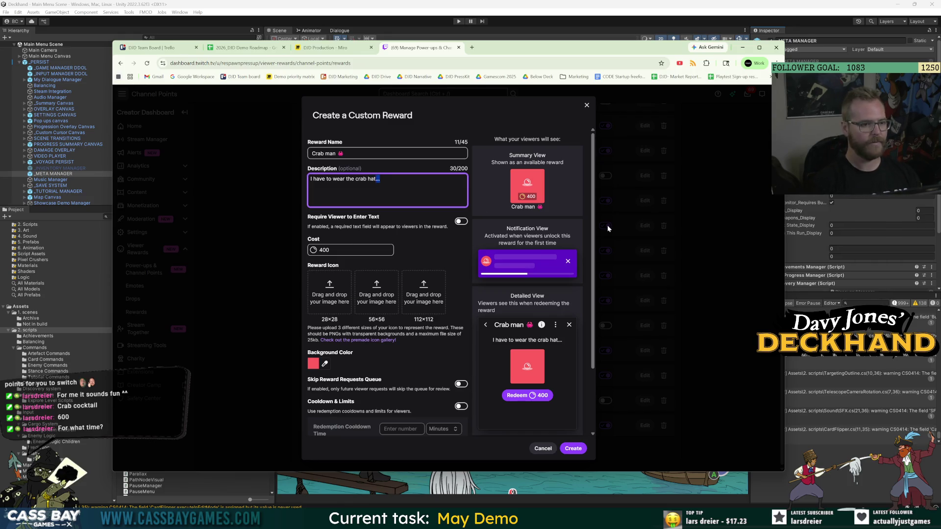
pyautogui.write('for')
pyautogui.press('BackSpace')
pyautogui.press('BackSpace')
pyautogui.press('BackSpace')
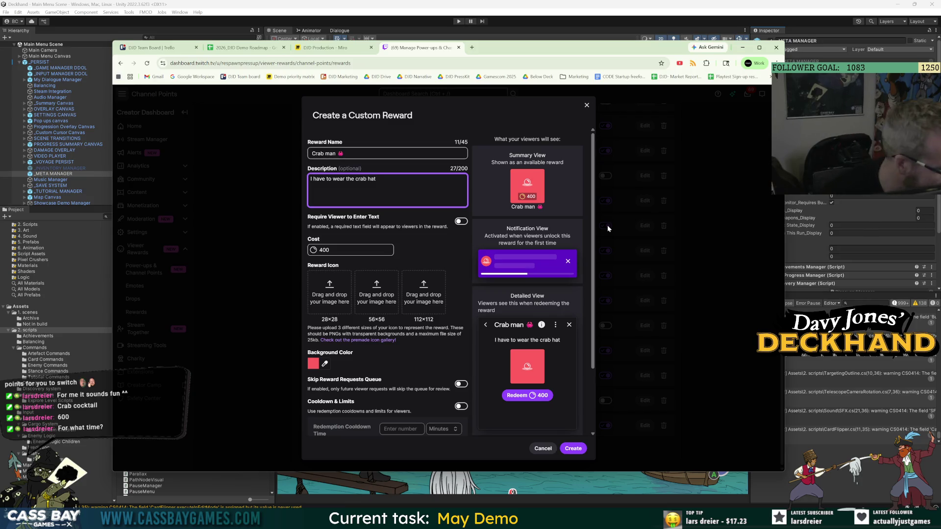
pyautogui.write('...')
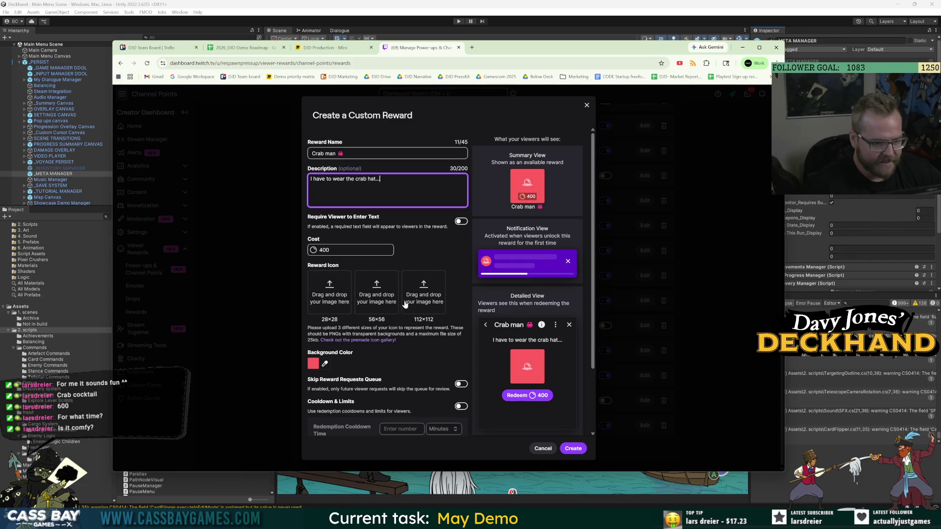
# Step: Launch Photoshop by searching 'ps' from the Start menu
pyautogui.press('super')
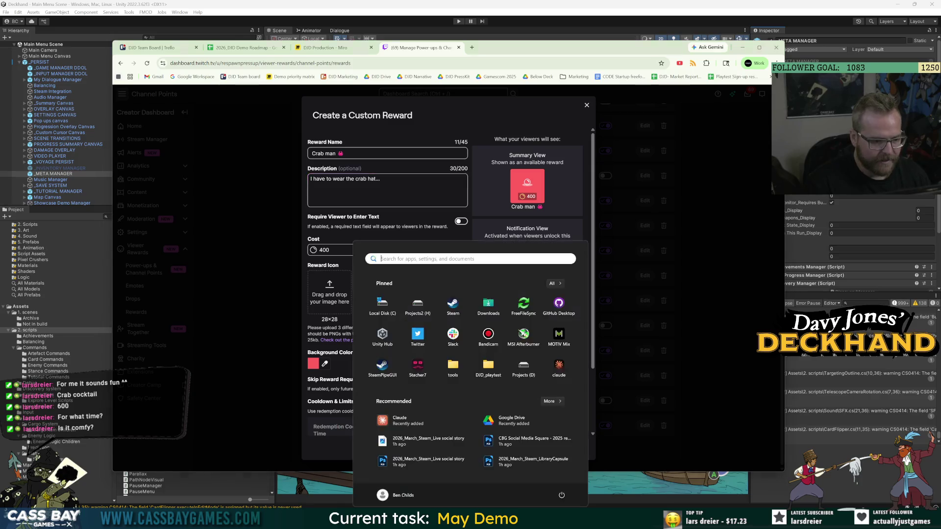
pyautogui.write('ps')
pyautogui.press('Return')
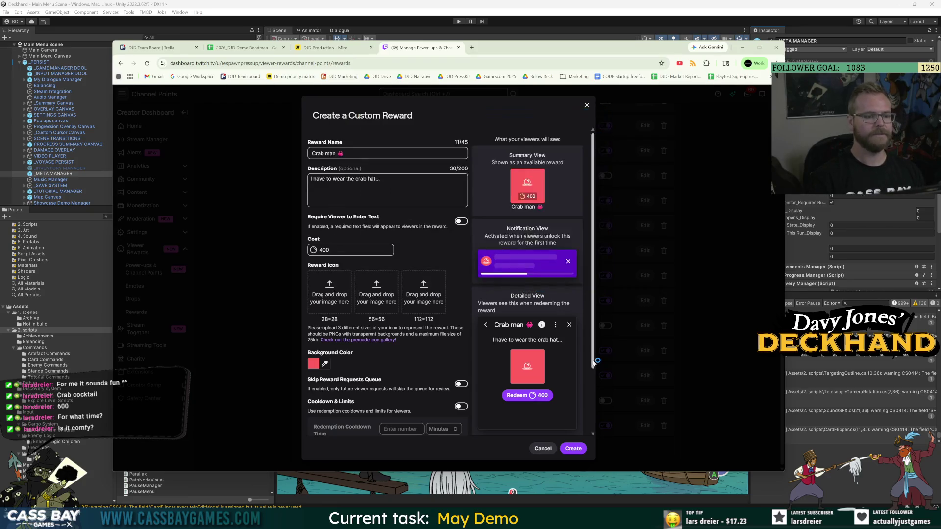
pyautogui.hotkey('alt', 'Tab')
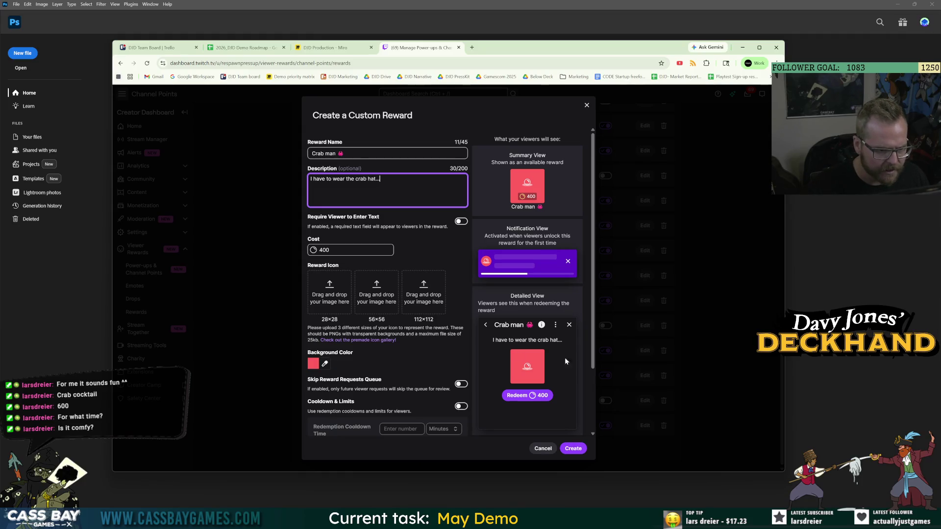
pyautogui.hotkey('alt', 'Tab')
# Step: Create a new 112 × 112 px Photoshop document
pyautogui.click(23, 53)
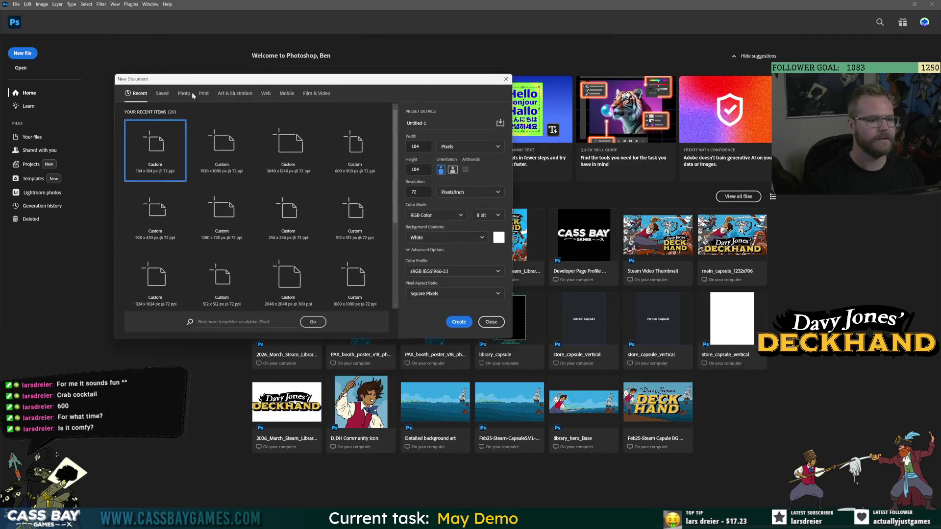
pyautogui.doubleClick(418, 146)
pyautogui.write('112')
pyautogui.doubleClick(413, 171)
pyautogui.write('112')
pyautogui.click(459, 322)
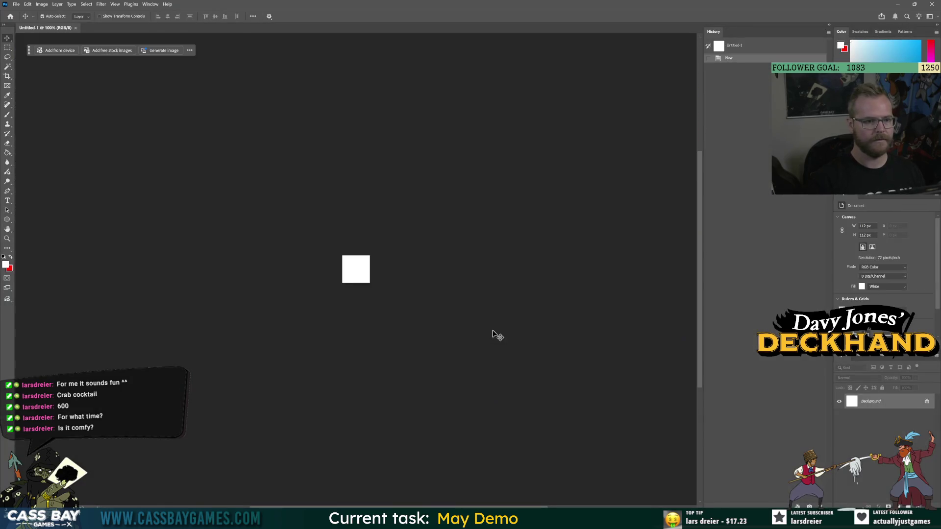
# Step: Briefly bring up the 2025 rebranding folder window, then put it away
pyautogui.scroll(10, 357, 268)
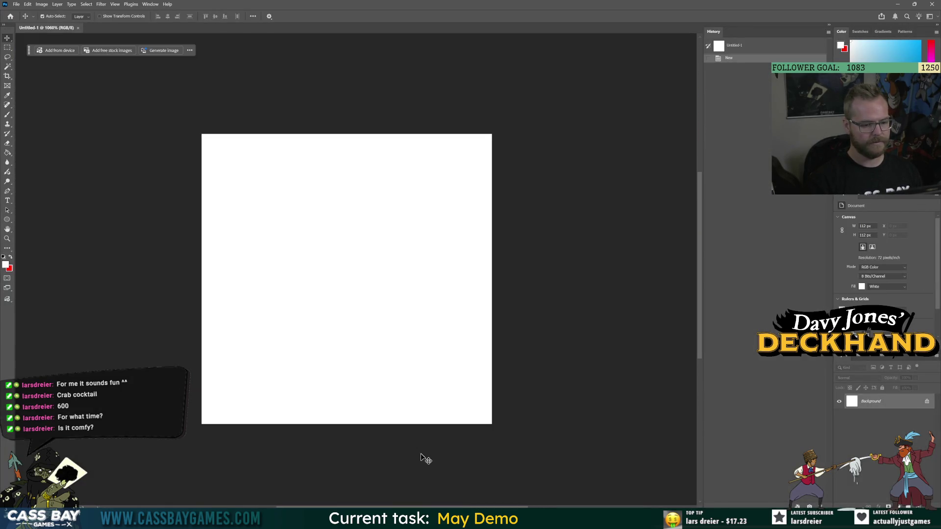
pyautogui.moveTo(463, 520)
pyautogui.click(463, 478)
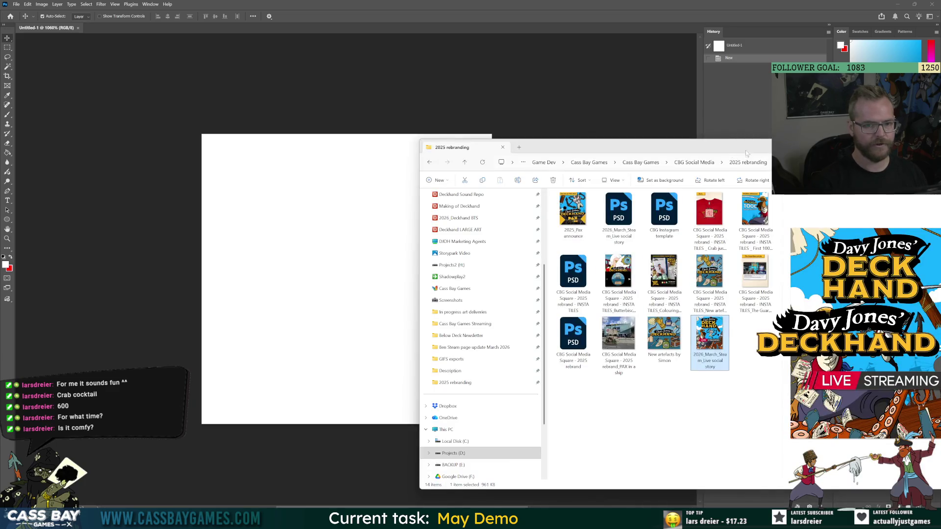
pyautogui.click(746, 155)
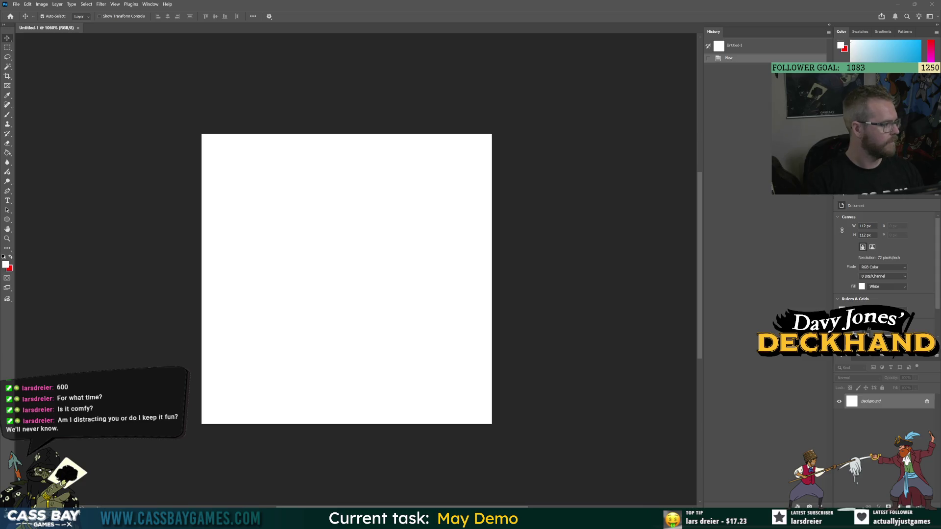
# Step: Convert the locked Background into the editable Layer 0
pyautogui.press('super+shift+s')
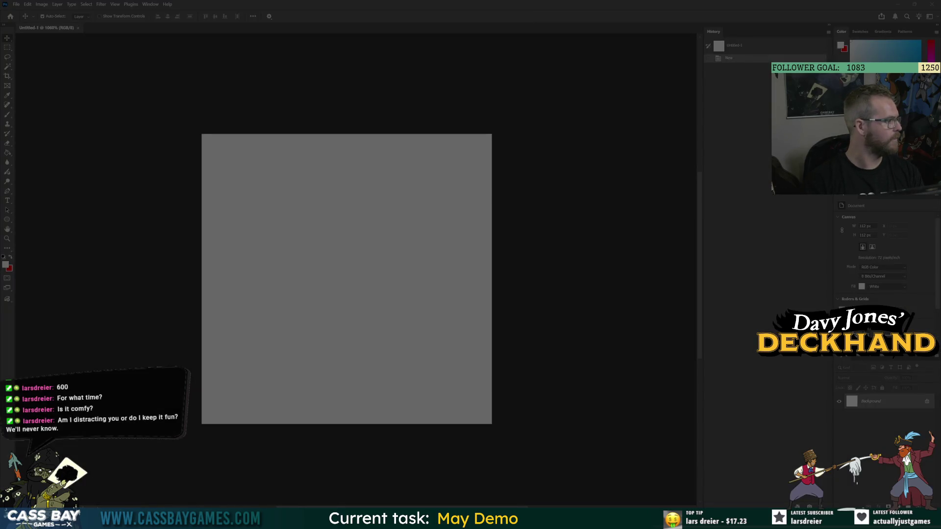
pyautogui.press('Escape')
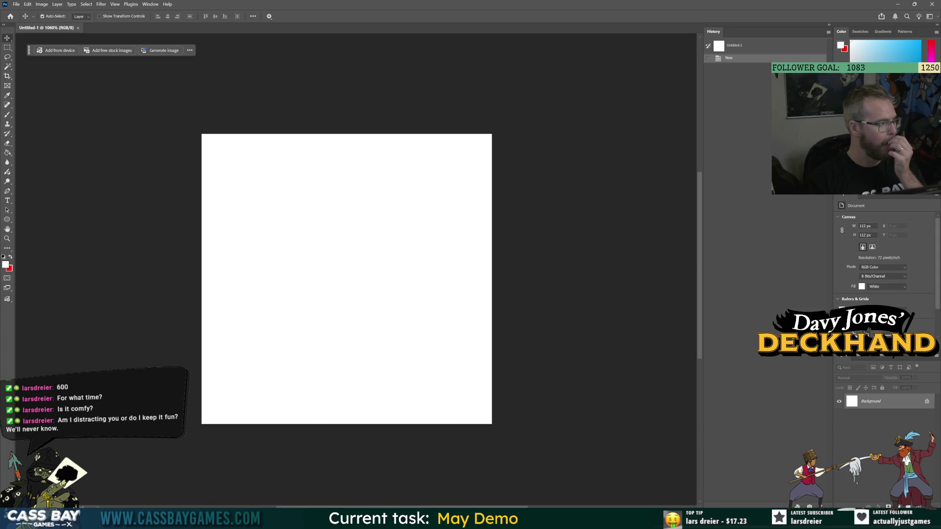
pyautogui.doubleClick(855, 405)
pyautogui.press('Return')
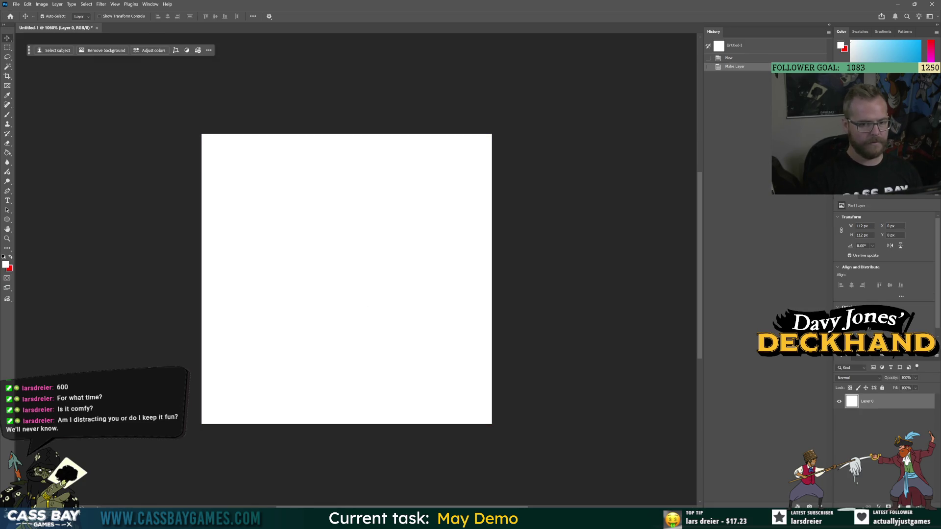
# Step: Copy the crab-hat photo from the browser and paste it as a new Photoshop layer
pyautogui.hotkey('alt', 'Tab')
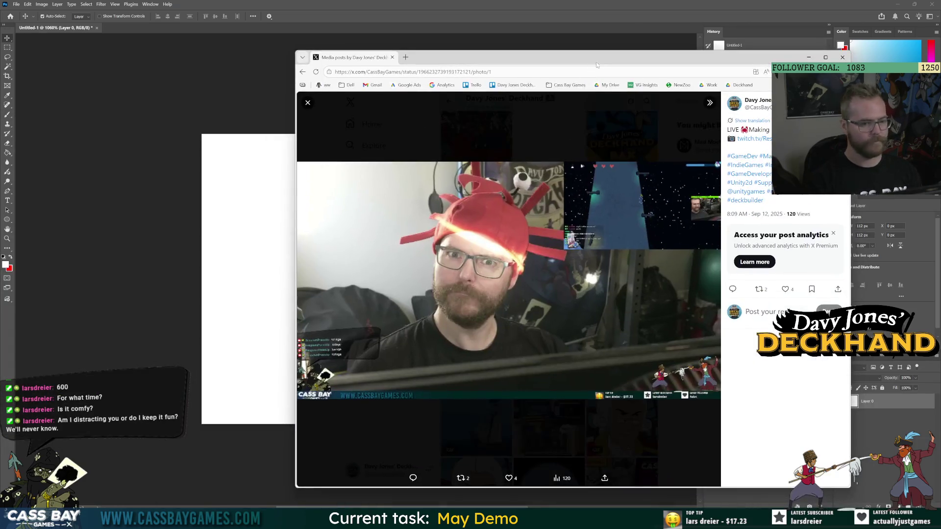
pyautogui.press('super+shift+s')
pyautogui.moveTo(383, 164); pyautogui.dragTo(583, 354)
pyautogui.click(206, 274)
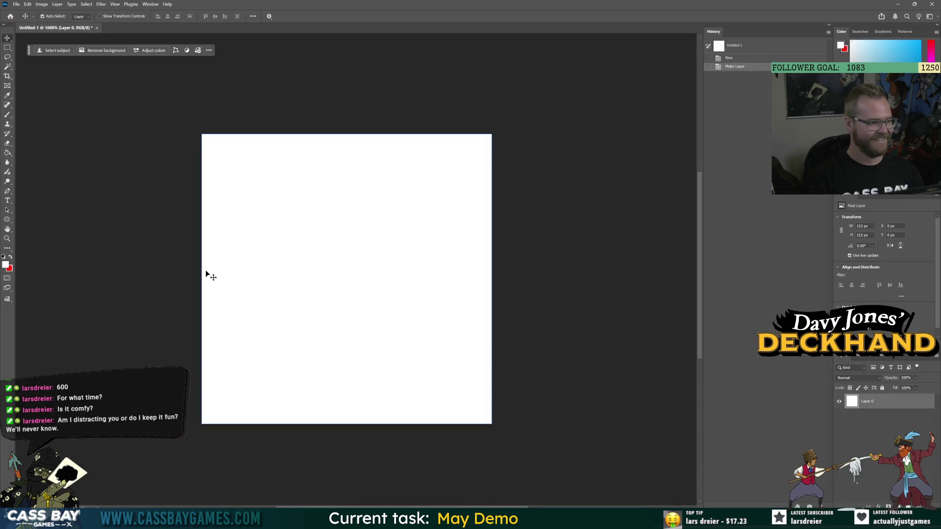
pyautogui.scroll(-3, 250, 254)
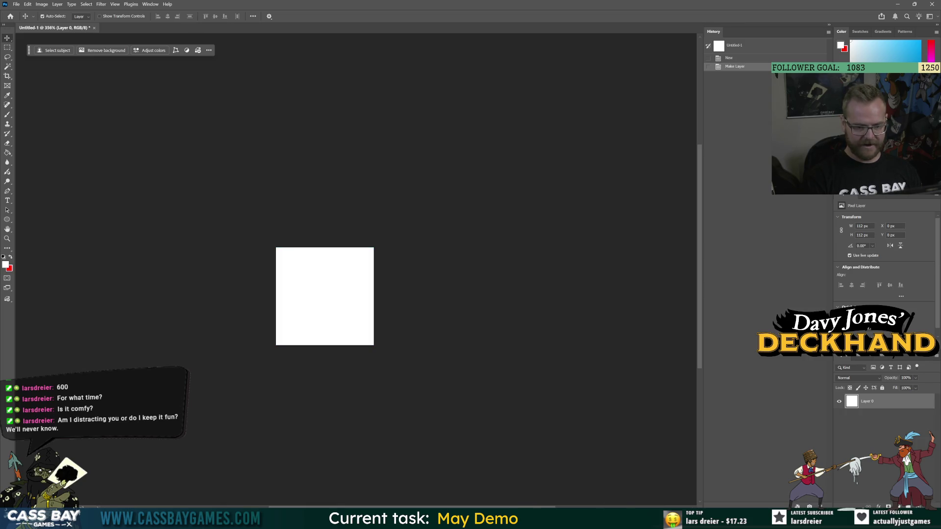
pyautogui.hotkey('alt', 'Tab')
pyautogui.rightClick(505, 265)
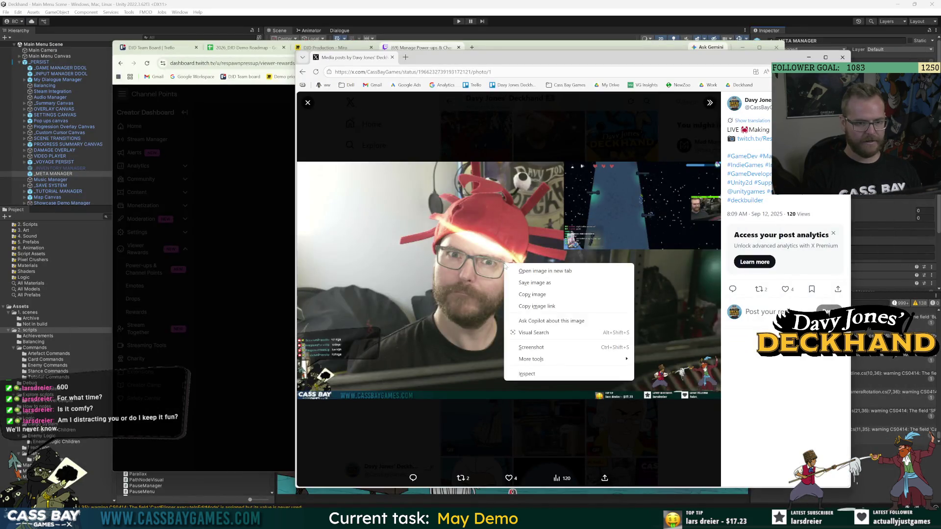
pyautogui.click(527, 295)
pyautogui.hotkey('alt', 'Tab')
pyautogui.hotkey('ctrl', 'v')
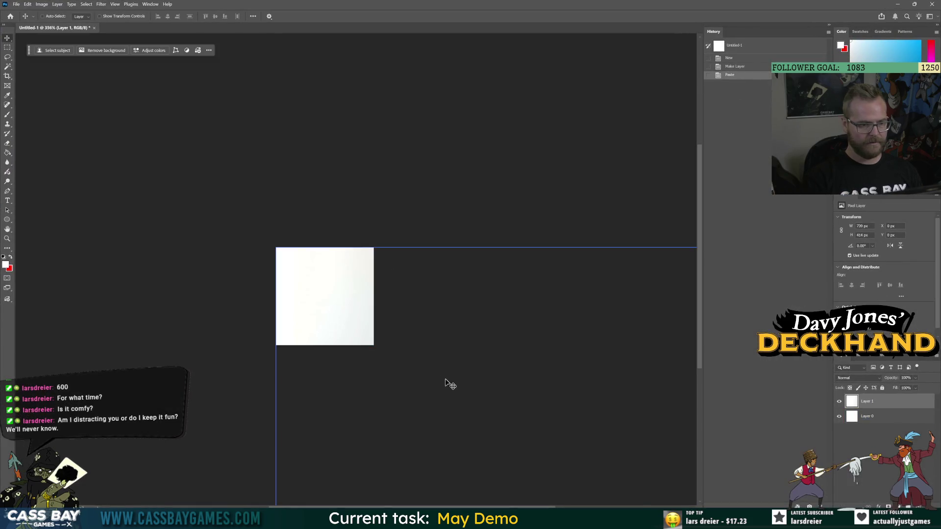
# Step: Scale the photo to about 43% and centre the face and red hat in the square
pyautogui.hotkey('ctrl', 't')
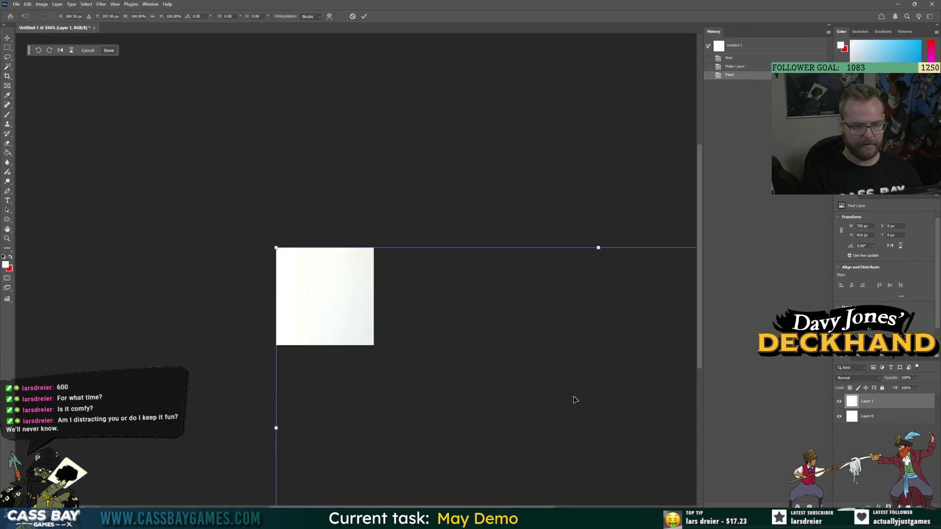
pyautogui.moveTo(387, 131); pyautogui.dragTo(384, 262)
pyautogui.moveTo(397, 326); pyautogui.dragTo(366, 276)
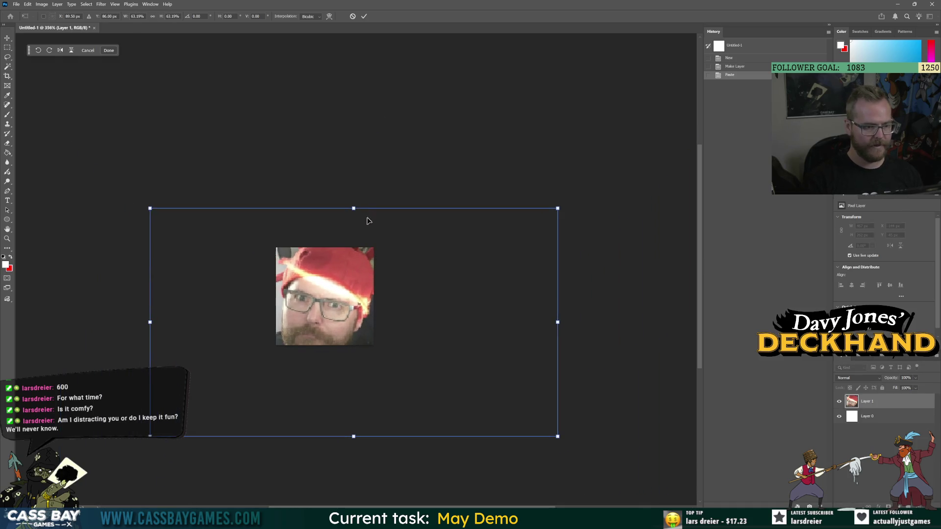
pyautogui.moveTo(353, 208); pyautogui.dragTo(353, 243)
pyautogui.moveTo(383, 309); pyautogui.dragTo(380, 290)
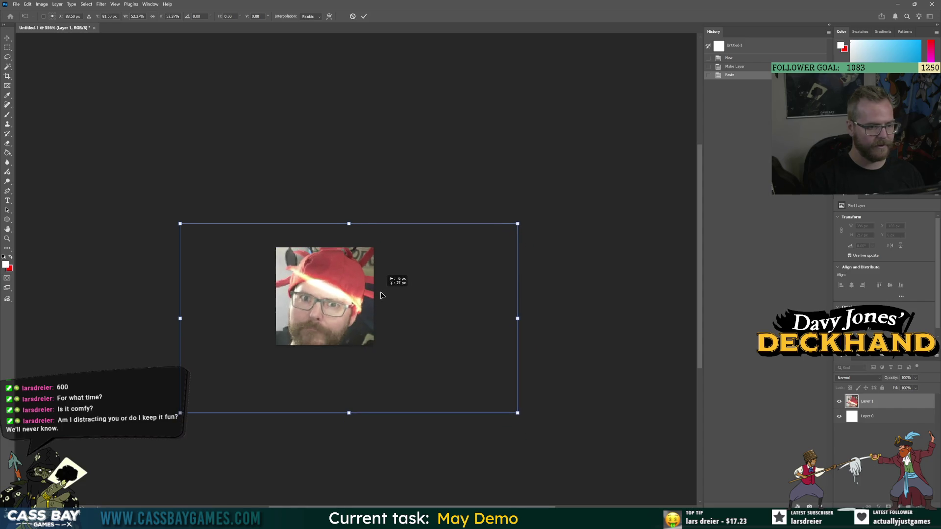
pyautogui.moveTo(348, 223); pyautogui.dragTo(348, 256)
pyautogui.moveTo(352, 289); pyautogui.dragTo(349, 268)
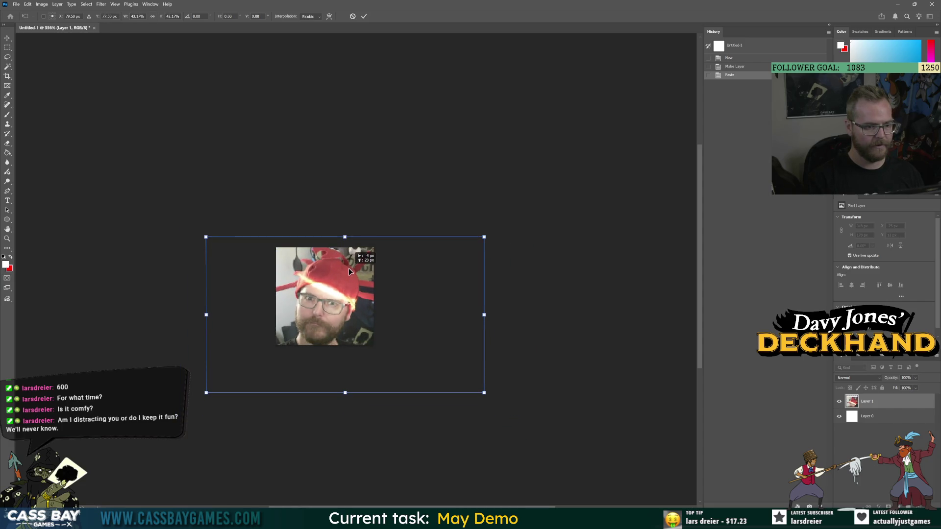
pyautogui.press('Return')
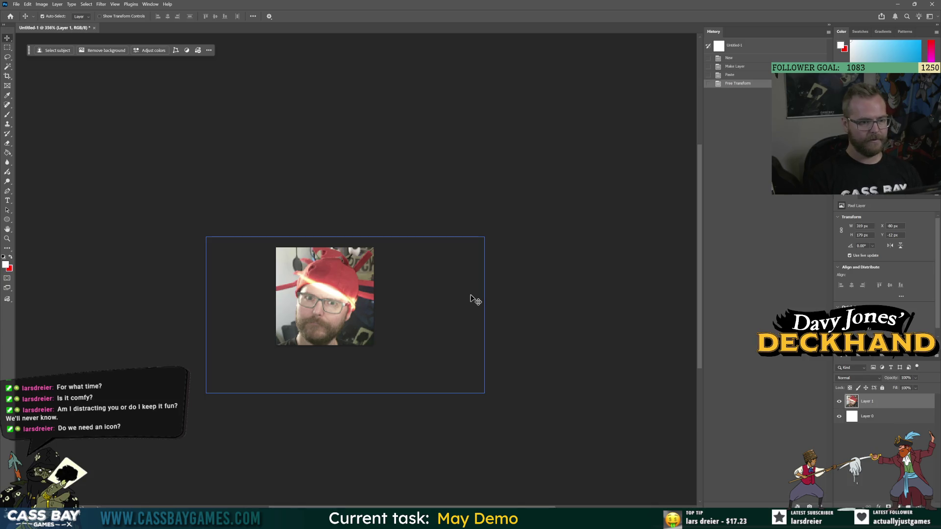
pyautogui.click(14, 4)
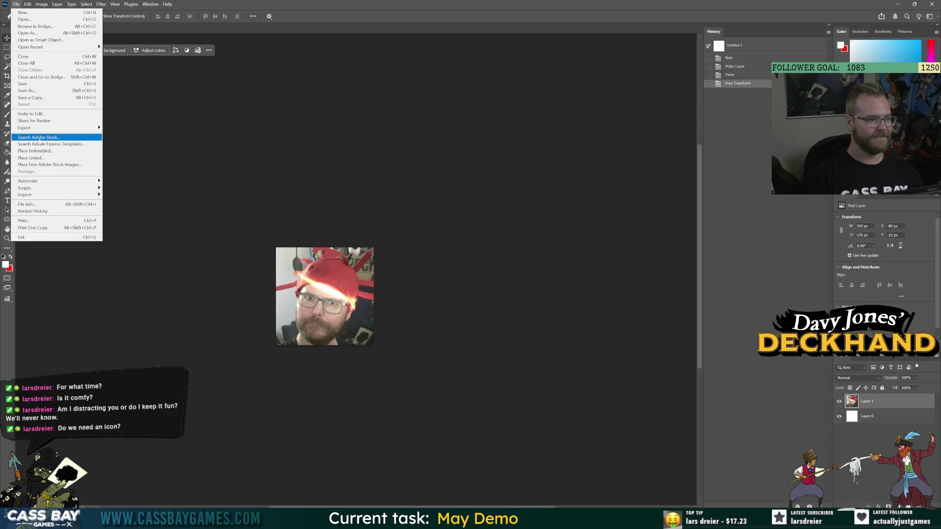
# Step: Quick Export the canvas as PNG and browse to the Cass Bay Games\Twitch folder
pyautogui.moveTo(49, 127)
pyautogui.click(149, 131)
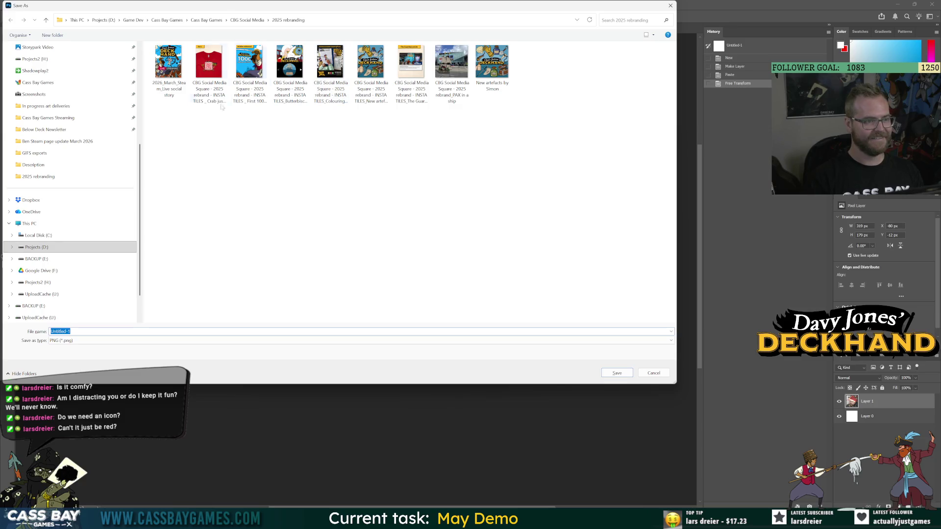
pyautogui.scroll(5, 49, 136)
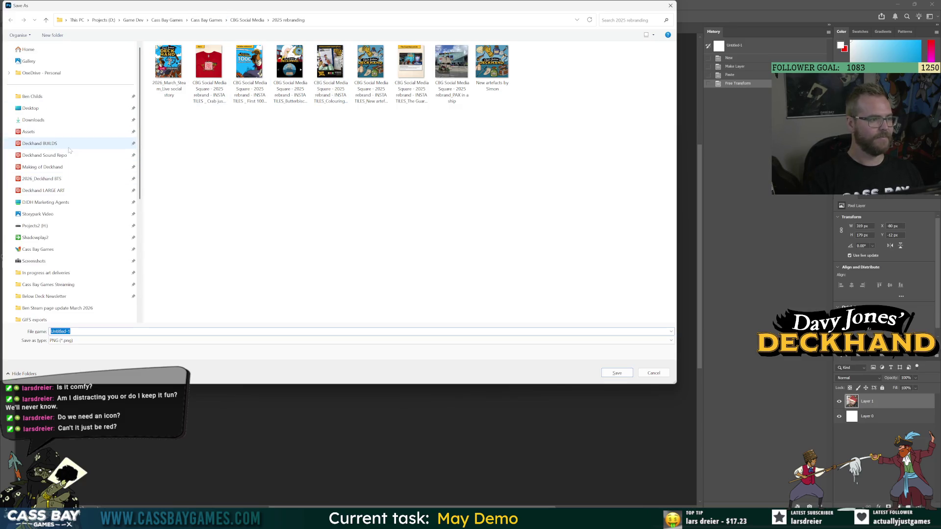
pyautogui.click(43, 251)
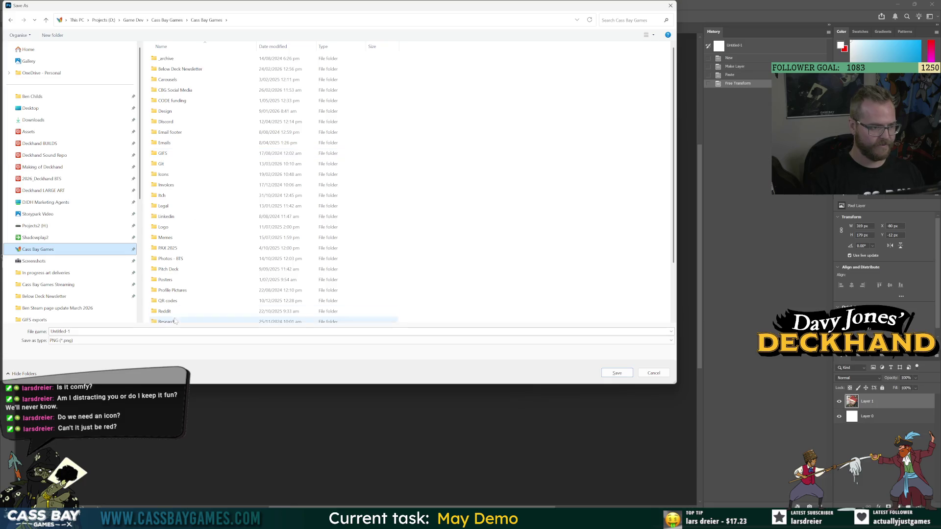
pyautogui.scroll(-2, 172, 274)
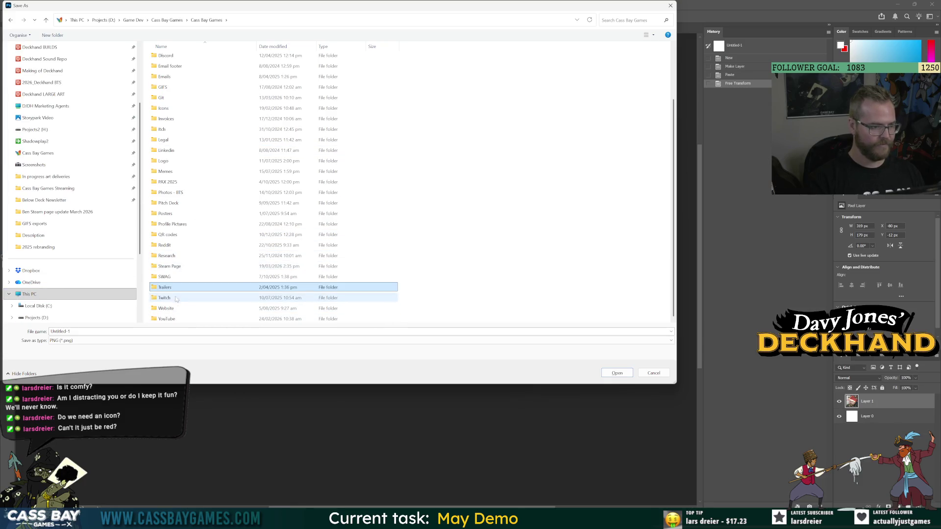
pyautogui.doubleClick(164, 304)
# Step: Create an Icons folder, save the PNG as 'Crab reward', and return to the Twitch reward form
pyautogui.rightClick(182, 100)
pyautogui.moveTo(255, 208)
pyautogui.click(299, 213)
pyautogui.write('Icons')
pyautogui.press('Return')
pyautogui.click(98, 331)
pyautogui.write('Crab reward')
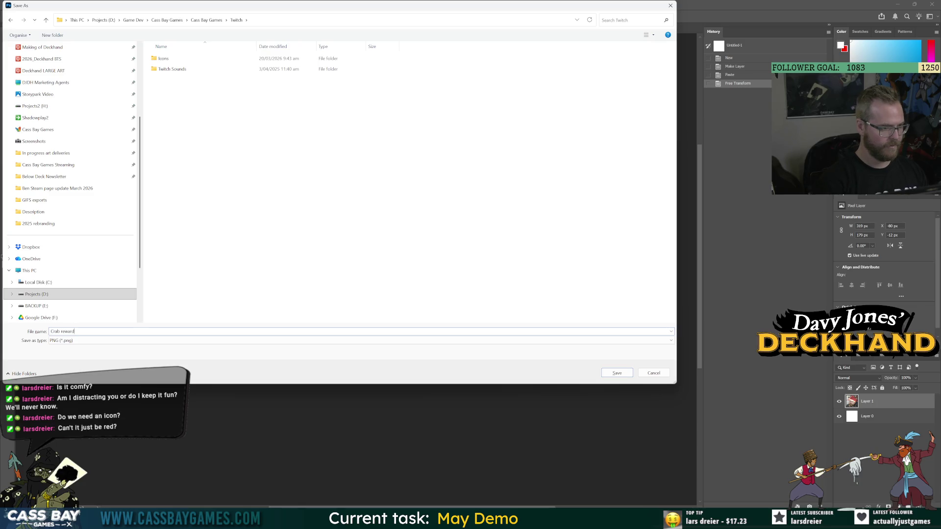
pyautogui.press('Return')
pyautogui.hotkey('alt', 'Tab')
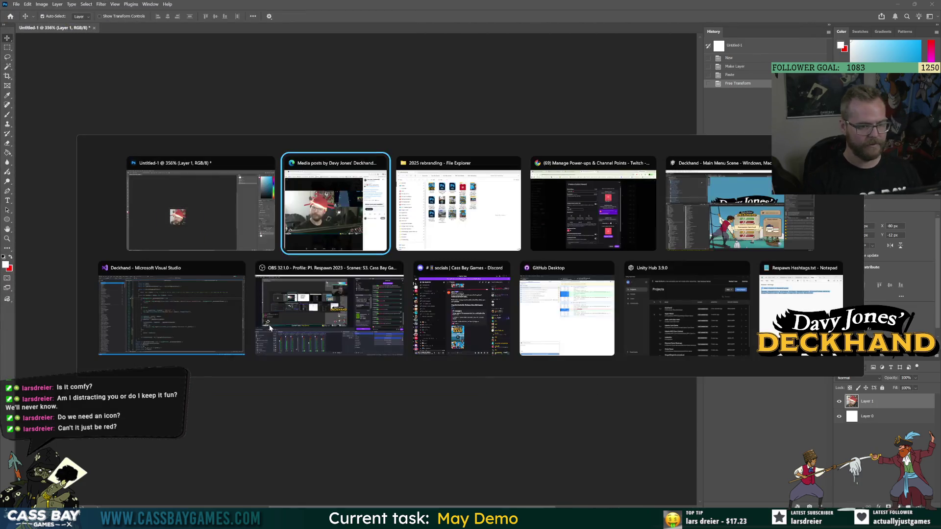
pyautogui.click(626, 216)
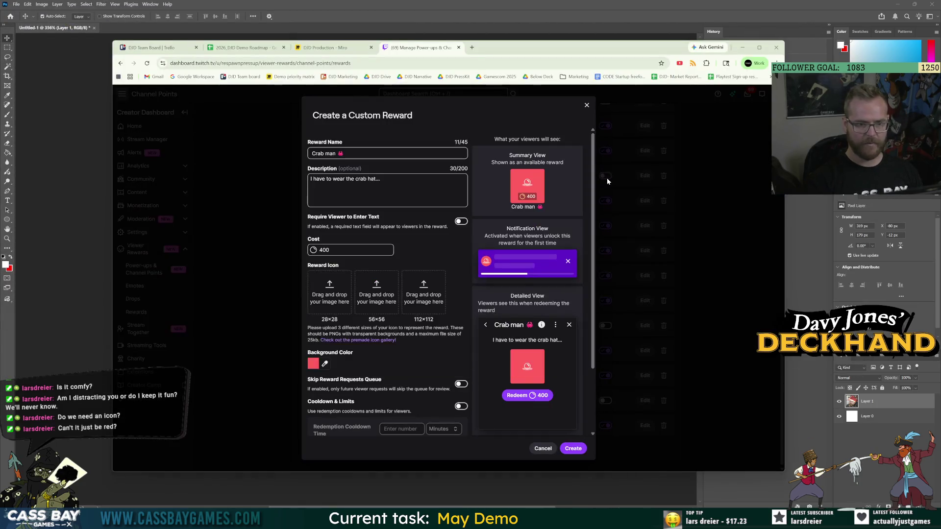
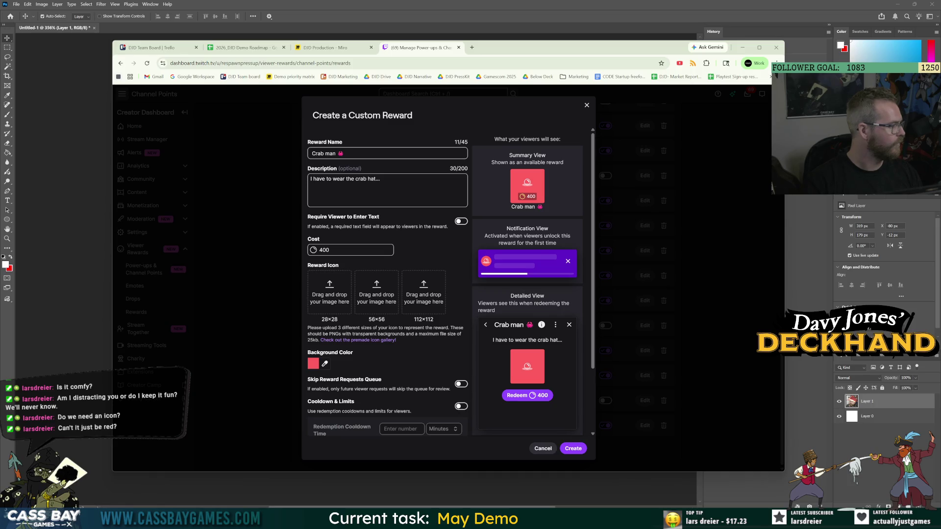
# Step: Upload the photo as the Crab man reward's 112×112 icon
pyautogui.moveTo(452, 270)
pyautogui.mouseDown()
pyautogui.moveTo(430, 316)
pyautogui.moveTo(426, 307)
pyautogui.mouseUp()
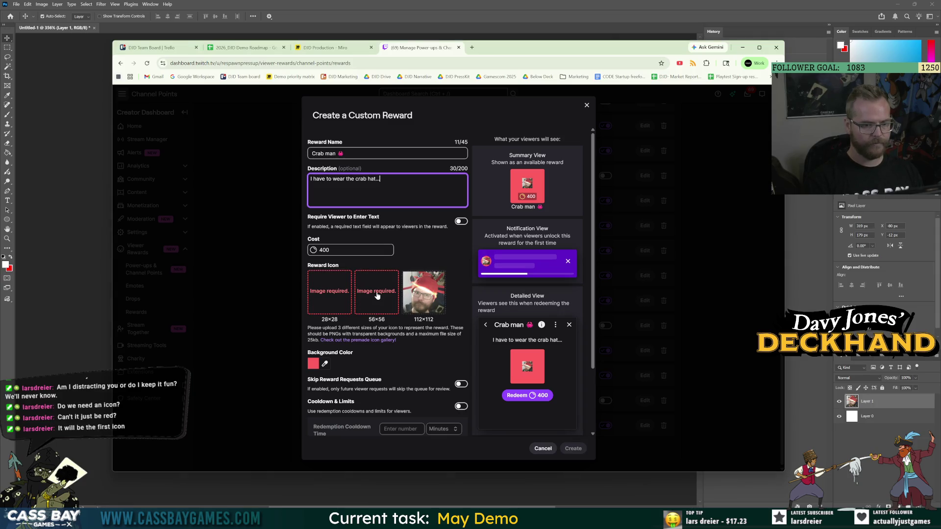
pyautogui.click(446, 492)
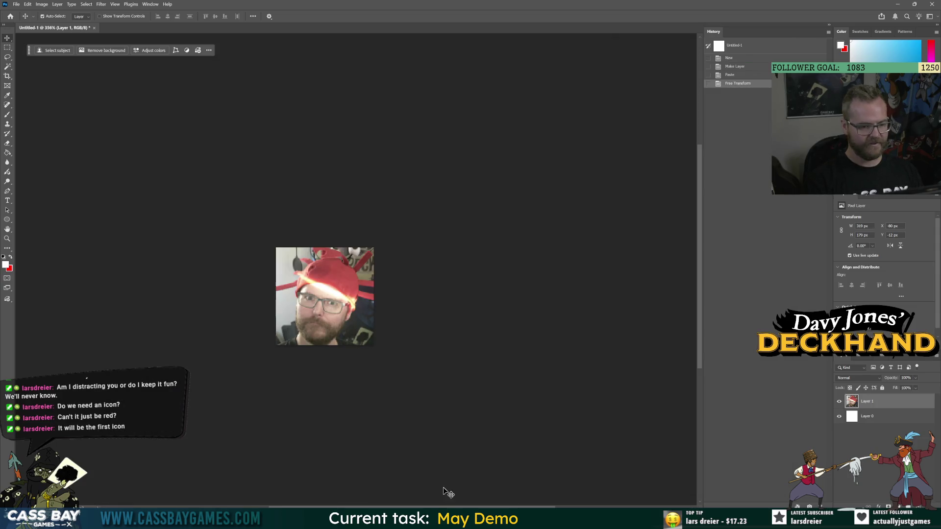
pyautogui.click(16, 4)
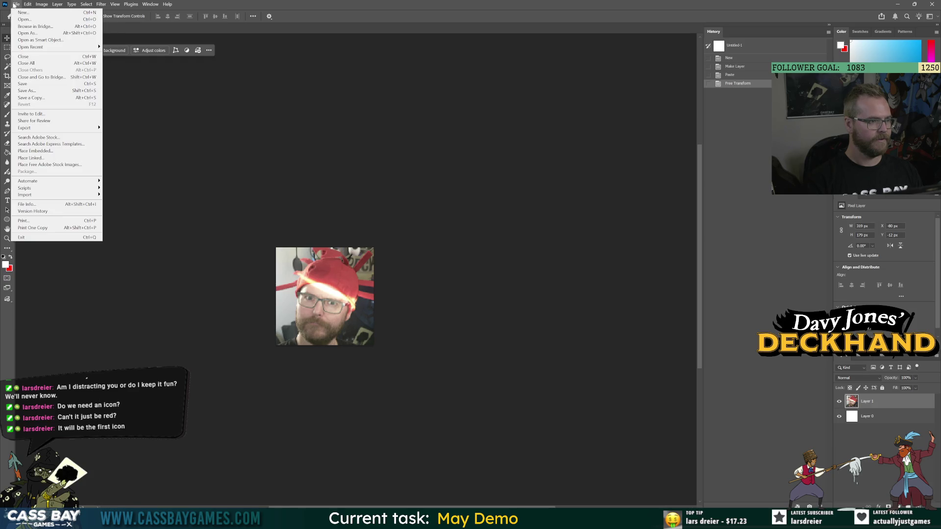
pyautogui.hotkey('alt', 'Tab')
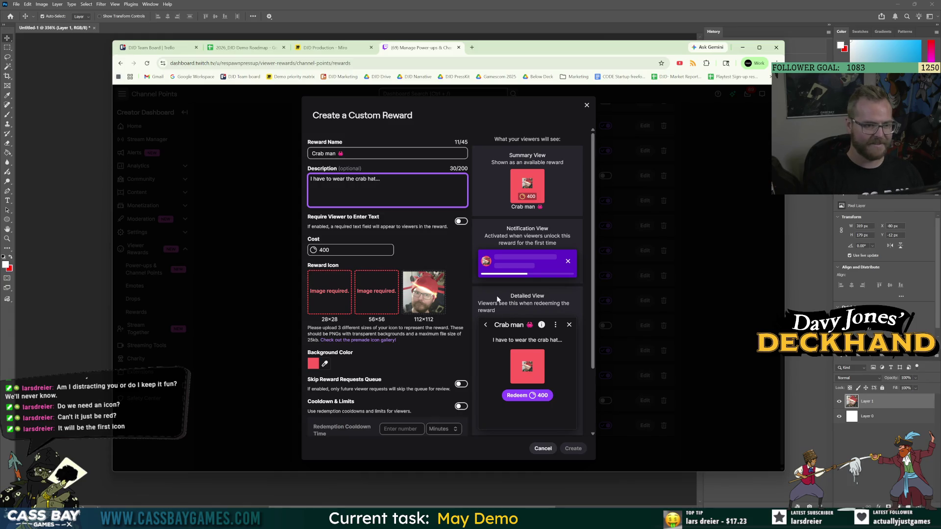
# Step: Back in Photoshop, hide the photo layer (Layer 1)
pyautogui.hotkey('alt', 'Tab')
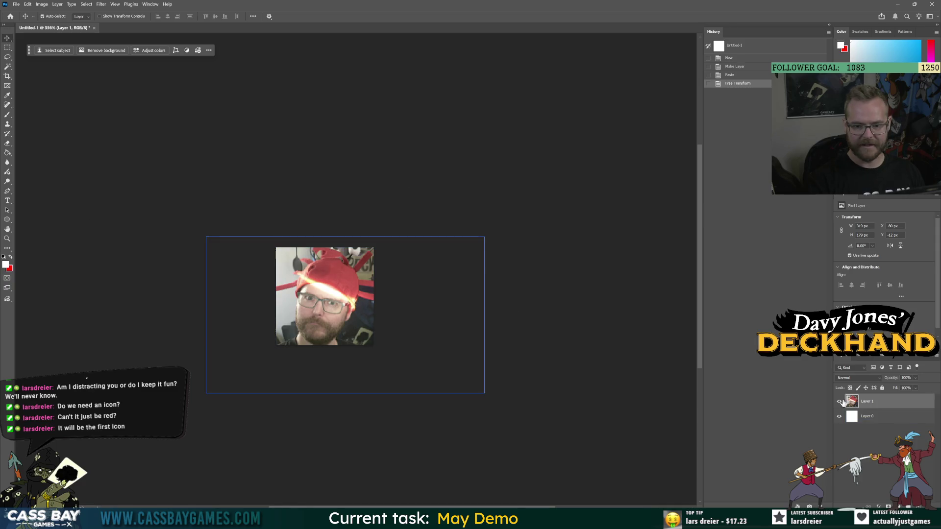
pyautogui.hotkey('ctrl', ',')
pyautogui.hotkey('alt', 'Tab')
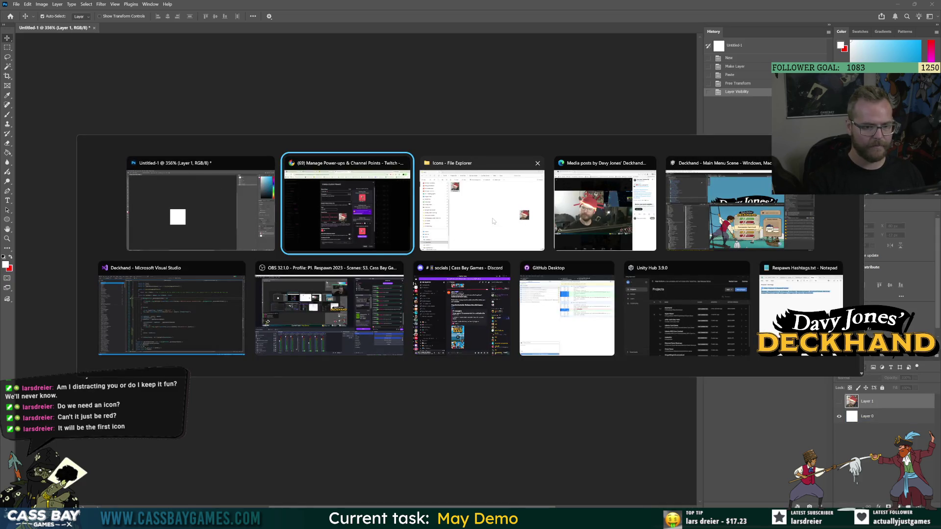
# Step: Place mini_crab_export_v1 on the canvas, enlarge it to fill, and hide the white background layer
pyautogui.press('Escape')
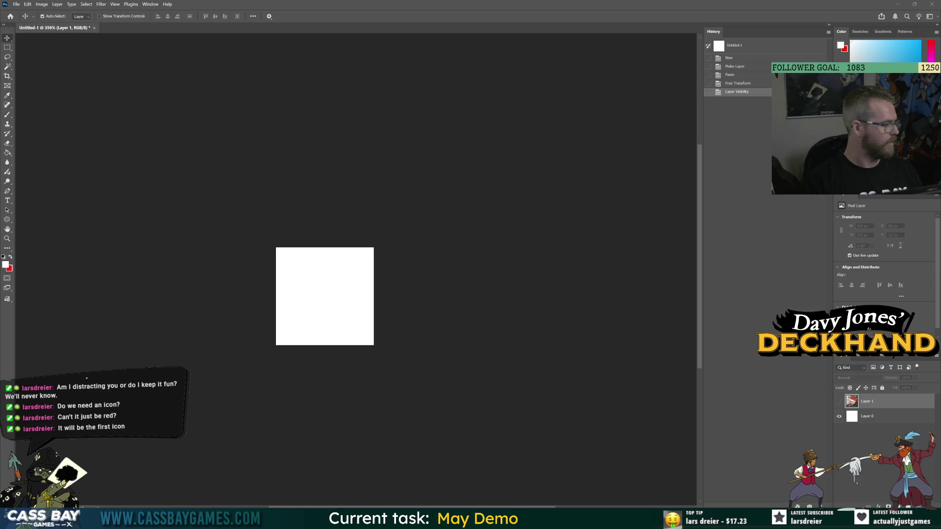
pyautogui.moveTo(696, 313); pyautogui.dragTo(292, 303)
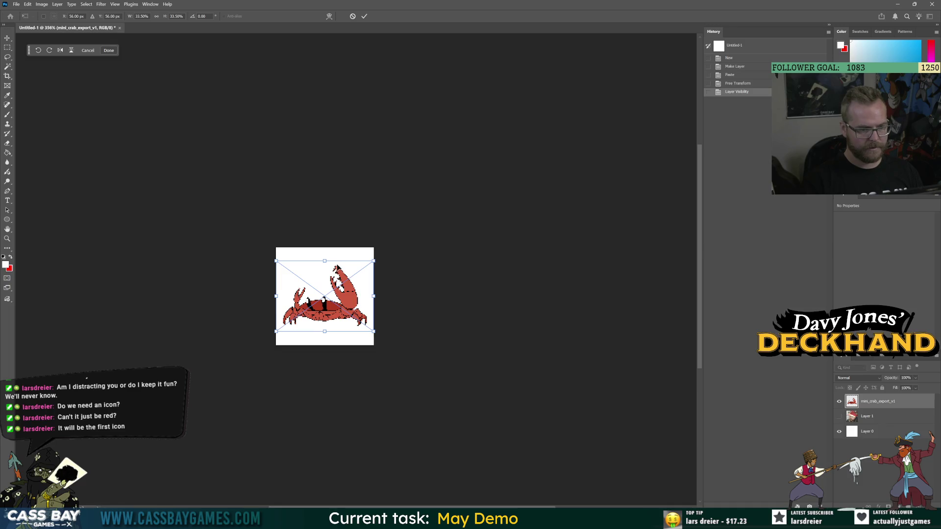
pyautogui.moveTo(325, 262)
pyautogui.mouseDown()
pyautogui.moveTo(326, 246)
pyautogui.moveTo(321, 284)
pyautogui.mouseUp()
pyautogui.press('Return')
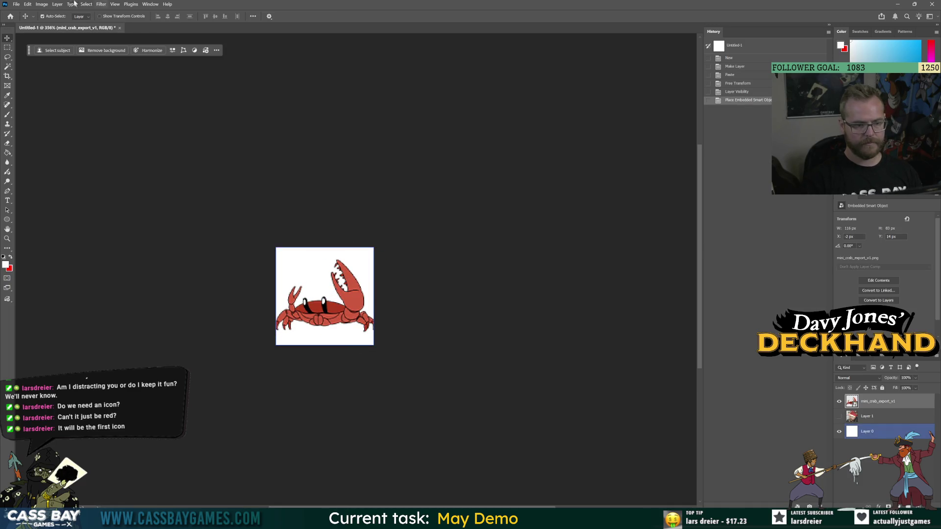
pyautogui.click(839, 431)
pyautogui.moveTo(75, 50); pyautogui.dragTo(49, 6)
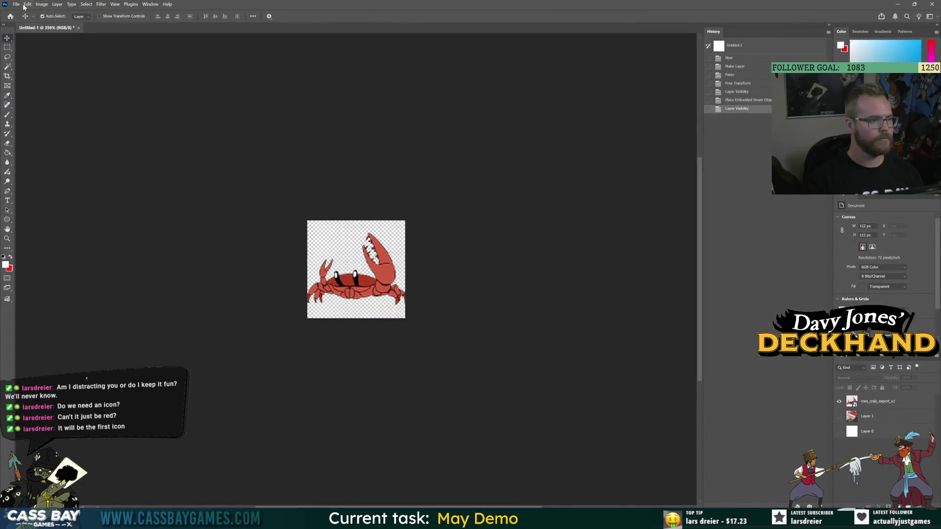
# Step: Quick Export the crab canvas as a PNG into the Icons folder
pyautogui.click(16, 4)
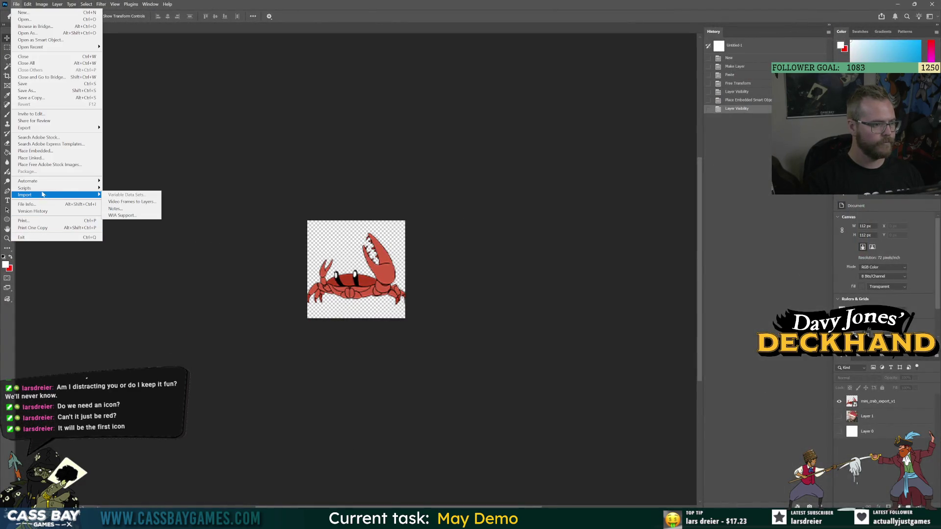
pyautogui.click(111, 134)
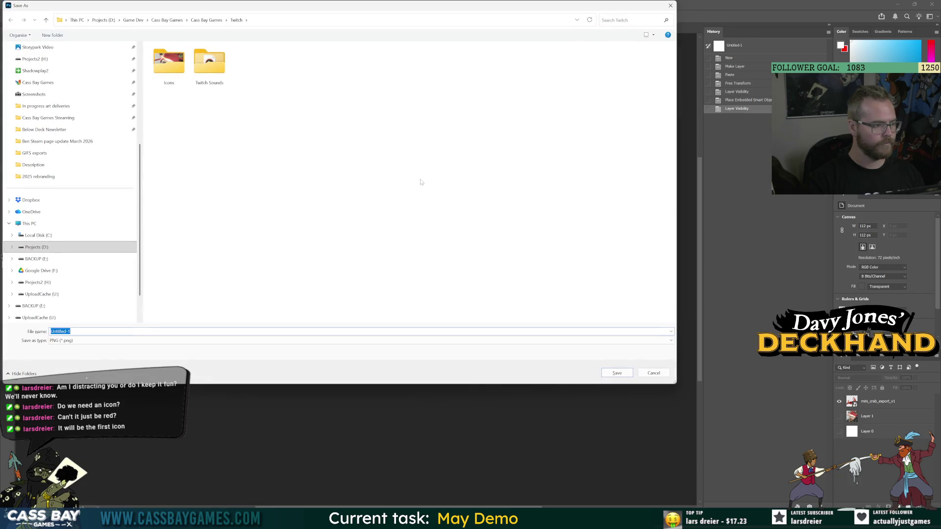
pyautogui.doubleClick(165, 60)
pyautogui.write('crab')
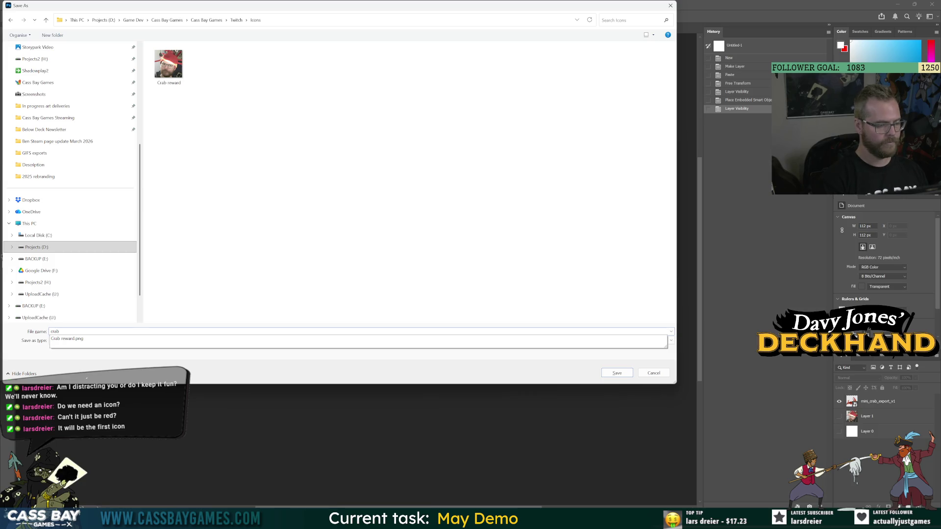
pyautogui.press('Return')
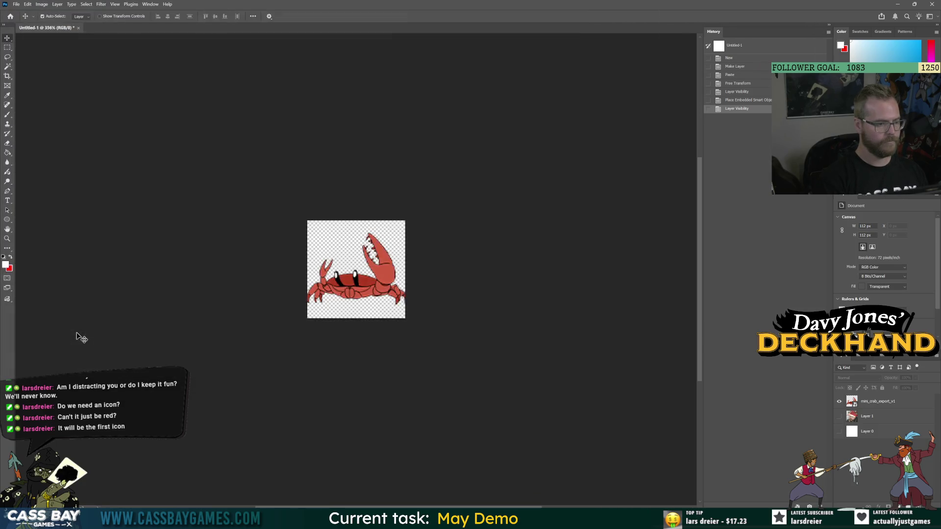
pyautogui.click(16, 6)
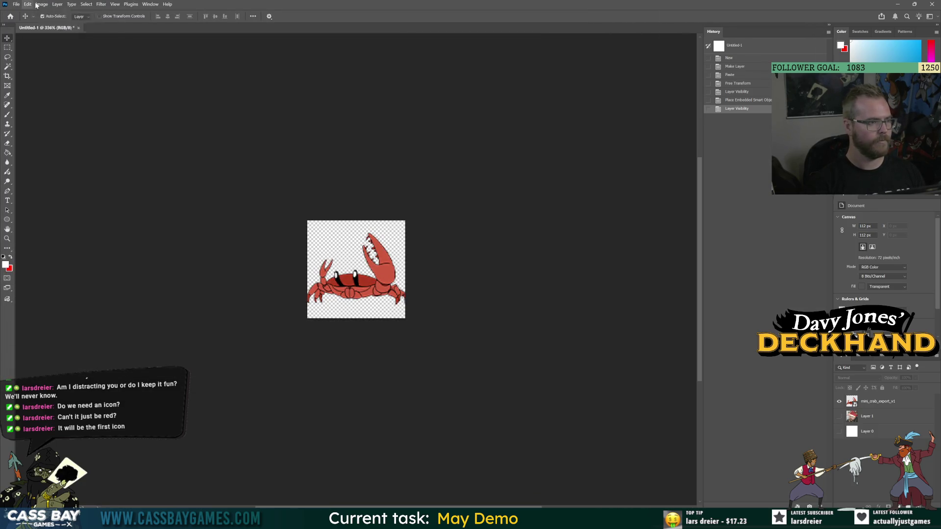
pyautogui.hotkey('alt', 'Tab')
pyautogui.hotkey('alt', 'Tab')
pyautogui.hotkey('alt', 'Tab')
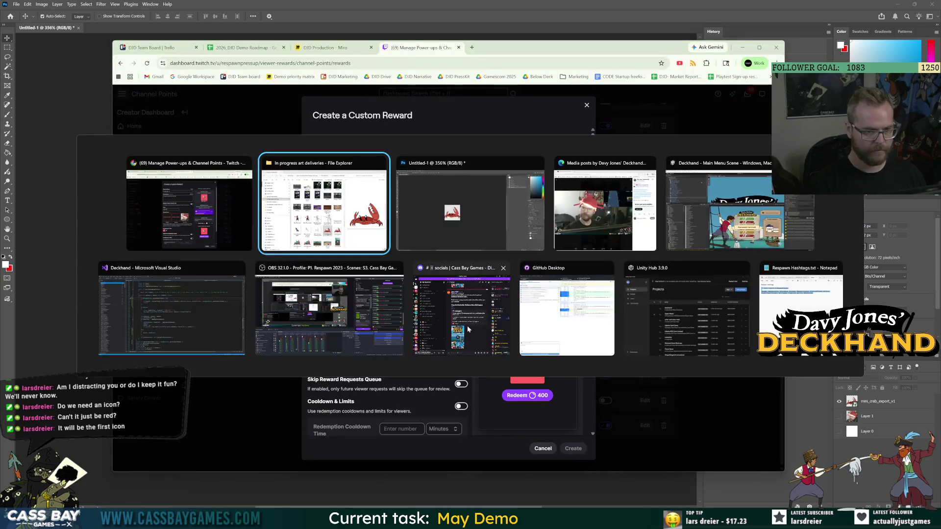
# Step: Lighten the Crab man reward's background colour to a pale pink (#ffc2c2)
pyautogui.press('Escape')
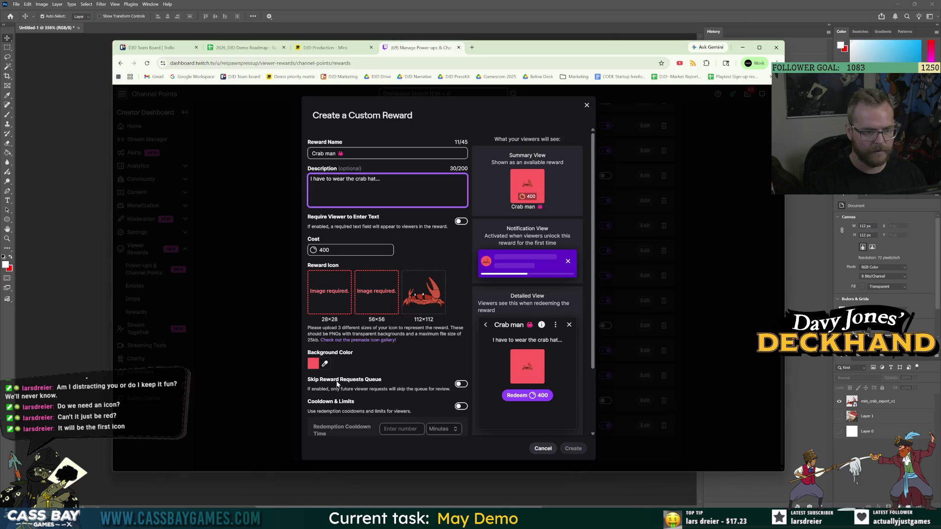
pyautogui.click(313, 363)
pyautogui.click(370, 324)
pyautogui.moveTo(369, 324); pyautogui.dragTo(357, 317)
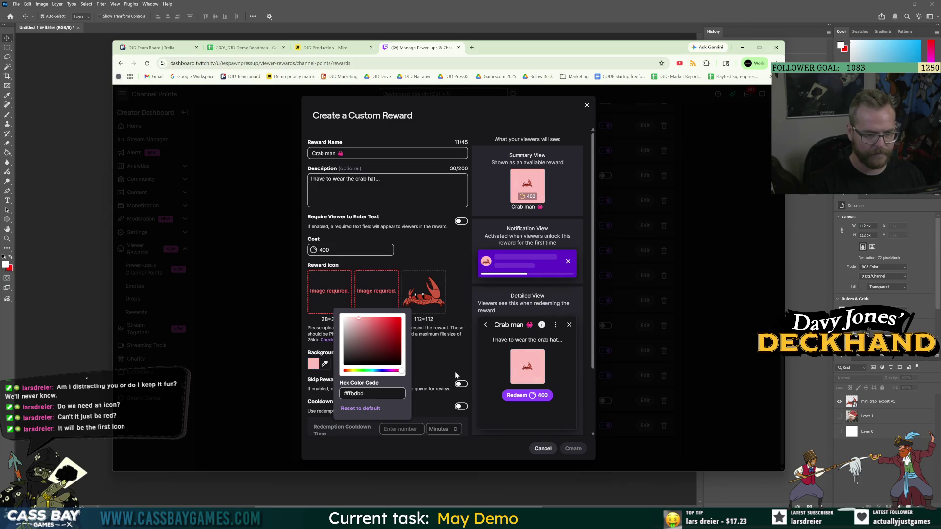
pyautogui.click(514, 447)
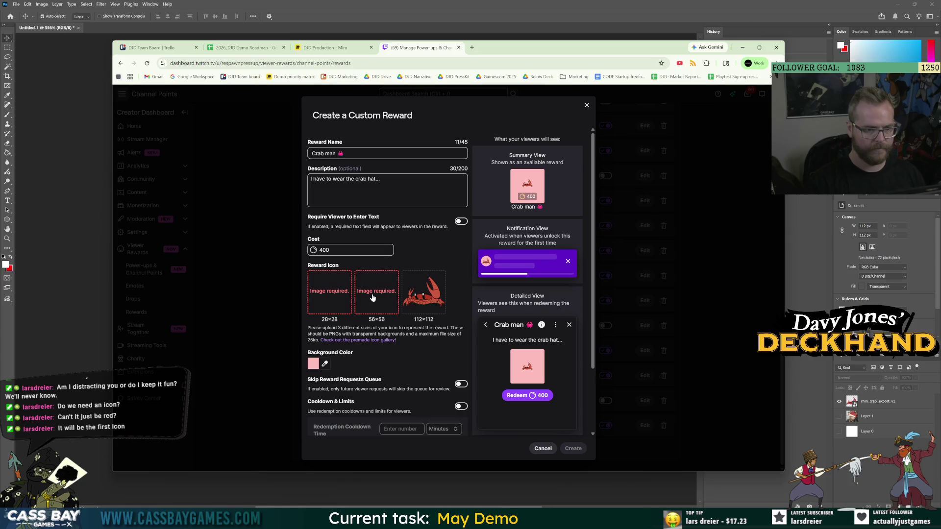
pyautogui.click(80, 174)
pyautogui.click(16, 4)
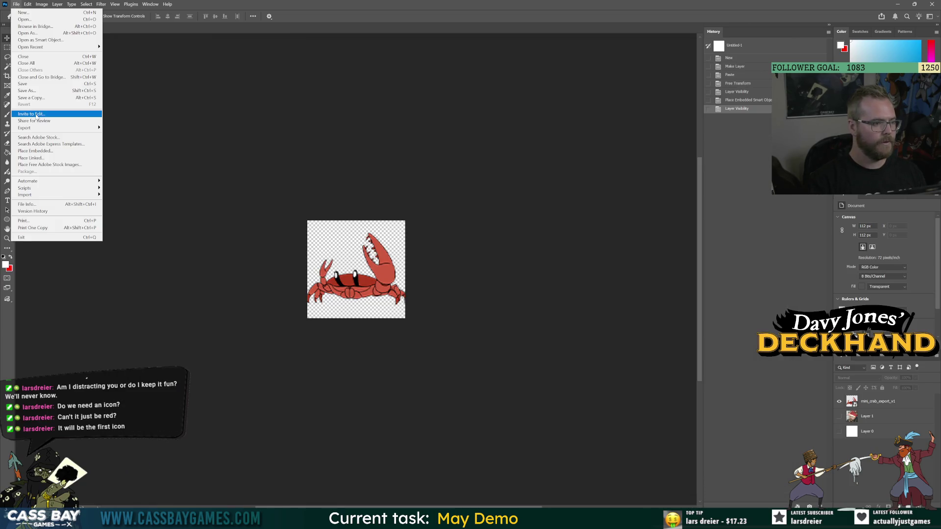
# Step: Resize the crab image to 56×56 px in Image Size
pyautogui.moveTo(33, 3)
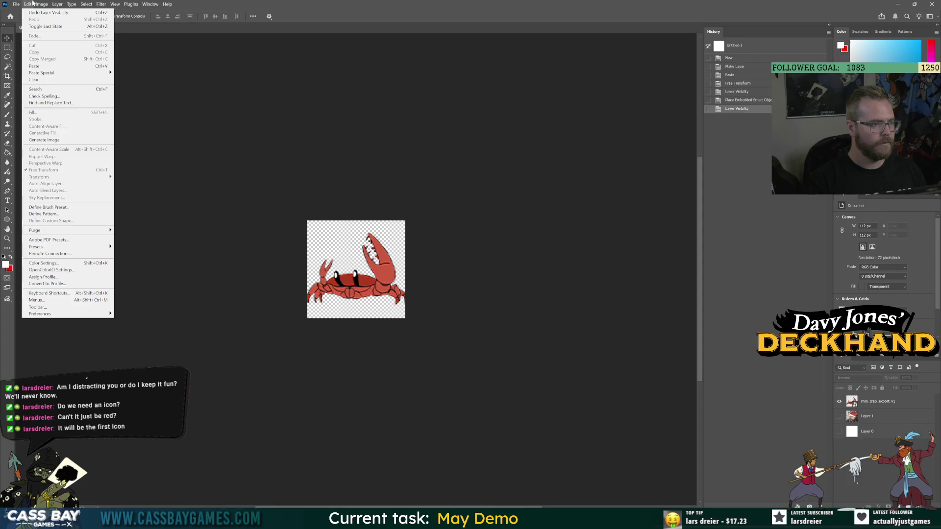
pyautogui.click(80, 55)
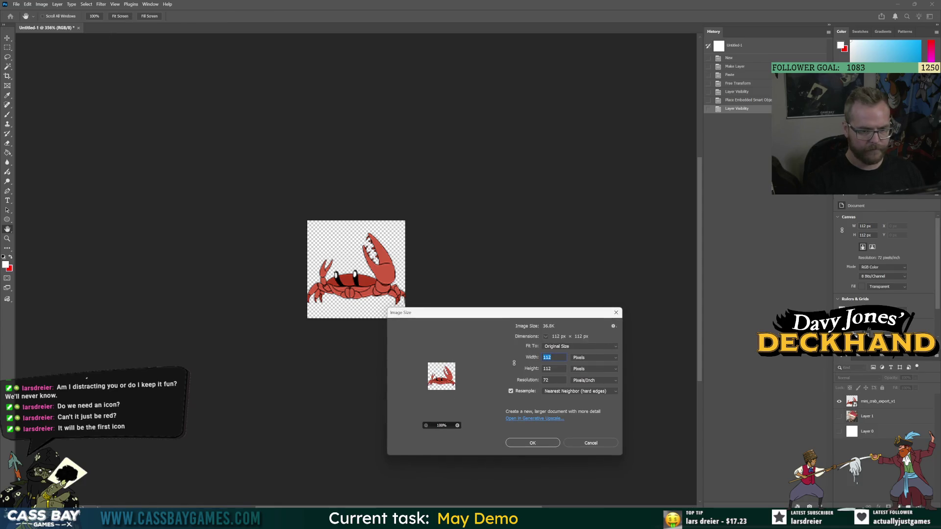
pyautogui.write('56')
pyautogui.press('Tab')
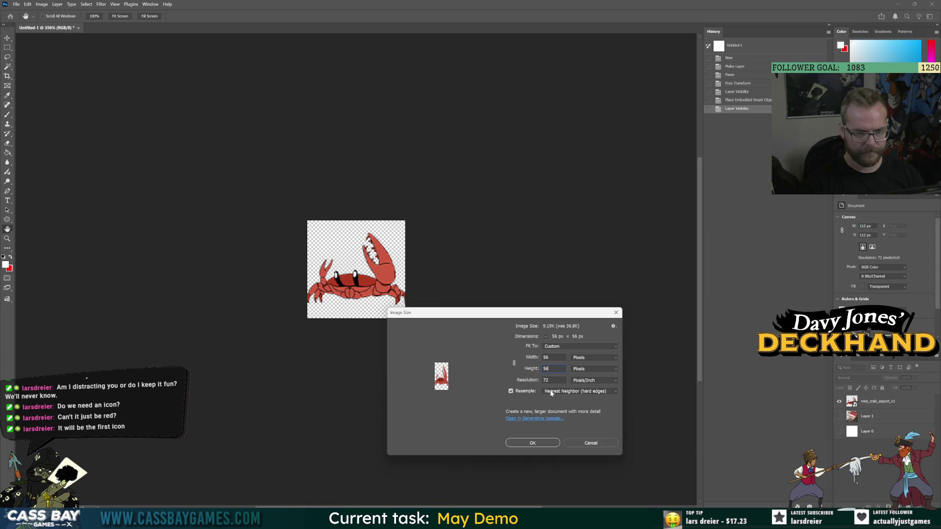
pyautogui.click(539, 444)
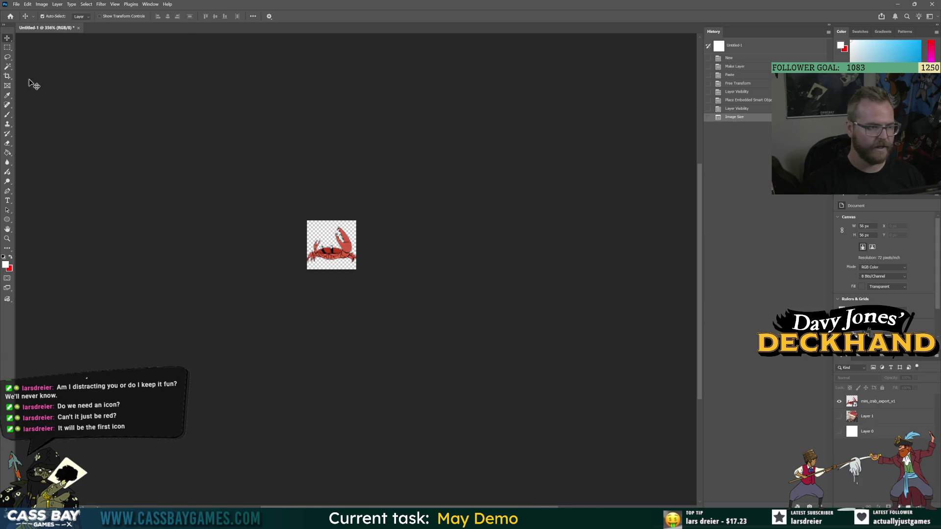
# Step: Export the 56 px crab as a PNG named crab1 in the Icons folder
pyautogui.click(16, 5)
pyautogui.moveTo(49, 126)
pyautogui.click(137, 129)
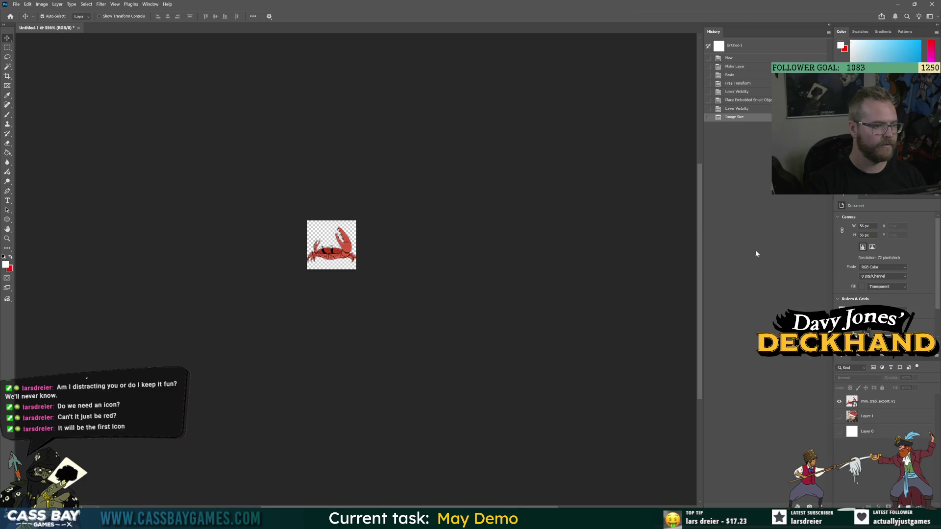
pyautogui.press('End')
pyautogui.click(209, 64)
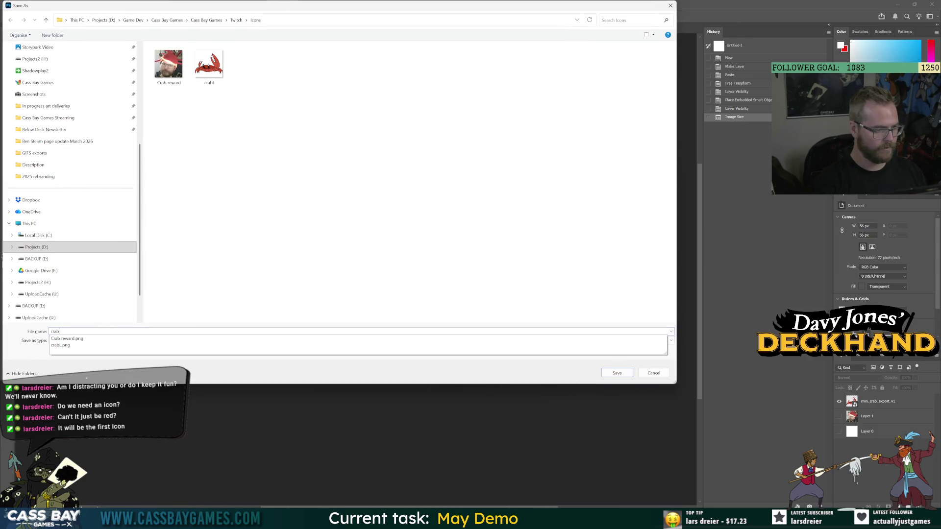
pyautogui.press('Return')
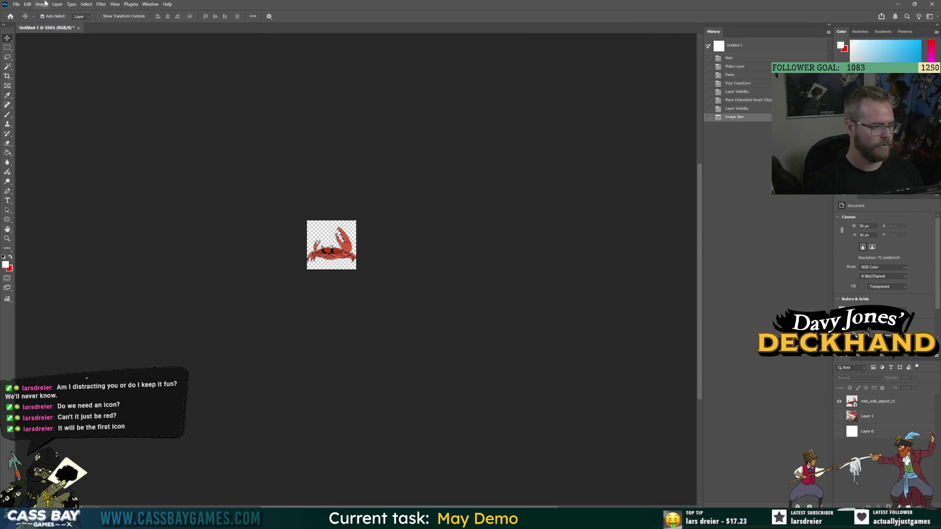
pyautogui.hotkey('alt', 'Tab')
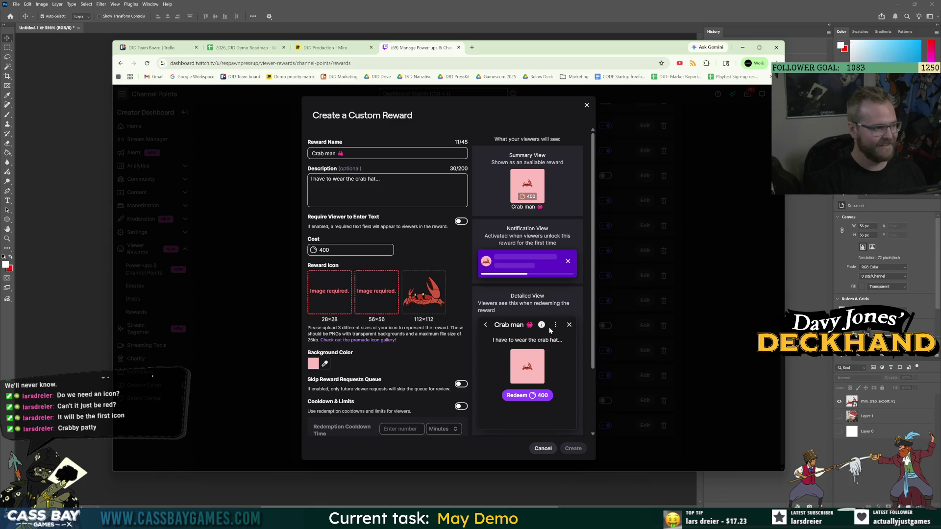
pyautogui.hotkey('alt', 'Tab')
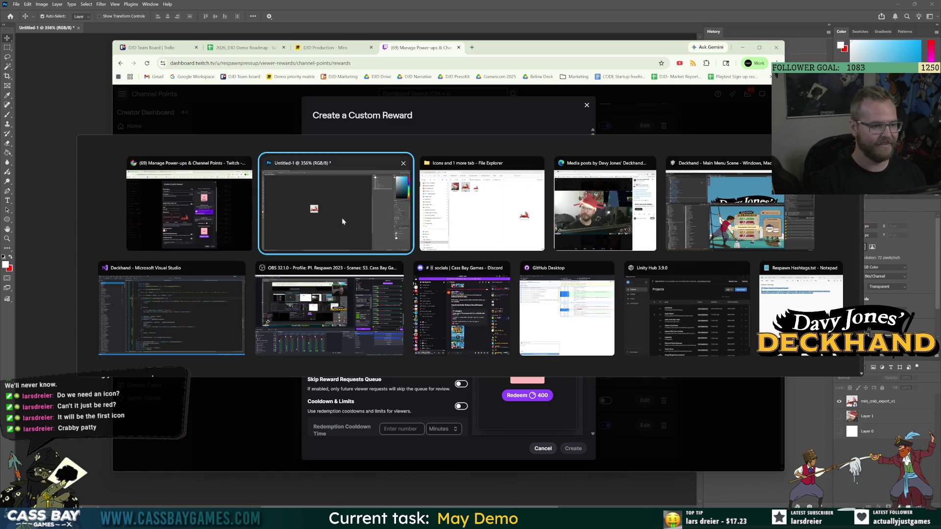
# Step: Back in Photoshop, open the Canvas Size dialog and dismiss it unchanged
pyautogui.click(204, 214)
pyautogui.hotkey('alt', 'Tab')
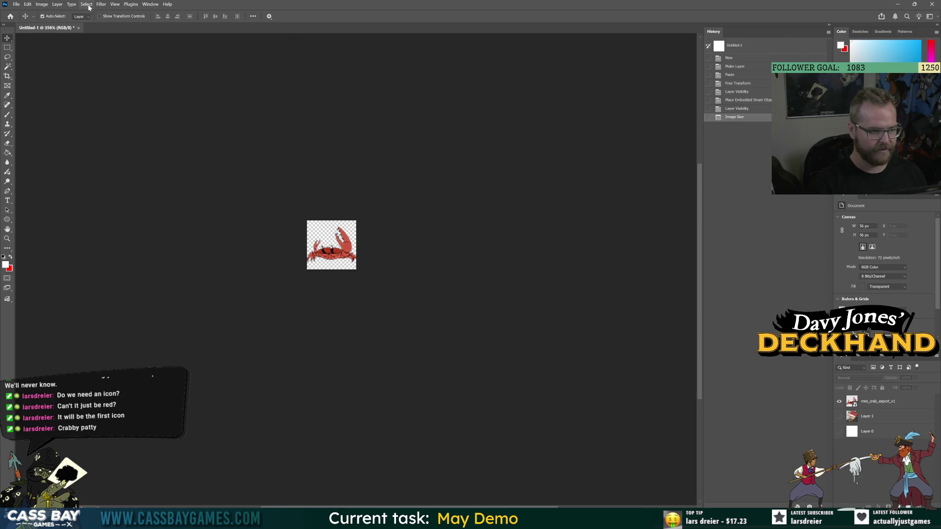
pyautogui.click(16, 4)
pyautogui.moveTo(32, 190)
pyautogui.click(42, 4)
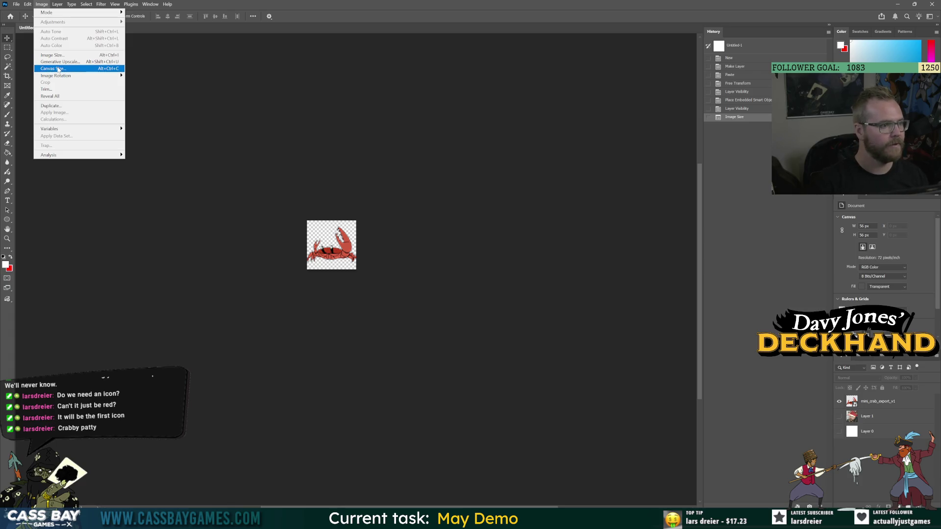
pyautogui.click(58, 69)
pyautogui.click(533, 210)
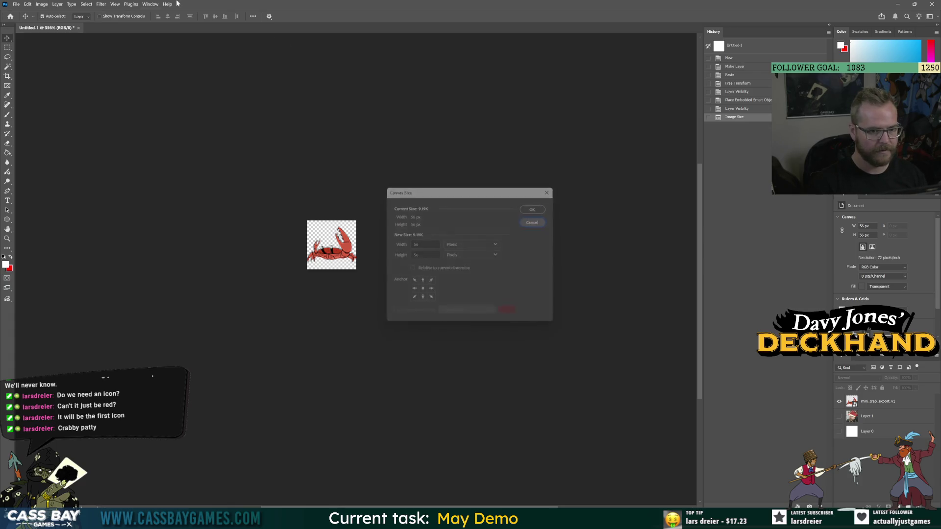
# Step: Resize the crab image to 28×28 px in Image Size
pyautogui.click(42, 4)
pyautogui.click(58, 58)
pyautogui.write('23')
pyautogui.press('BackSpace')
pyautogui.write('8')
pyautogui.doubleClick(549, 369)
pyautogui.write('28')
pyautogui.click(532, 443)
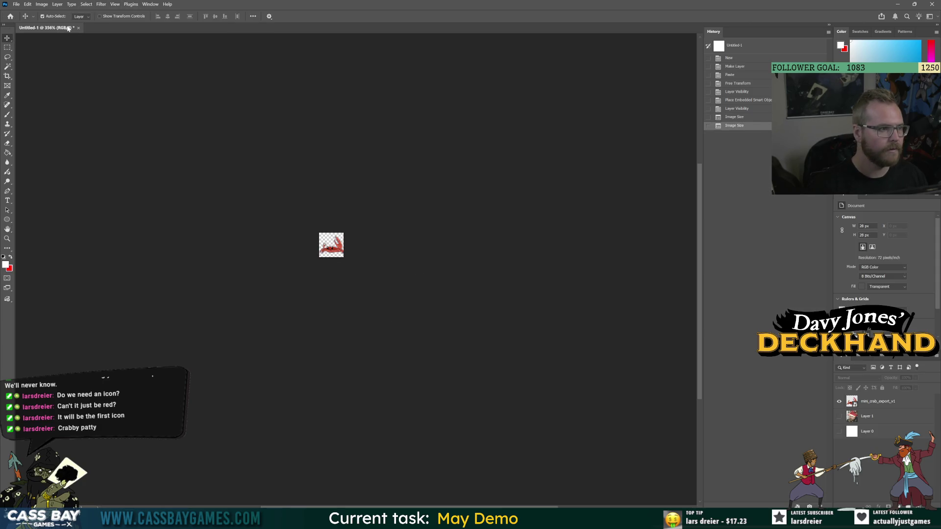
# Step: Export the 28 px crab as a PNG named crabS
pyautogui.click(16, 5)
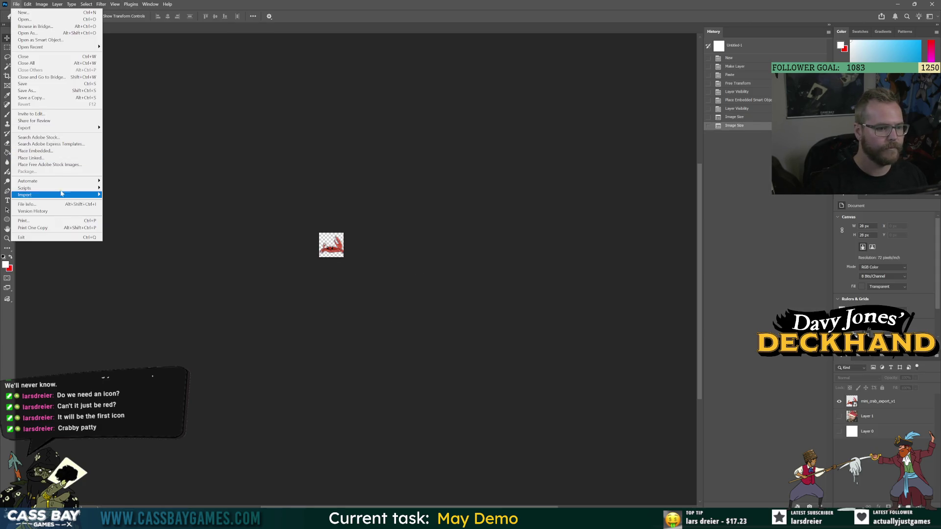
pyautogui.moveTo(73, 128)
pyautogui.click(146, 125)
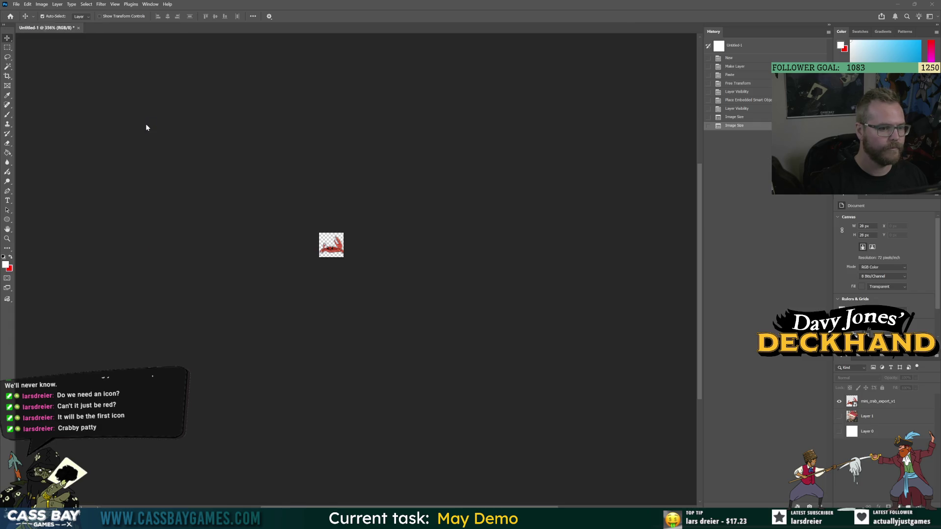
pyautogui.click(249, 66)
pyautogui.doubleClick(102, 331)
pyautogui.write('crabS')
pyautogui.press('Return')
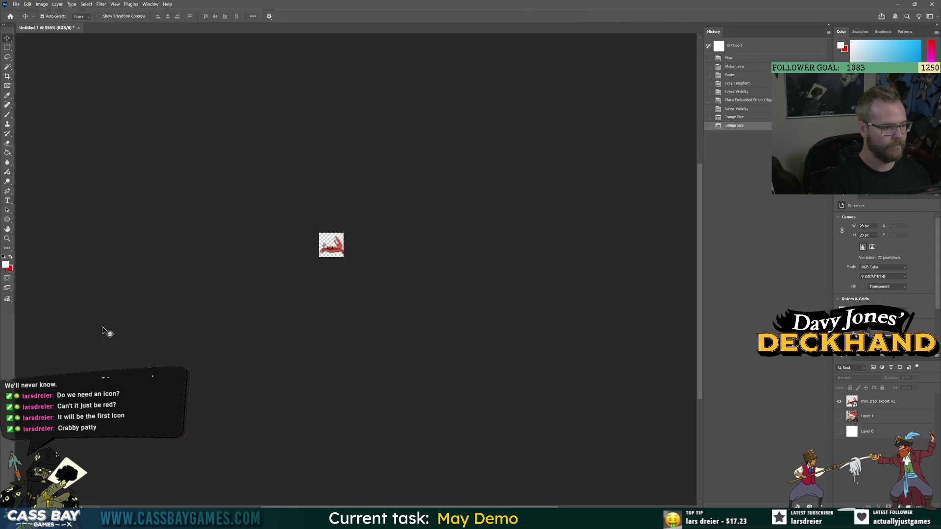
# Step: Hide the mini_crab_export_v1 layer and place the crab claw image, enlarged to fill the canvas
pyautogui.click(854, 402)
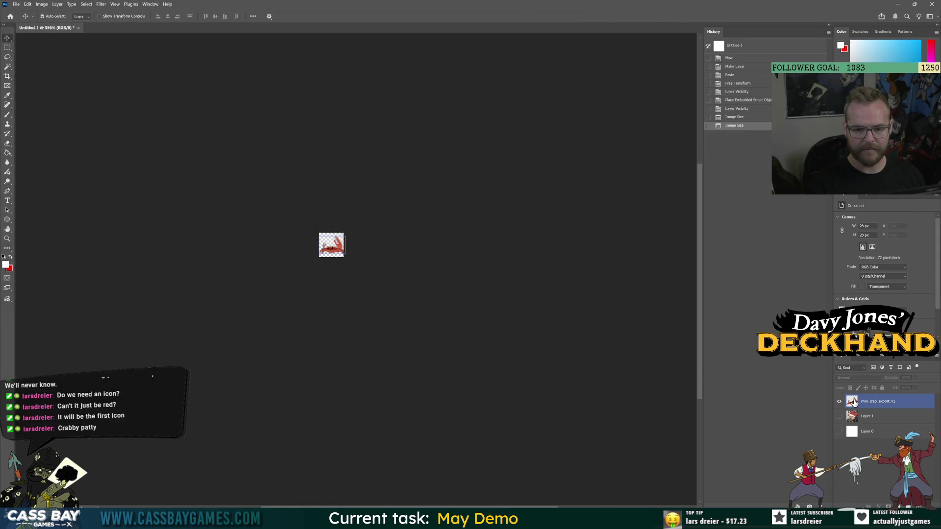
pyautogui.click(839, 402)
pyautogui.hotkey('alt', 'Tab')
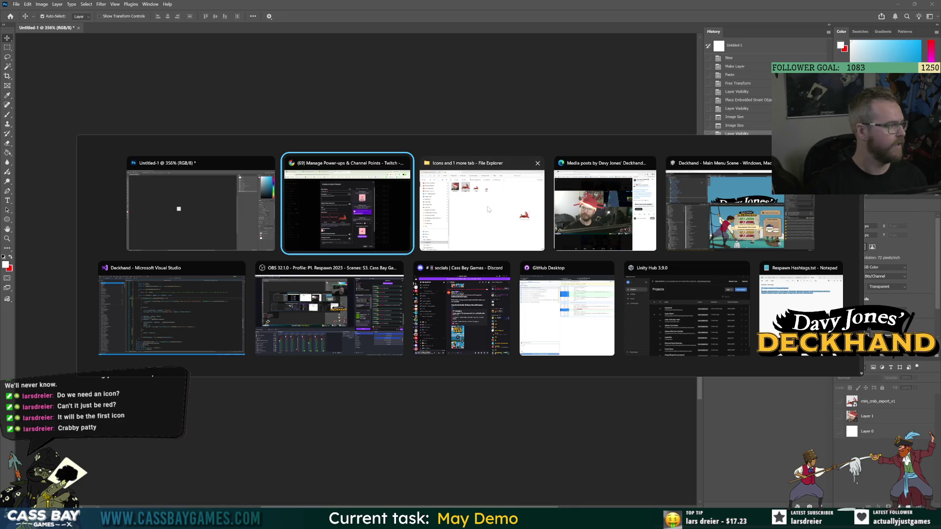
pyautogui.press('Escape')
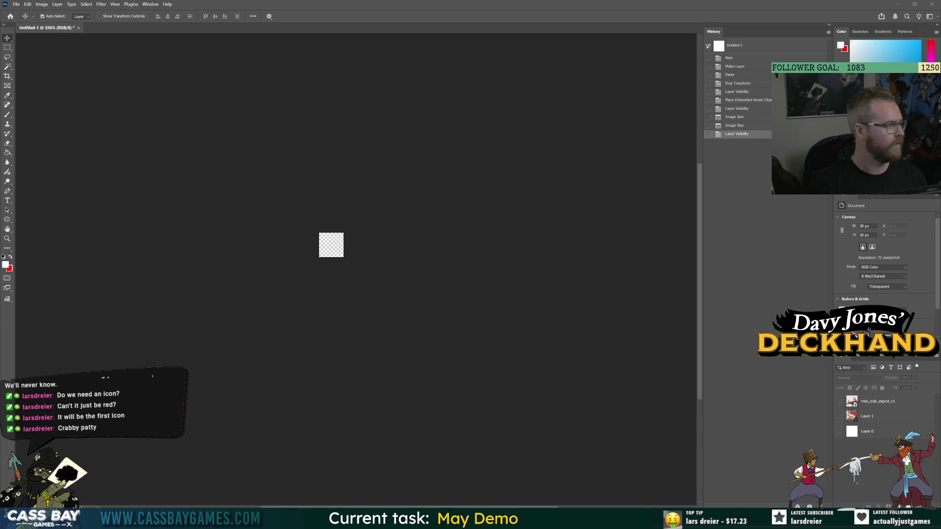
pyautogui.moveTo(242, 279); pyautogui.dragTo(296, 273)
pyautogui.moveTo(349, 235)
pyautogui.mouseDown()
pyautogui.moveTo(343, 269)
pyautogui.moveTo(321, 274)
pyautogui.moveTo(357, 196)
pyautogui.moveTo(393, 178)
pyautogui.moveTo(392, 142)
pyautogui.mouseUp()
pyautogui.moveTo(320, 234); pyautogui.dragTo(293, 282)
pyautogui.press('Return')
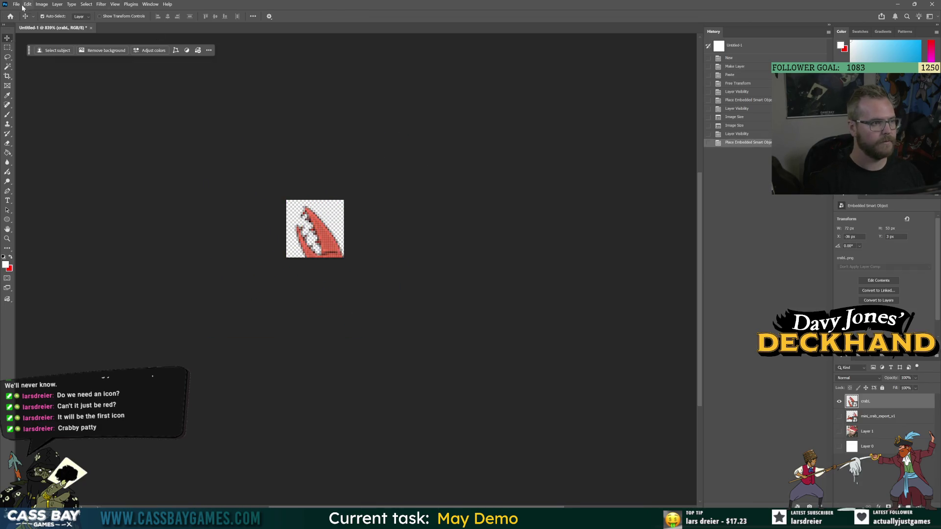
# Step: Export the claw icon as a PNG, overwriting crabS
pyautogui.click(16, 4)
pyautogui.moveTo(38, 128)
pyautogui.click(122, 128)
pyautogui.doubleClick(291, 77)
pyautogui.click(488, 261)
pyautogui.hotkey('alt', 'Tab')
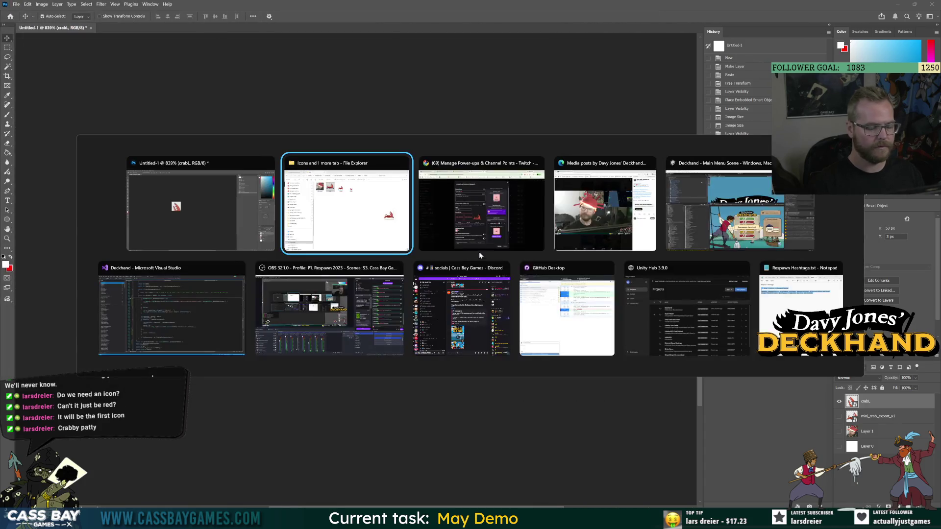
# Step: Add crab images to the 28×28 and 56×56 icon slots and create the Crab man reward
pyautogui.click(466, 209)
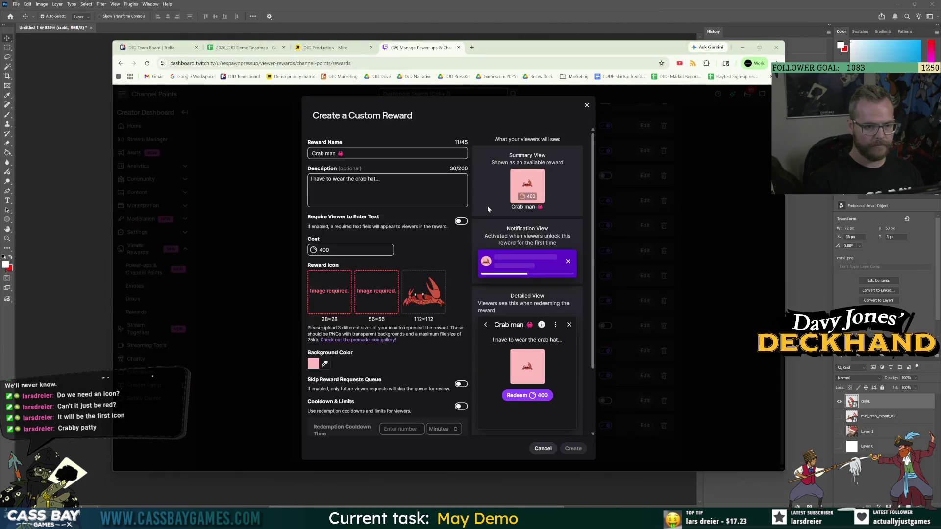
pyautogui.moveTo(230, 300)
pyautogui.mouseDown()
pyautogui.moveTo(392, 294)
pyautogui.moveTo(377, 314)
pyautogui.moveTo(389, 319)
pyautogui.mouseUp()
pyautogui.click(415, 45)
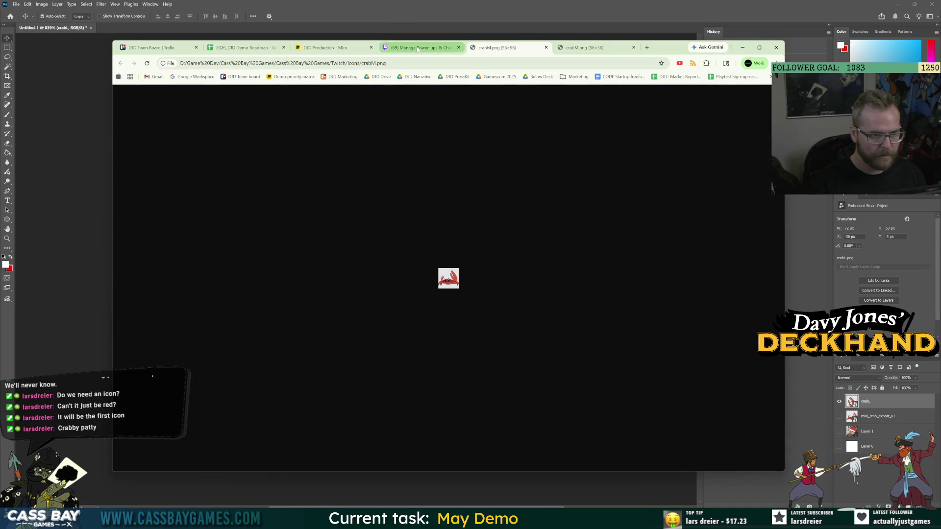
pyautogui.click(418, 47)
pyautogui.click(380, 310)
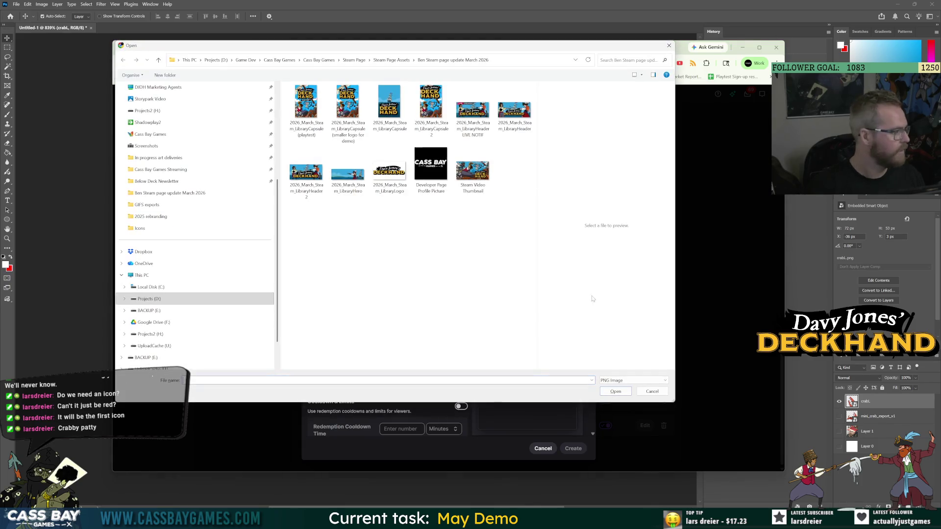
pyautogui.click(652, 388)
pyautogui.moveTo(373, 252)
pyautogui.mouseDown()
pyautogui.moveTo(377, 294)
pyautogui.moveTo(360, 259)
pyautogui.moveTo(324, 299)
pyautogui.moveTo(387, 297)
pyautogui.mouseUp()
pyautogui.click(245, 63)
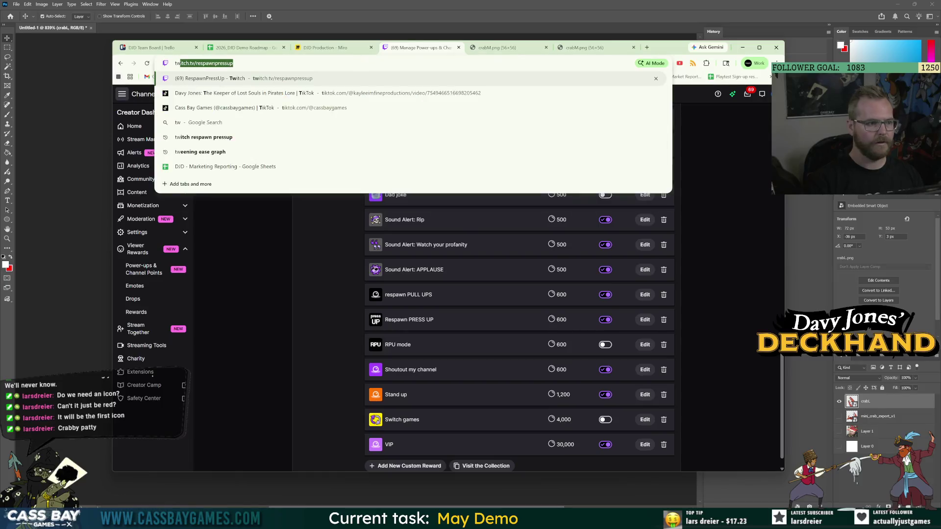
pyautogui.click(221, 90)
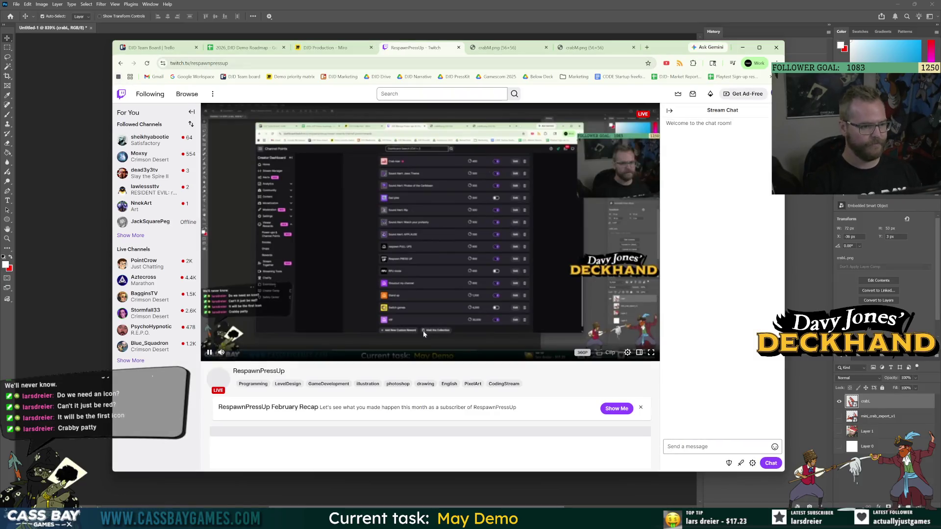
# Step: Open the channel rewards list, scroll to the Crab man reward with its crab icon, then close it
pyautogui.scroll(-2, 559, 399)
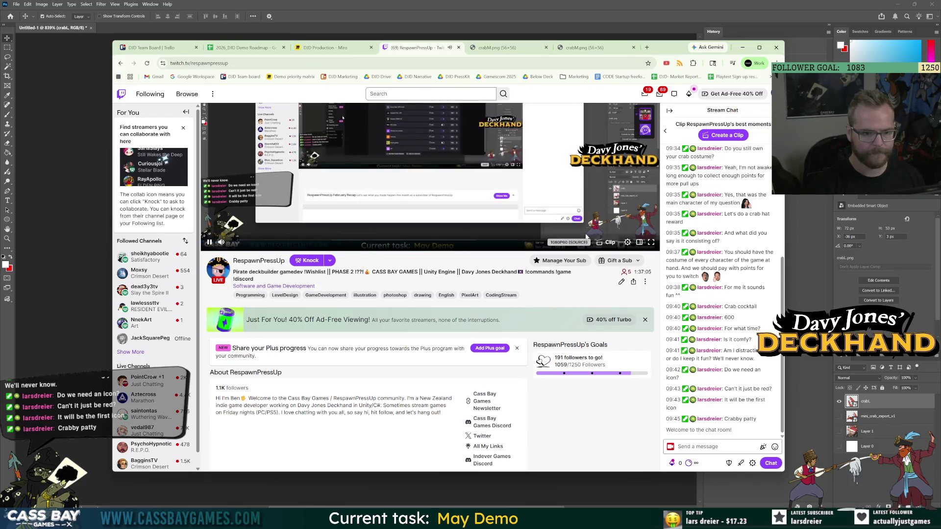
pyautogui.moveTo(629, 248)
pyautogui.scroll(2, 637, 303)
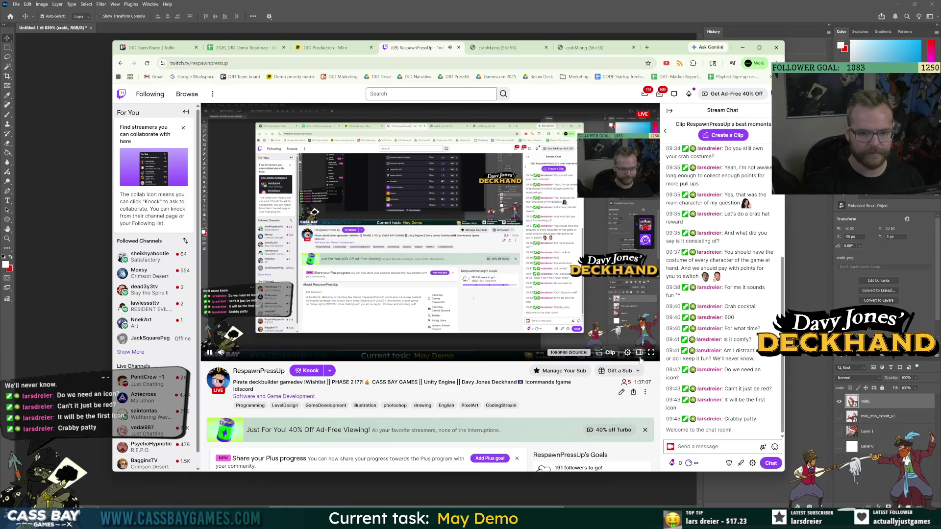
pyautogui.click(674, 463)
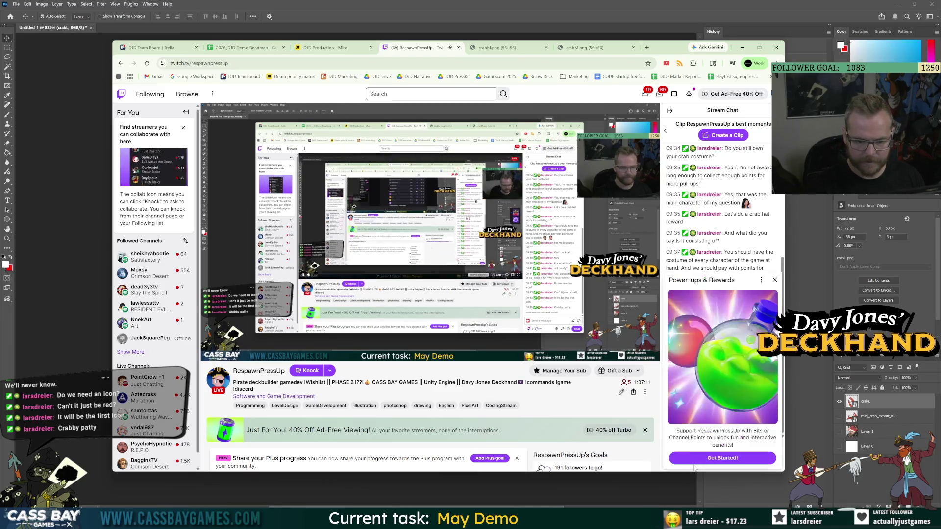
pyautogui.click(709, 460)
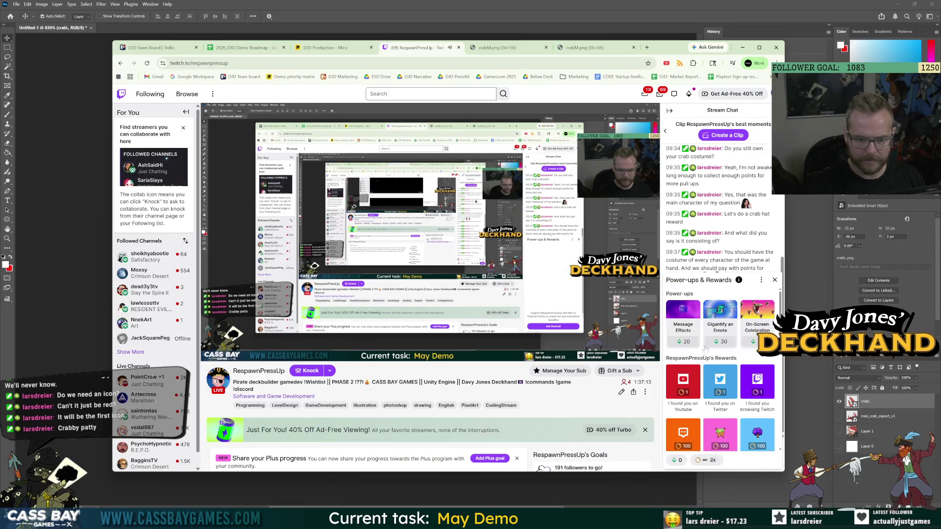
pyautogui.scroll(-3, 730, 379)
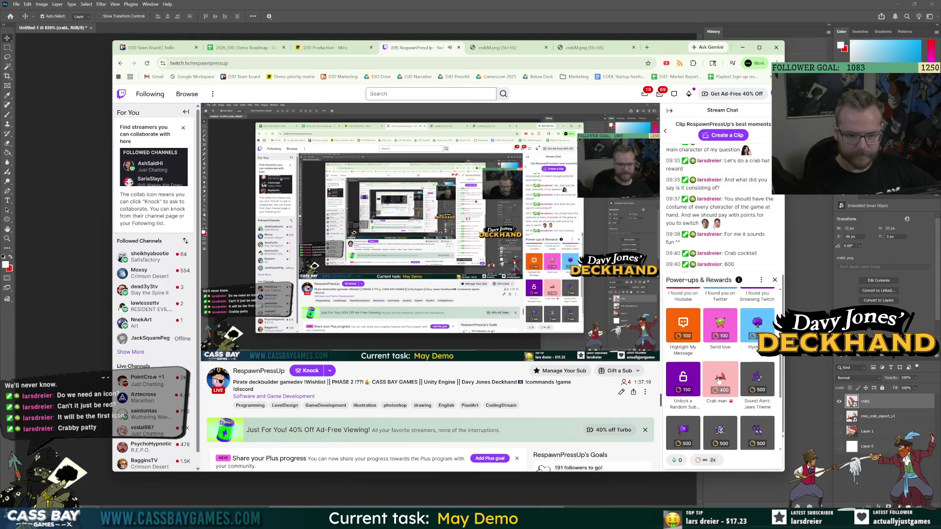
pyautogui.scroll(-2, 720, 380)
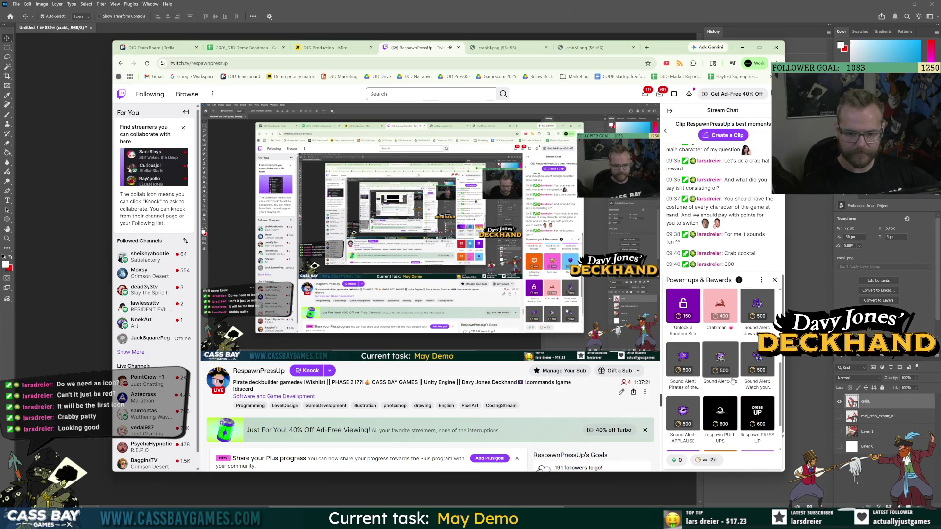
pyautogui.scroll(-1, 734, 381)
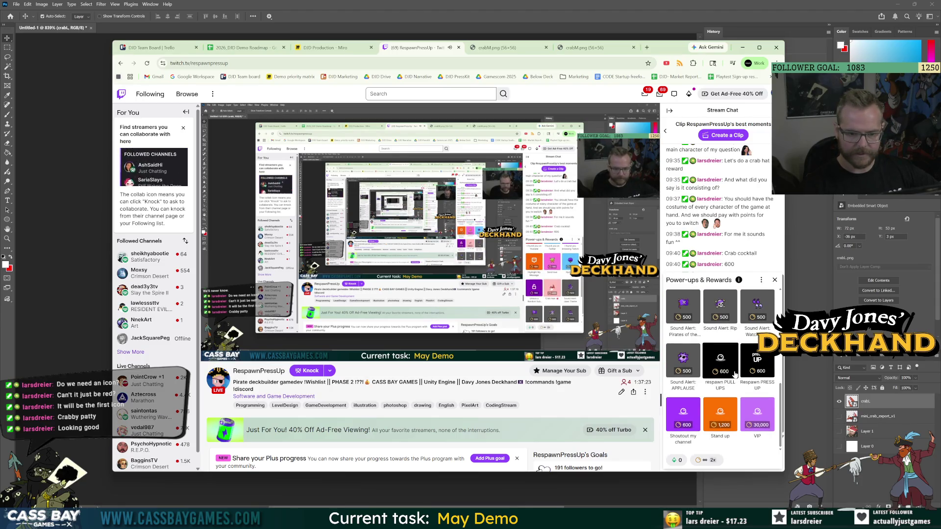
pyautogui.scroll(-1, 735, 375)
pyautogui.scroll(2, 735, 375)
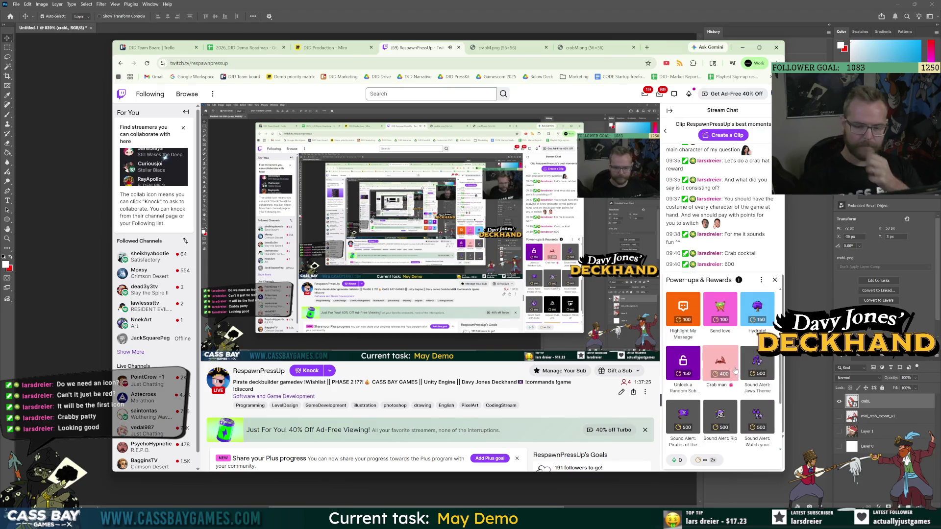
pyautogui.click(734, 376)
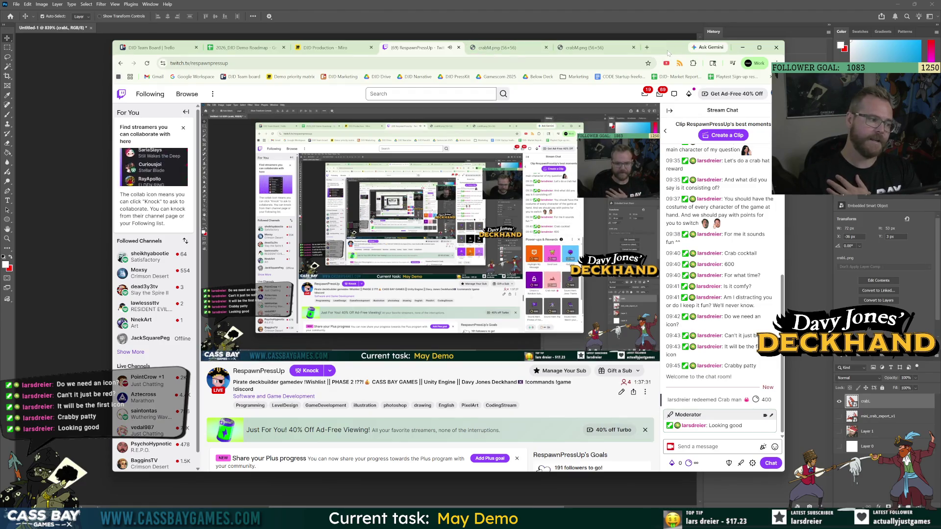
pyautogui.hotkey('alt', 'Tab')
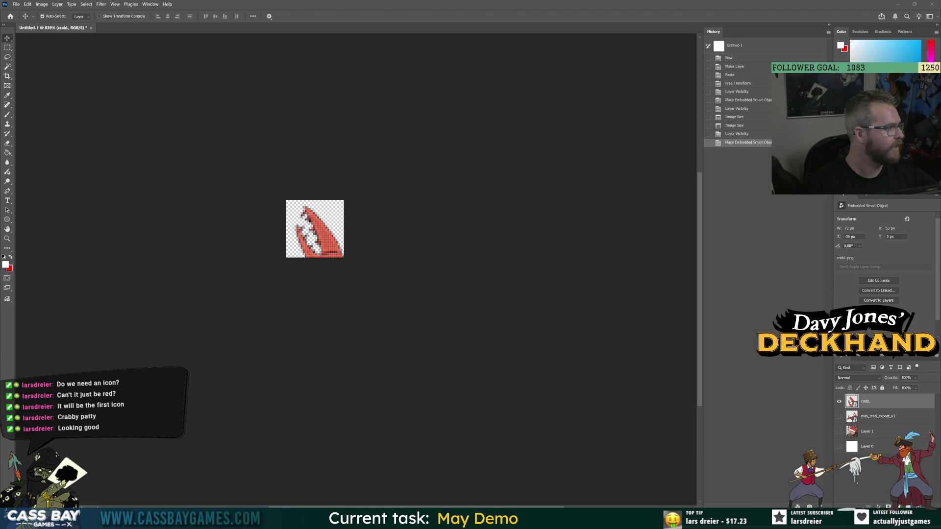
# Step: Quit Photoshop without saving the Untitled-1 crab document, bringing Unity forward
pyautogui.hotkey('ctrl', 'q')
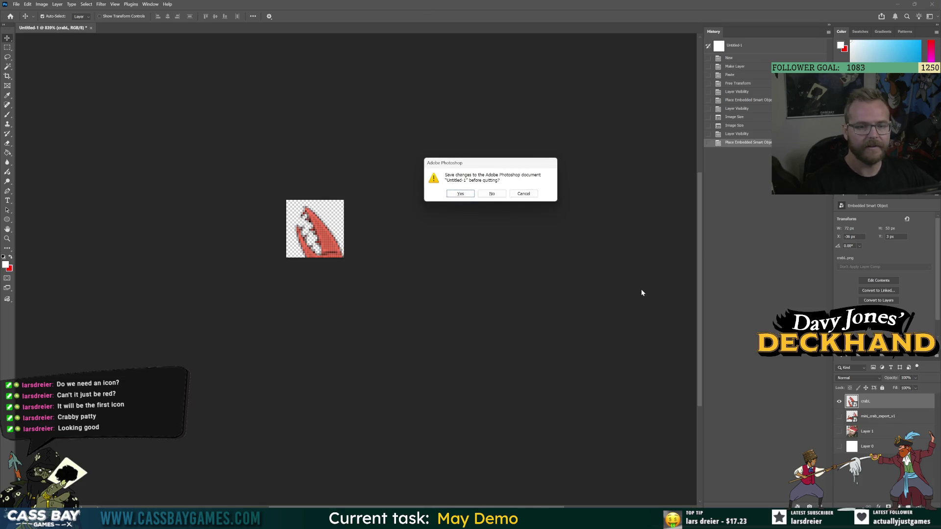
pyautogui.click(467, 196)
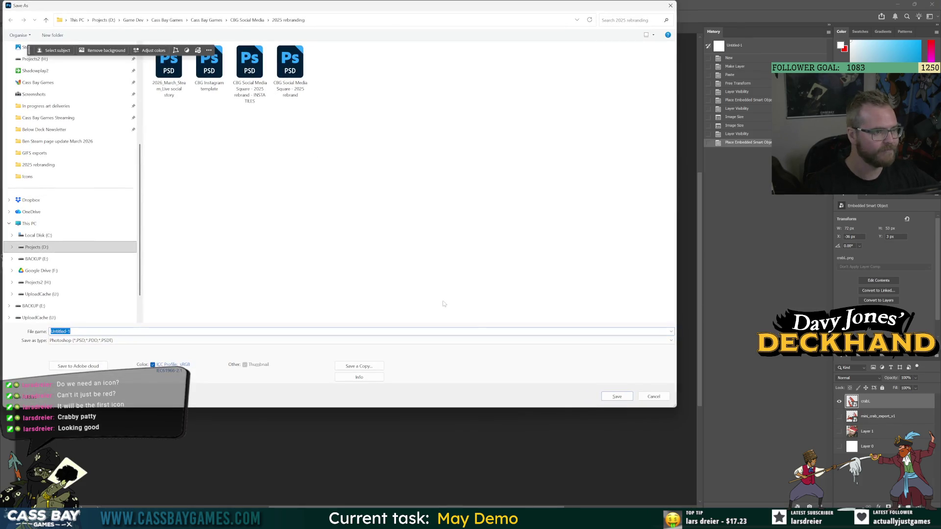
pyautogui.click(617, 398)
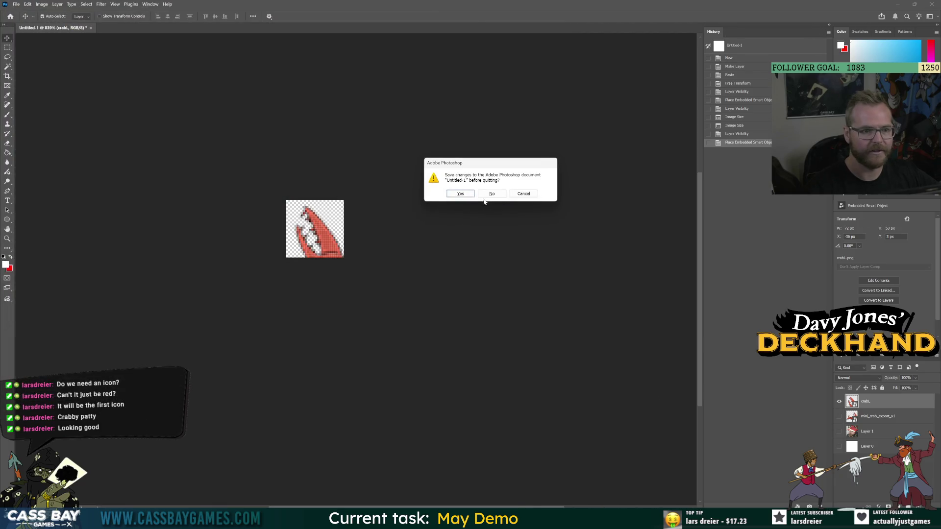
pyautogui.click(493, 190)
pyautogui.click(269, 312)
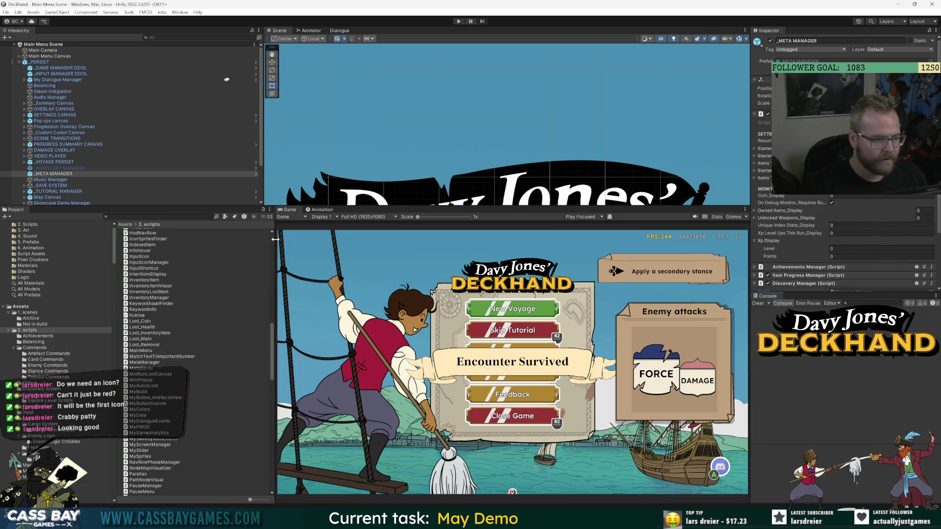
# Step: Widen the Game view, enter Play mode and start a voyage from Deckhand's main menu
pyautogui.moveTo(274, 237); pyautogui.dragTo(245, 239)
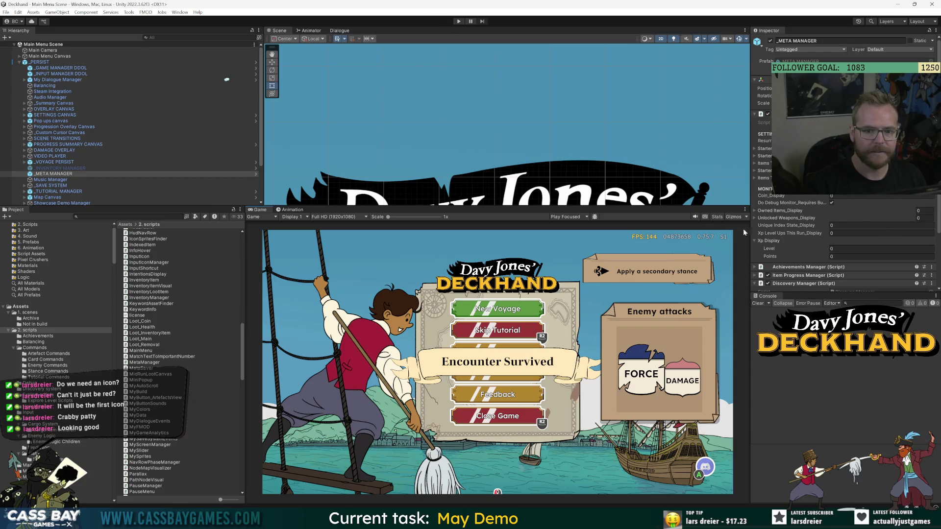
pyautogui.click(459, 21)
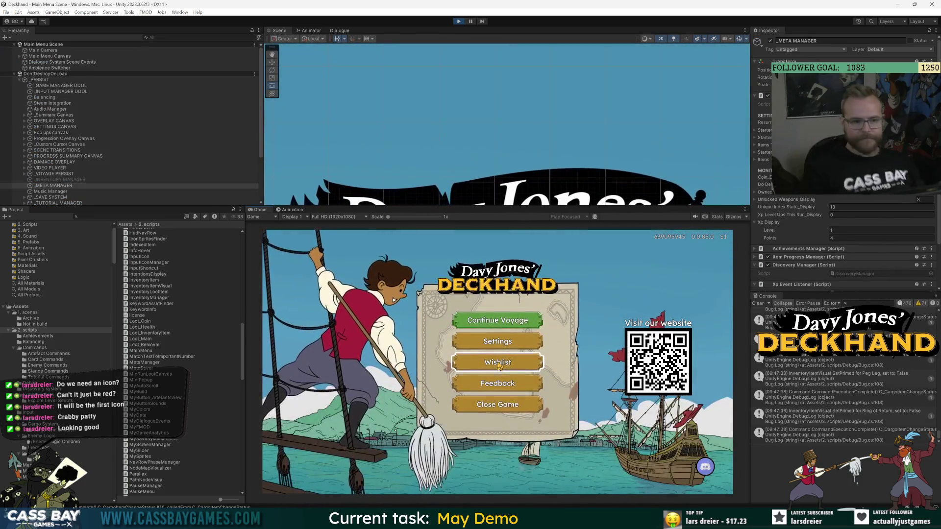
pyautogui.click(499, 364)
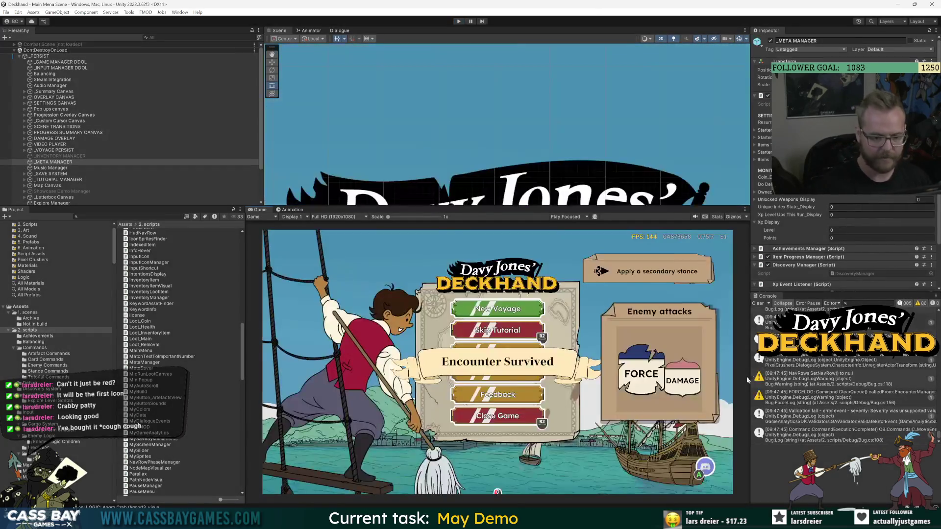
pyautogui.hotkey('alt', 'Tab')
pyautogui.click(330, 127)
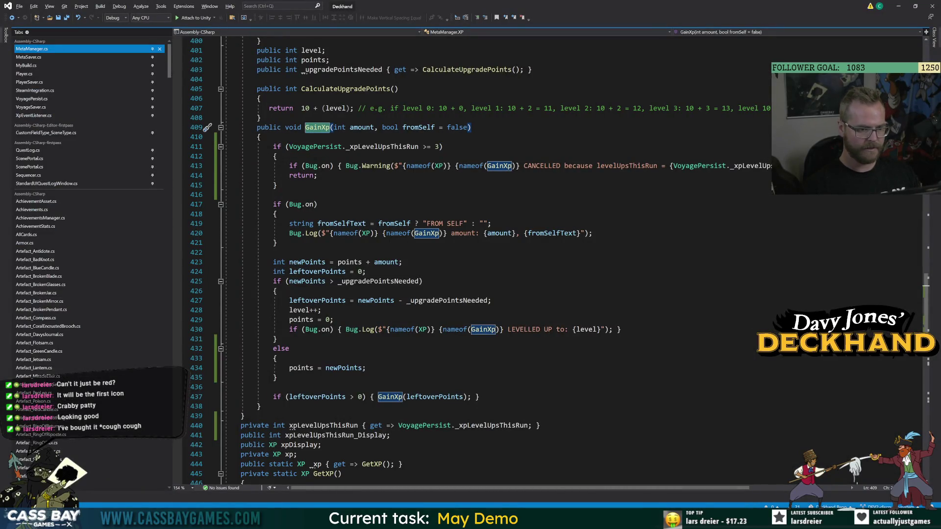
# Step: Add an empty 'public void LevelUp()' method after GainXp
pyautogui.doubleClick(529, 330)
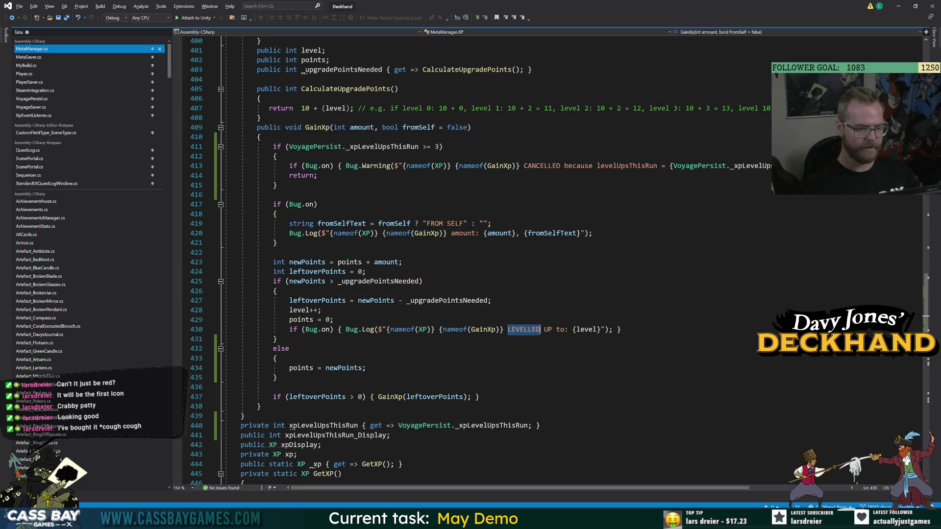
pyautogui.click(244, 416)
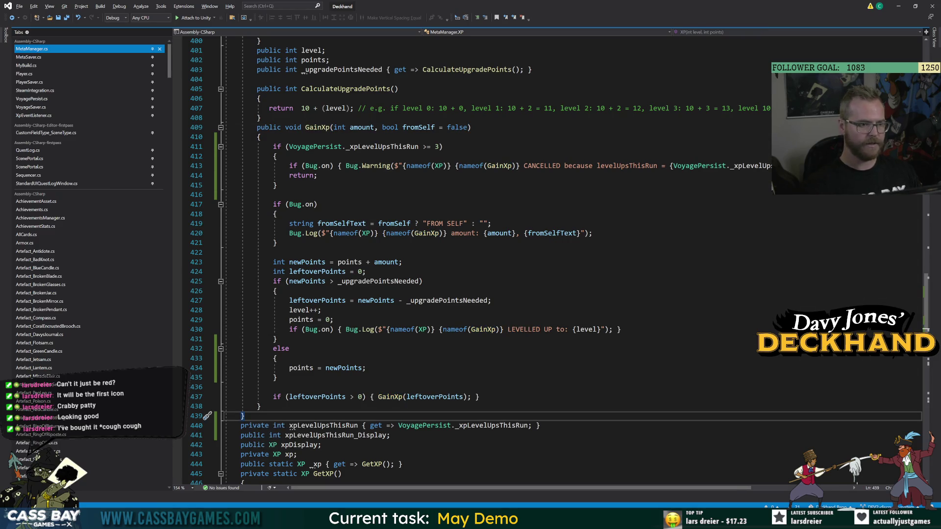
pyautogui.press('Return')
pyautogui.press('Return')
pyautogui.write('public')
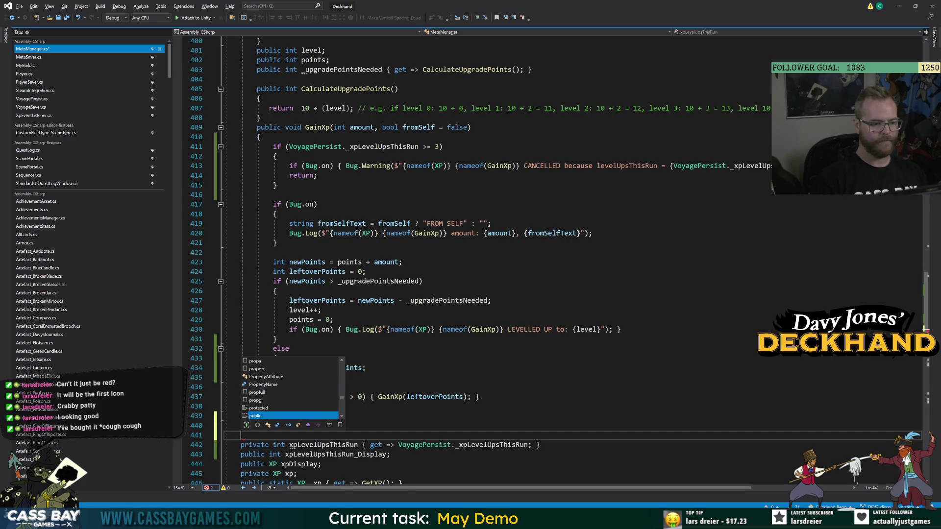
pyautogui.hotkey('ctrl', 'BackSpace')
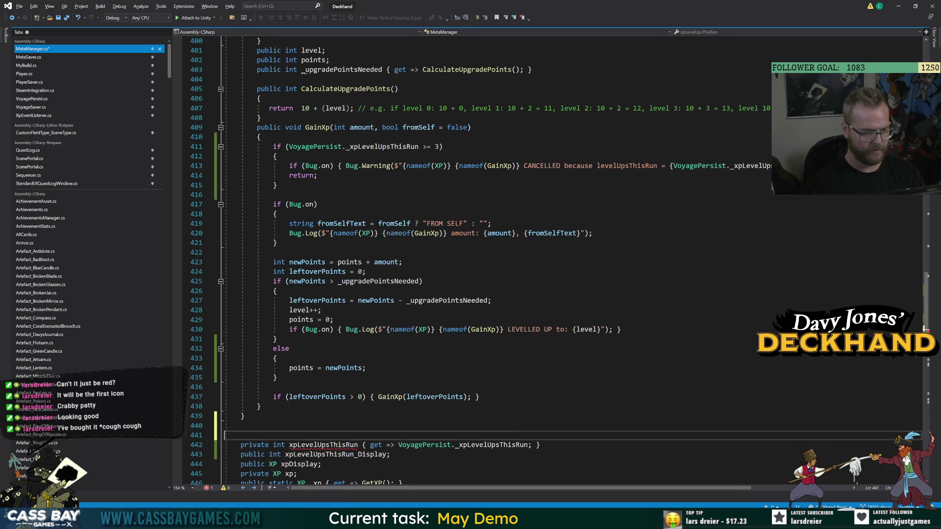
pyautogui.press('Return')
pyautogui.press('Up')
pyautogui.write('public void LevelUp')
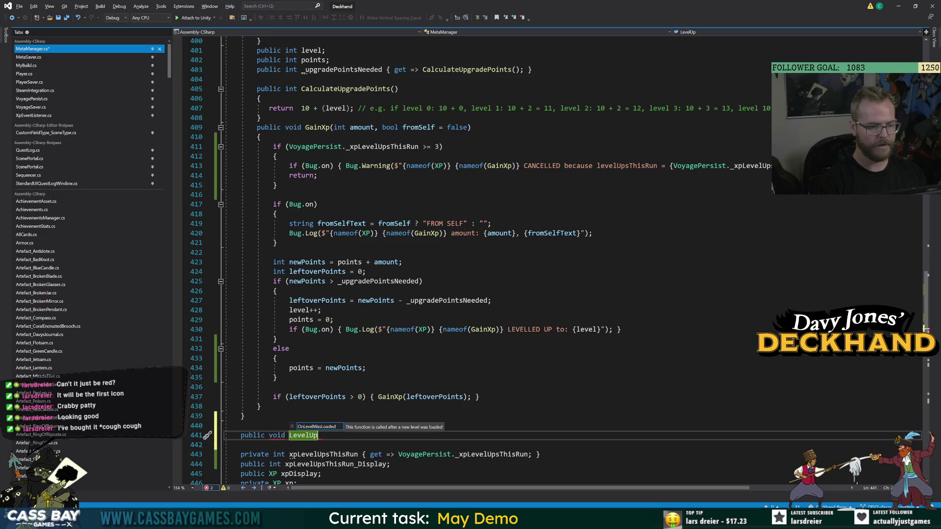
pyautogui.write('()')
pyautogui.press('Return')
pyautogui.write('{')
pyautogui.press('Return')
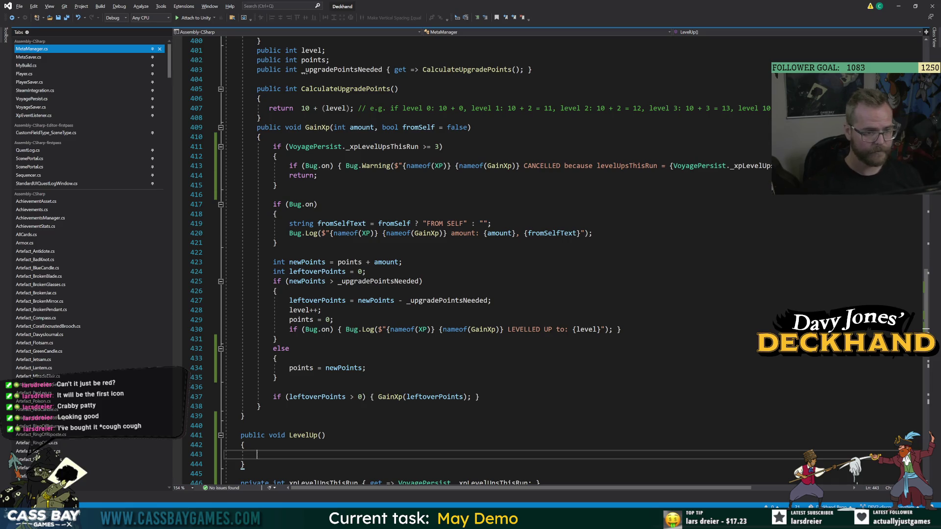
# Step: Move the level++, points = 0 and log lines from GainXp into LevelUp and save
pyautogui.click(289, 301)
pyautogui.moveTo(286, 310); pyautogui.dragTo(621, 330)
pyautogui.hotkey('ctrl', 'x')
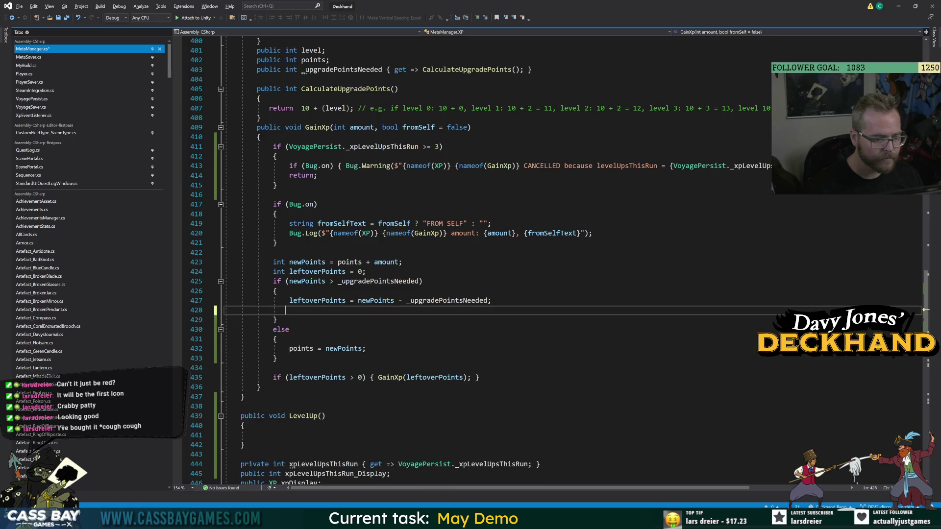
pyautogui.click(257, 435)
pyautogui.hotkey('ctrl', 'v')
pyautogui.click(244, 425)
pyautogui.hotkey('ctrl', 's')
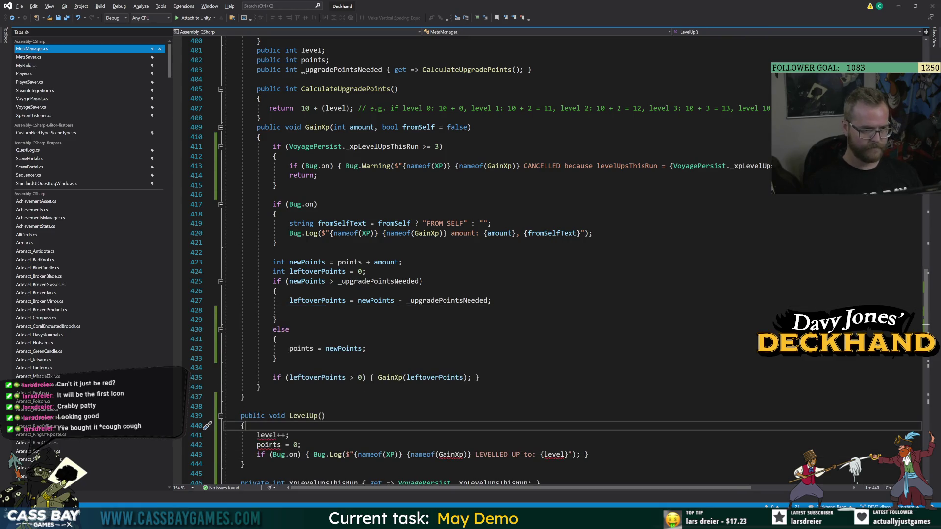
# Step: Change the log's nameof(GainXp) to nameof(LevelUp) and check GainXp's references
pyautogui.click(304, 417)
pyautogui.doubleClick(451, 455)
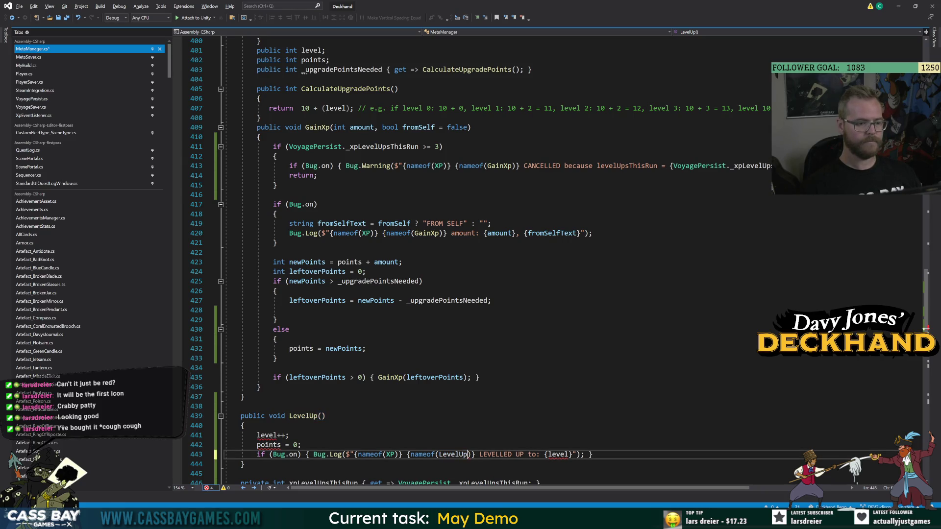
pyautogui.hotkey('ctrl', 'v')
pyautogui.click(289, 435)
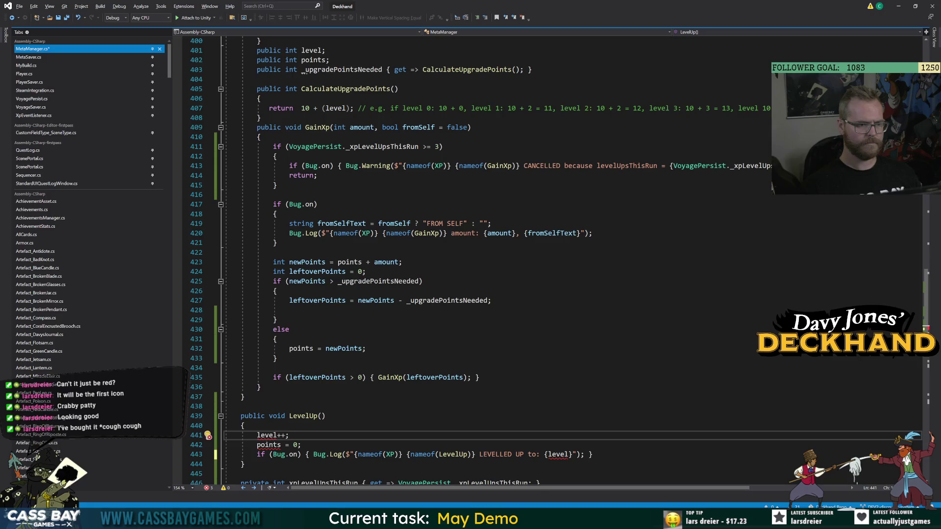
pyautogui.click(331, 127)
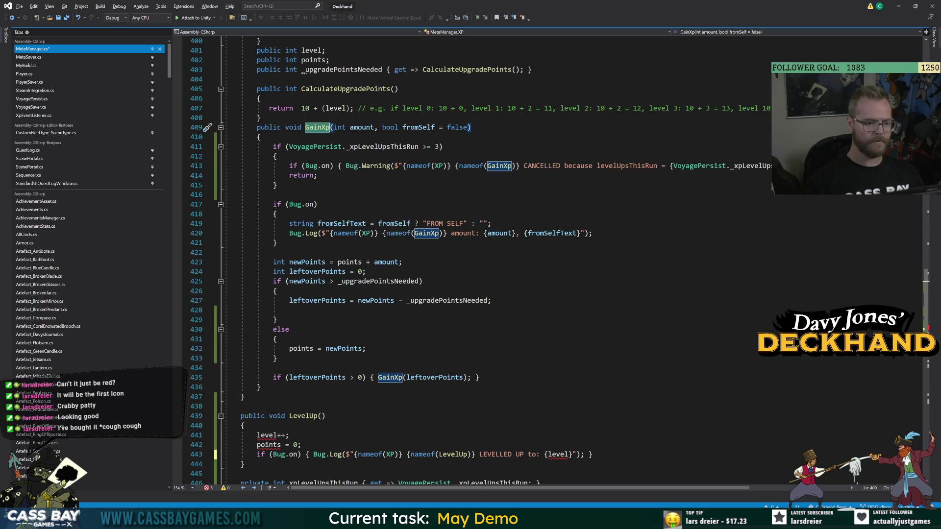
pyautogui.doubleClick(267, 435)
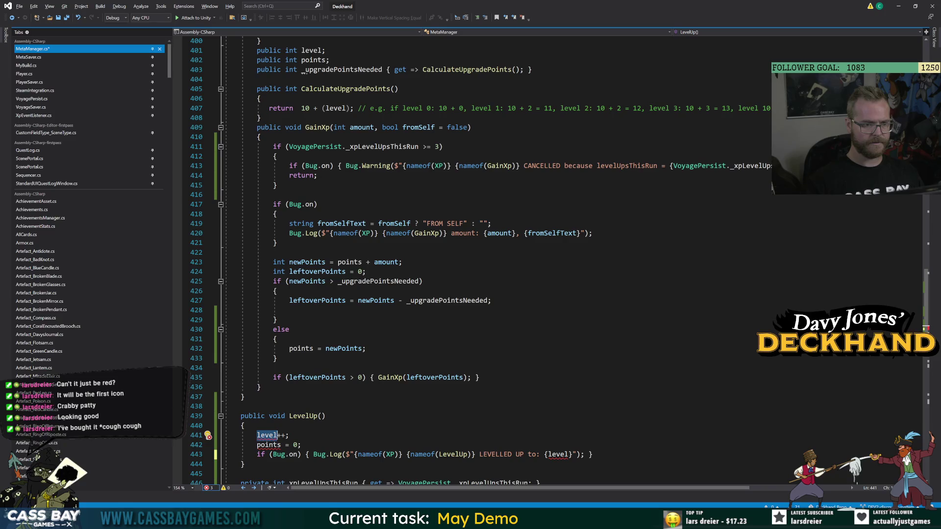
pyautogui.scroll(5, 490, 260)
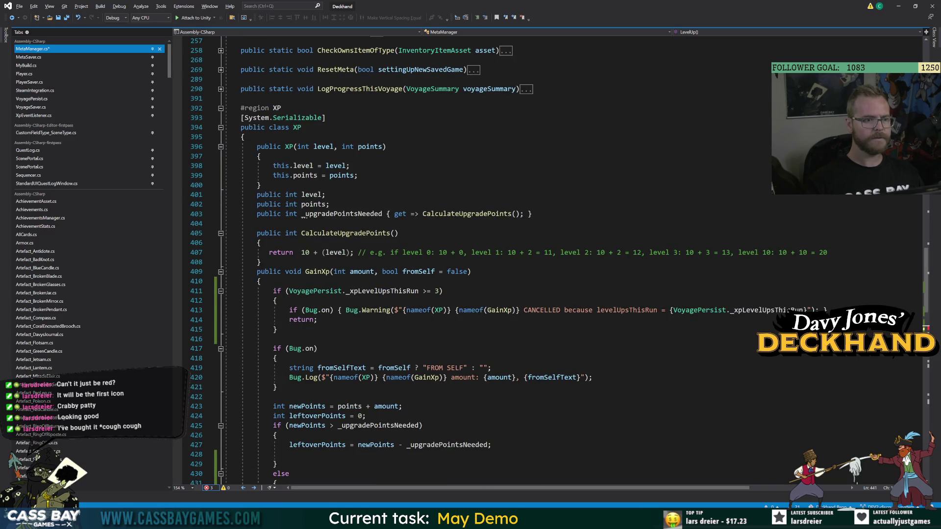
# Step: Move the LevelUp method so it sits right after GainXp in the class
pyautogui.scroll(-6, 490, 260)
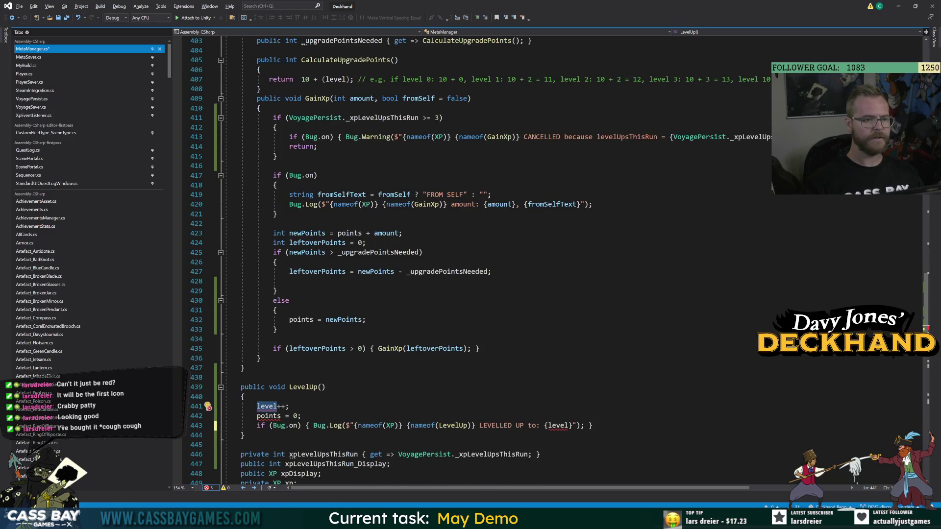
pyautogui.moveTo(241, 386); pyautogui.dragTo(244, 435)
pyautogui.press('Delete')
pyautogui.click(260, 358)
pyautogui.hotkey('ctrl', 'v')
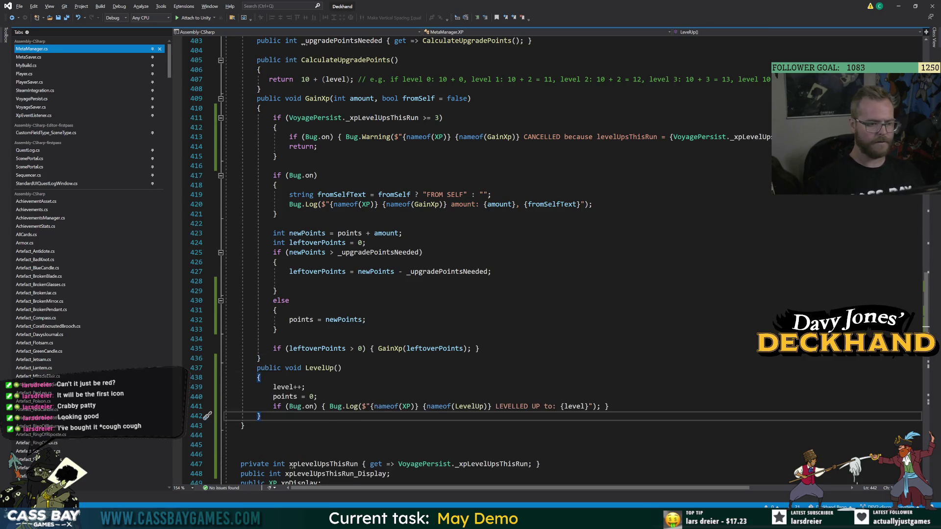
# Step: Call LevelUp() on a new line after the leftoverPoints calculation in GainXp
pyautogui.click(273, 339)
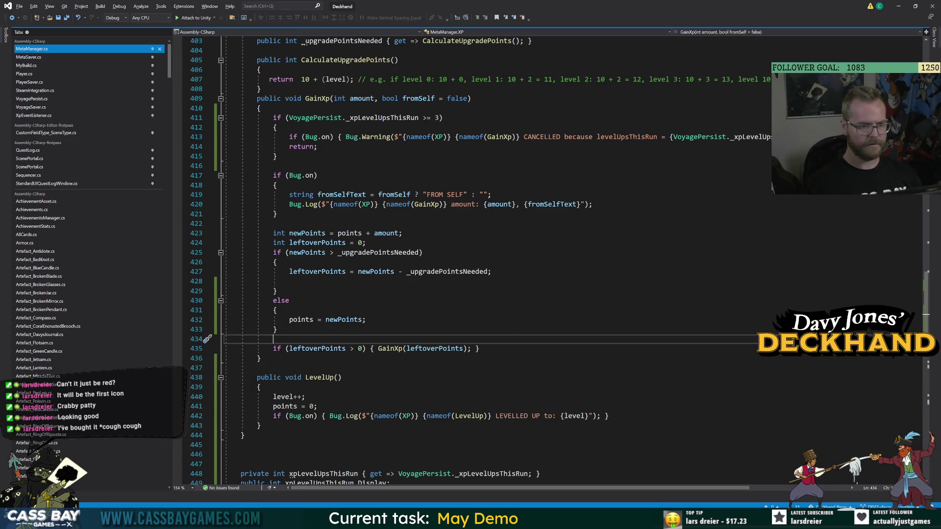
pyautogui.click(491, 271)
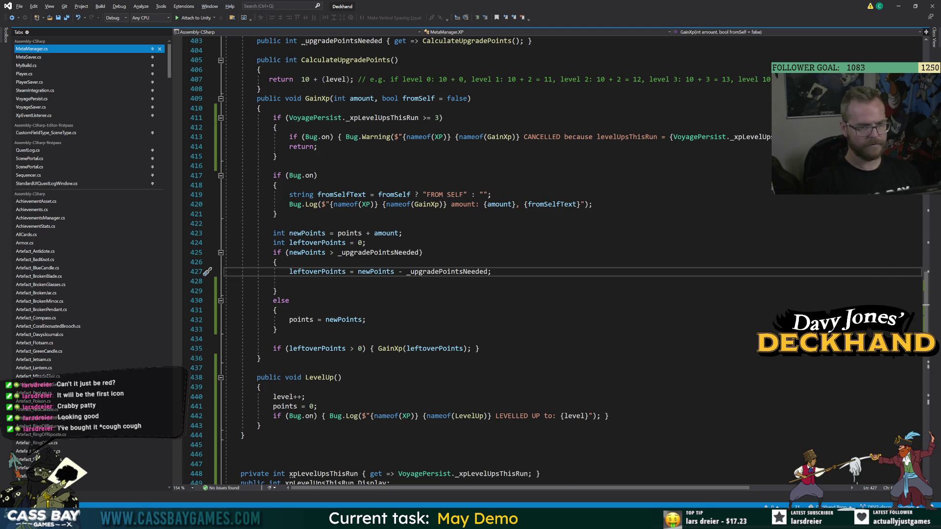
pyautogui.press('Return')
pyautogui.write('LevelUp')
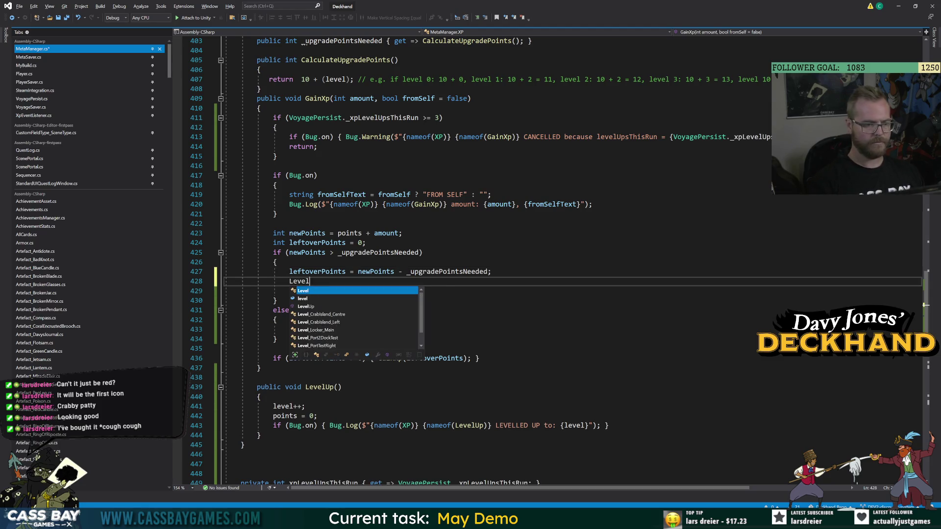
pyautogui.write('()')
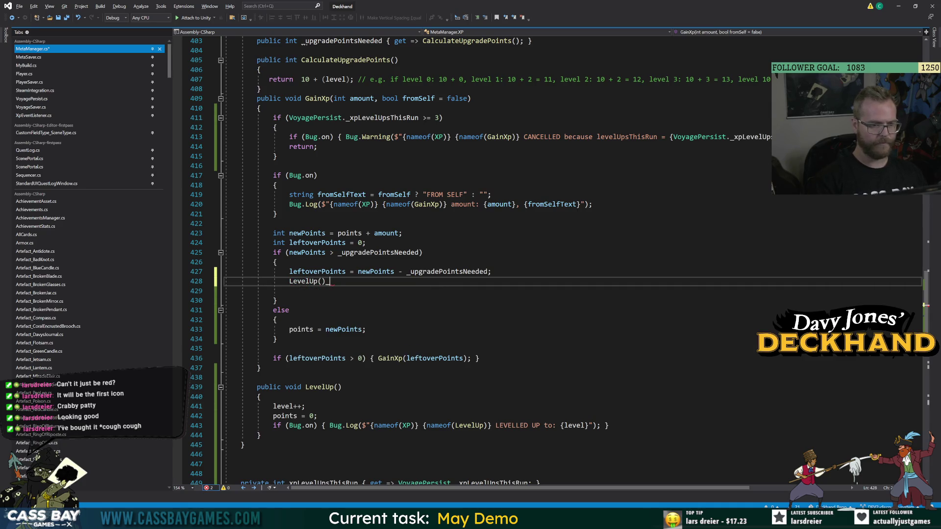
# Step: After points = 0 in LevelUp, add a call to VoyagePersist's xp level-up method
pyautogui.click(260, 397)
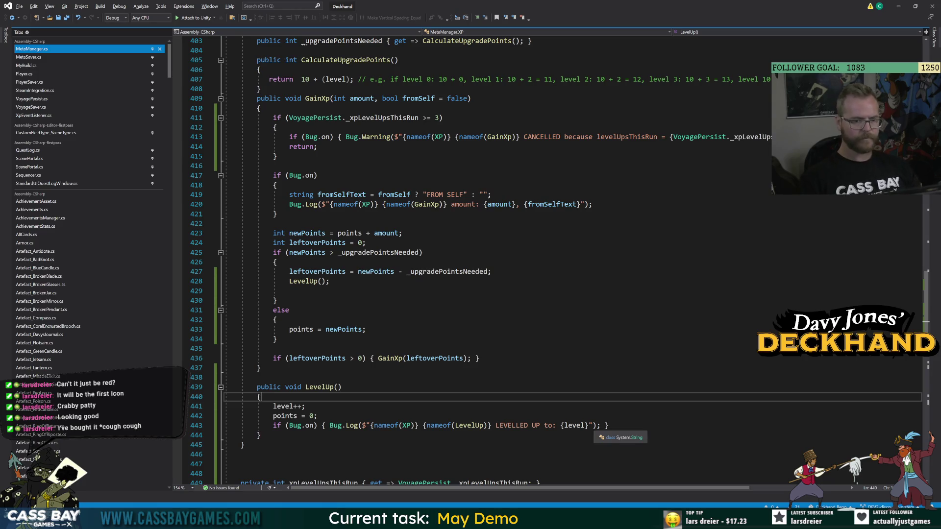
pyautogui.click(608, 426)
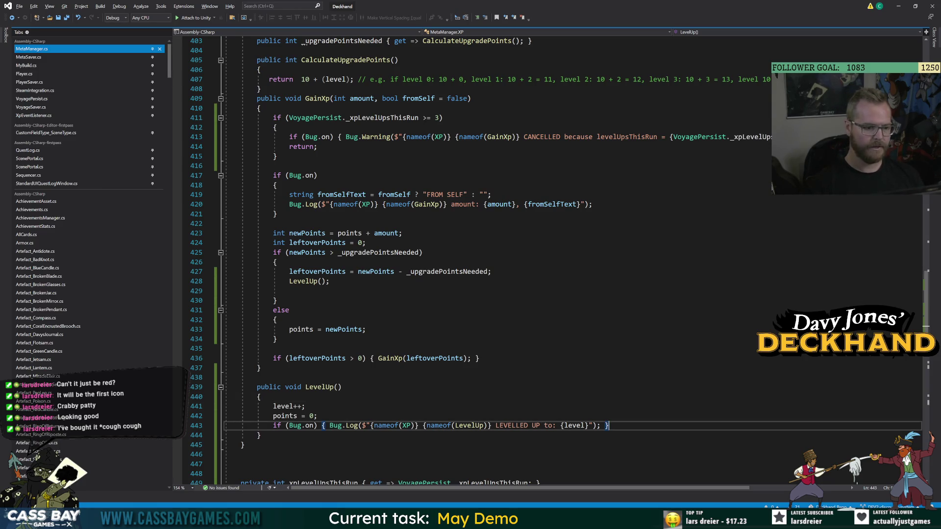
pyautogui.click(317, 416)
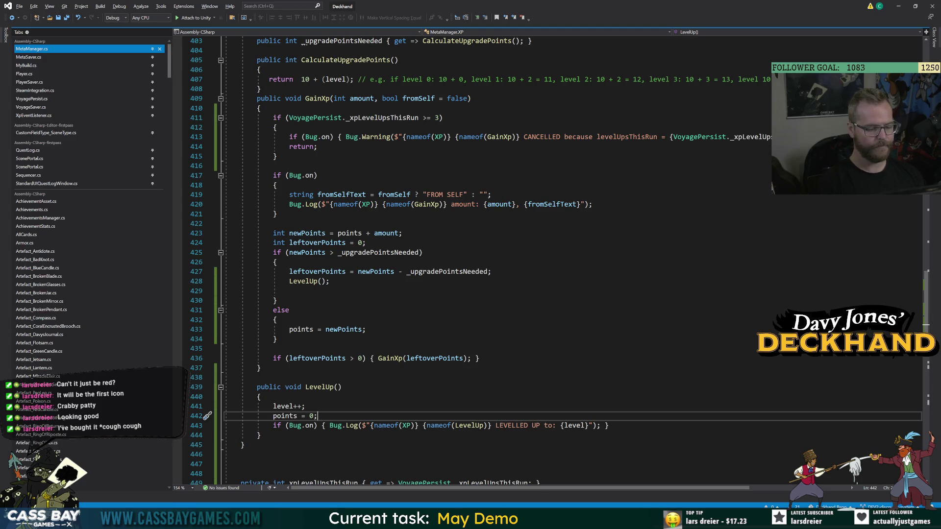
pyautogui.press('Return')
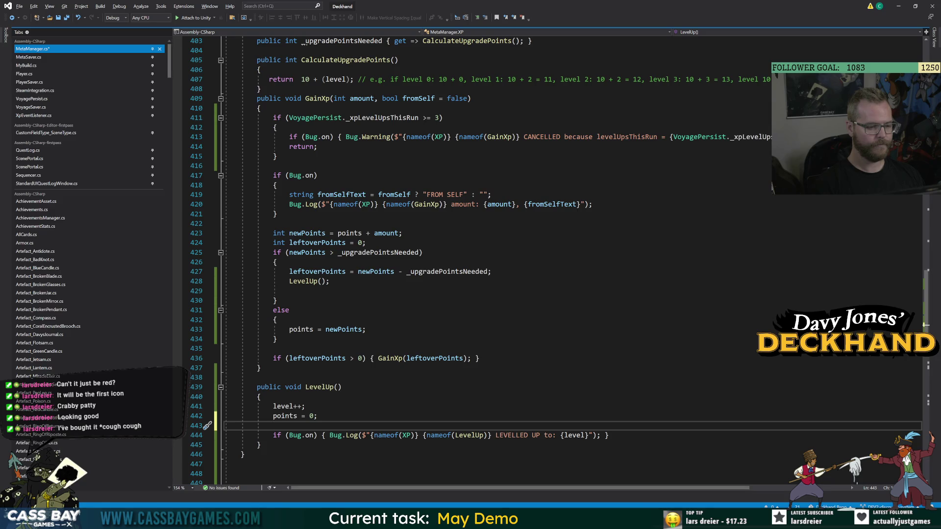
pyautogui.write('Player.set')
pyautogui.write('l')
pyautogui.press('BackSpace')
pyautogui.press('BackSpace')
pyautogui.press('BackSpace')
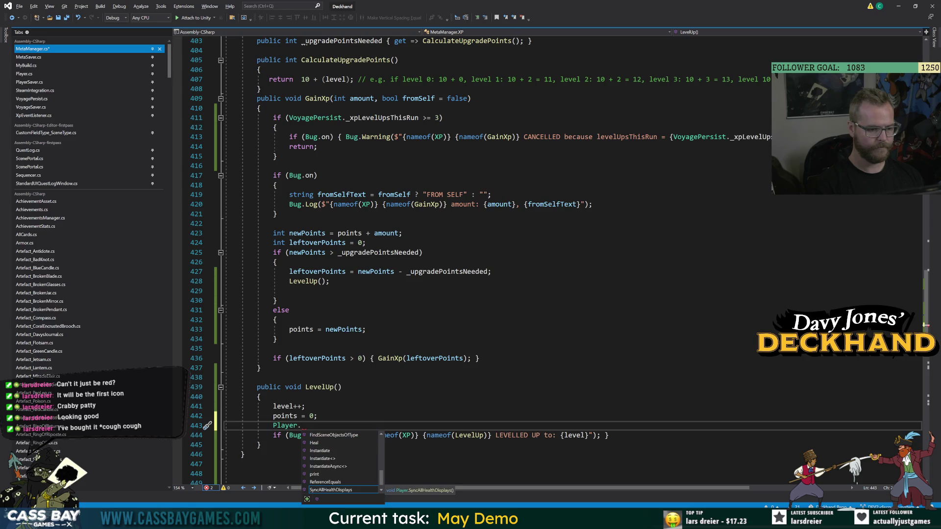
pyautogui.write('MetaM')
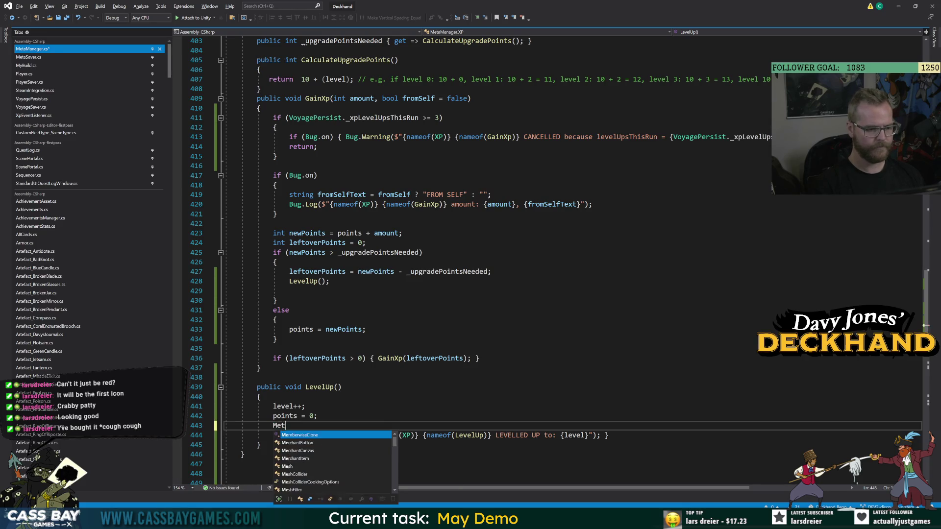
pyautogui.press('BackSpace')
pyautogui.press('BackSpace')
pyautogui.press('BackSpace')
pyautogui.write('VoyagePersist.')
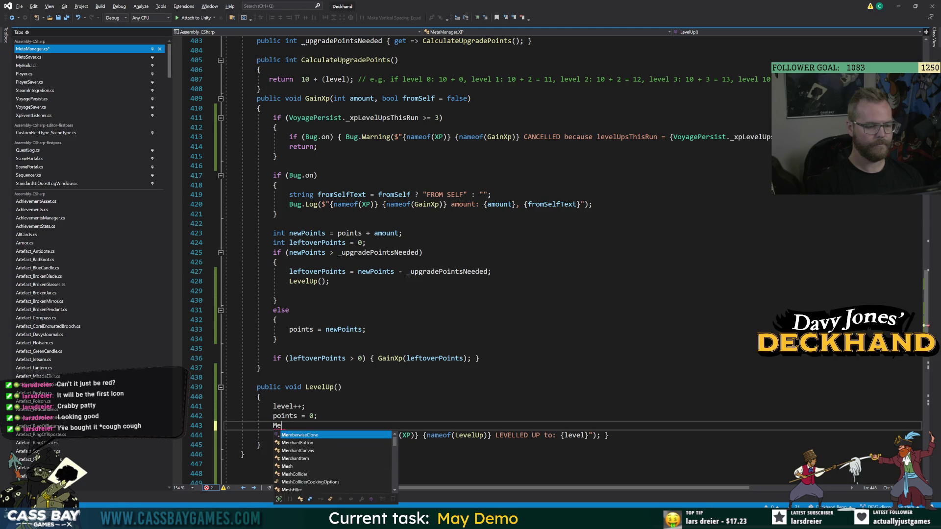
pyautogui.write('setle(')
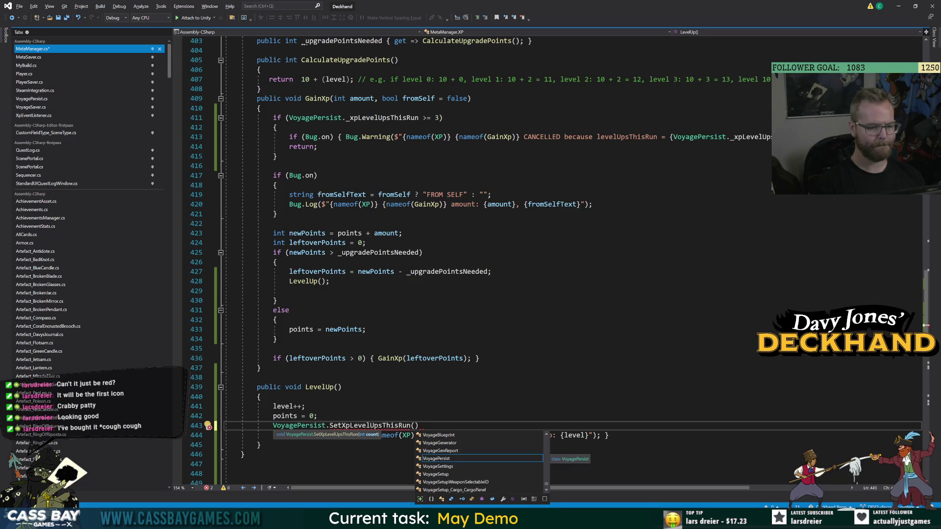
pyautogui.press('BackSpace')
pyautogui.press('BackSpace')
pyautogui.press('BackSpace')
pyautogui.press('BackSpace')
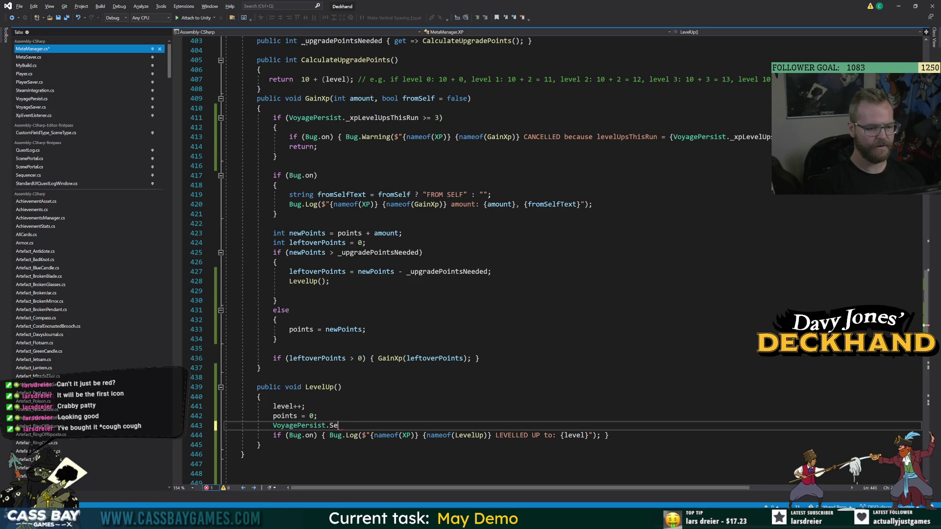
pyautogui.write('xp')
pyautogui.press('Tab')
pyautogui.write('();')
# Step: Rename XpLevelUpThisRun to XpLevelledUp everywhere and save all files
pyautogui.doubleClick(363, 425)
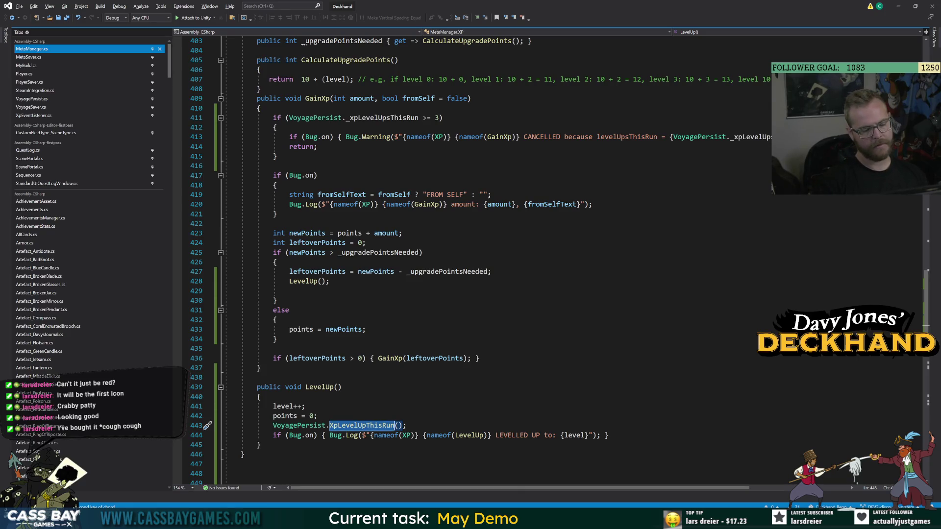
pyautogui.hotkey('ctrl', 'r')
pyautogui.hotkey('ctrl', 'r')
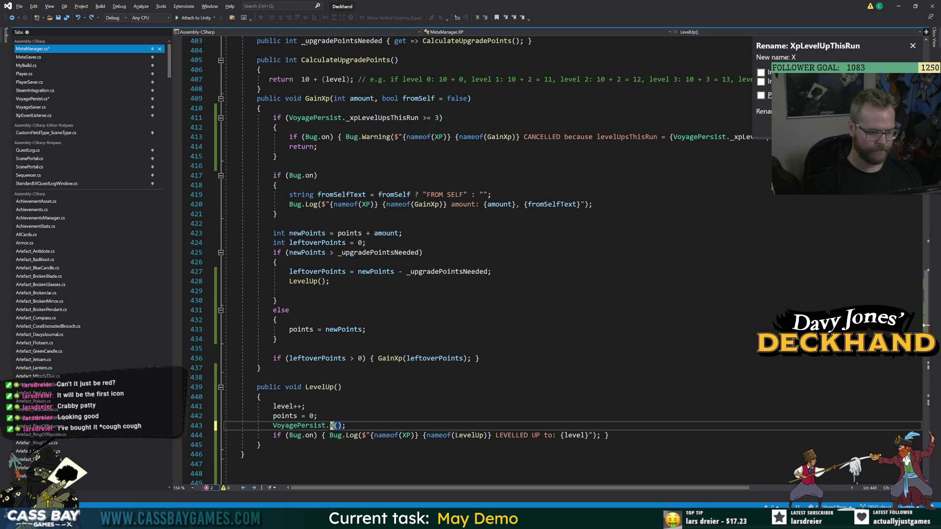
pyautogui.write('pLevelledU')
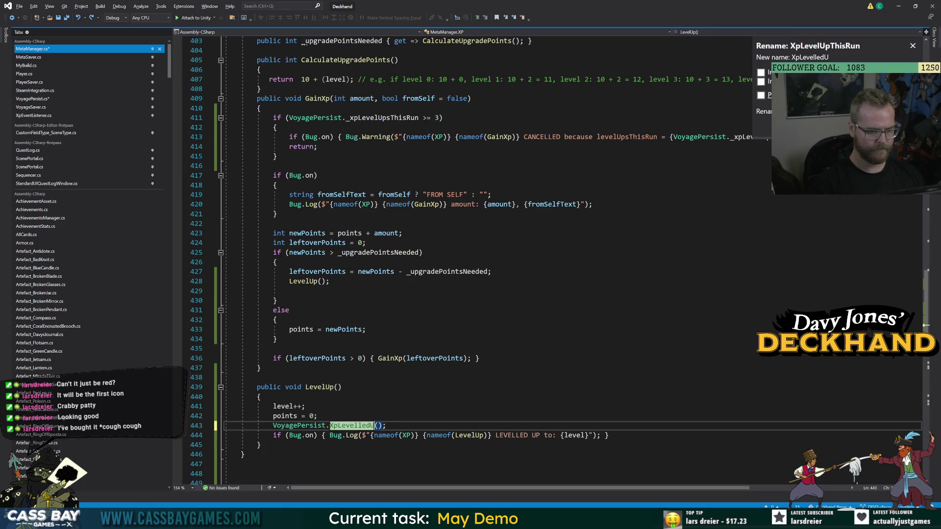
pyautogui.press('Return')
pyautogui.hotkey('ctrl', 'shift', 's')
pyautogui.press('Up')
pyautogui.press('Up')
pyautogui.press('Up')
# Step: Check the XpLevelledUp definition in VoyagePersist, then switch over to Unity
pyautogui.click(358, 426)
pyautogui.press('F12')
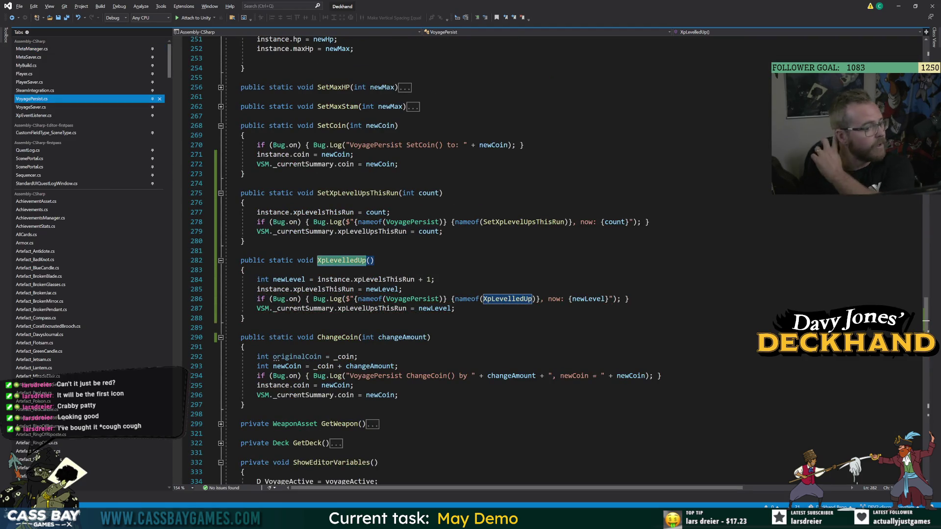
pyautogui.click(402, 290)
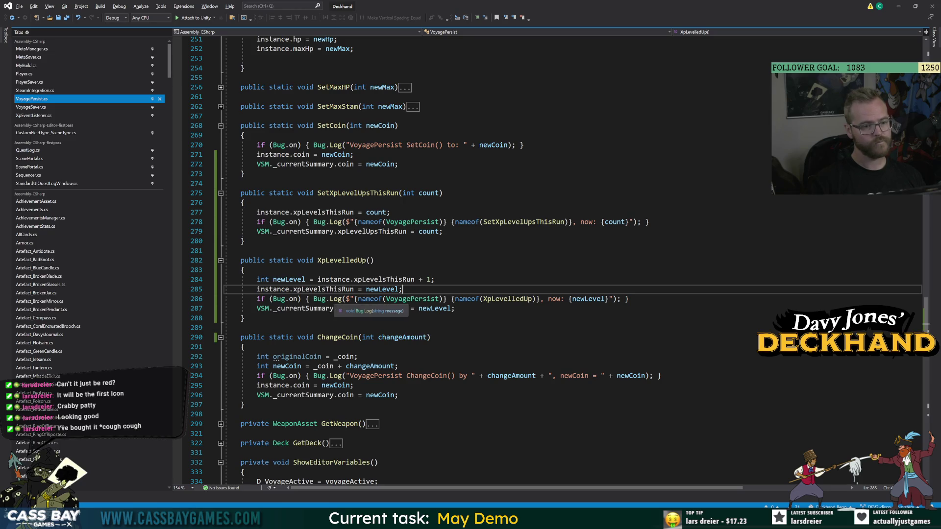
pyautogui.hotkey('alt', 'Tab')
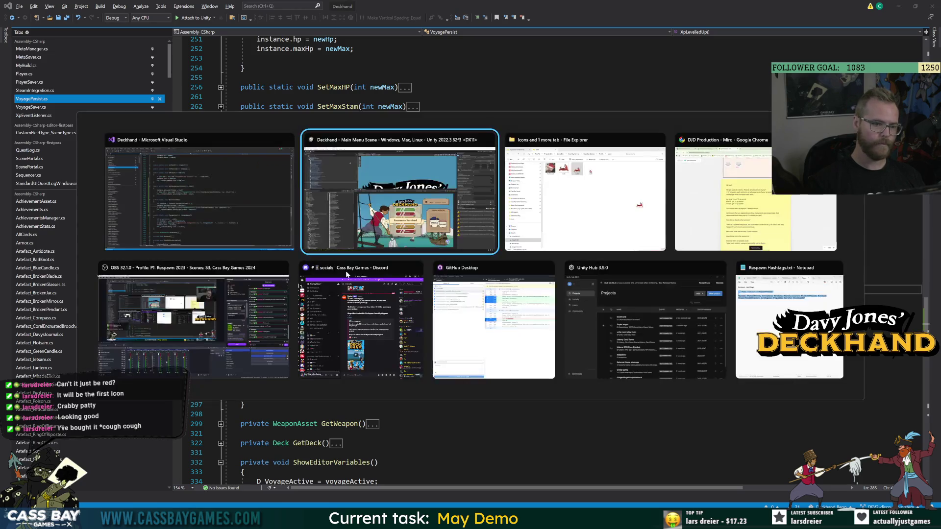
# Step: Start play mode and choose Continue Voyage to reach the crab combat wave
pyautogui.click(460, 21)
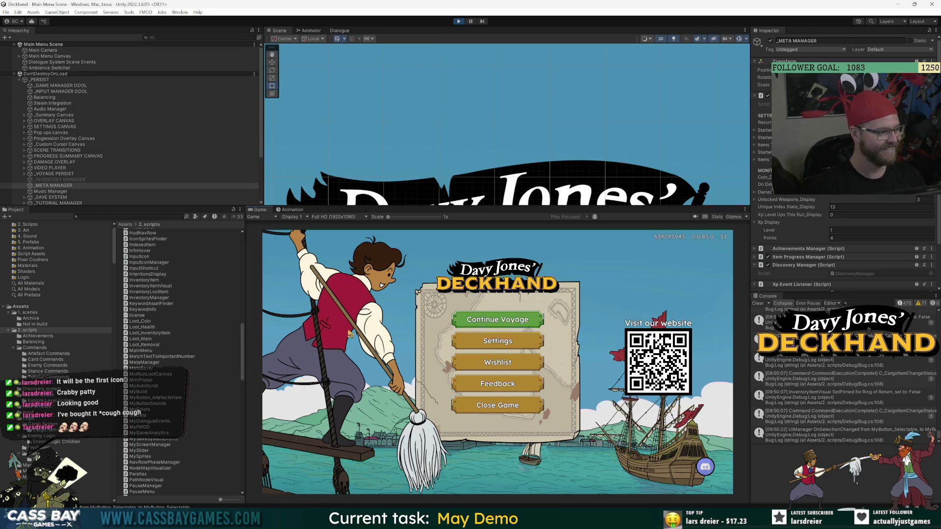
pyautogui.press('Return')
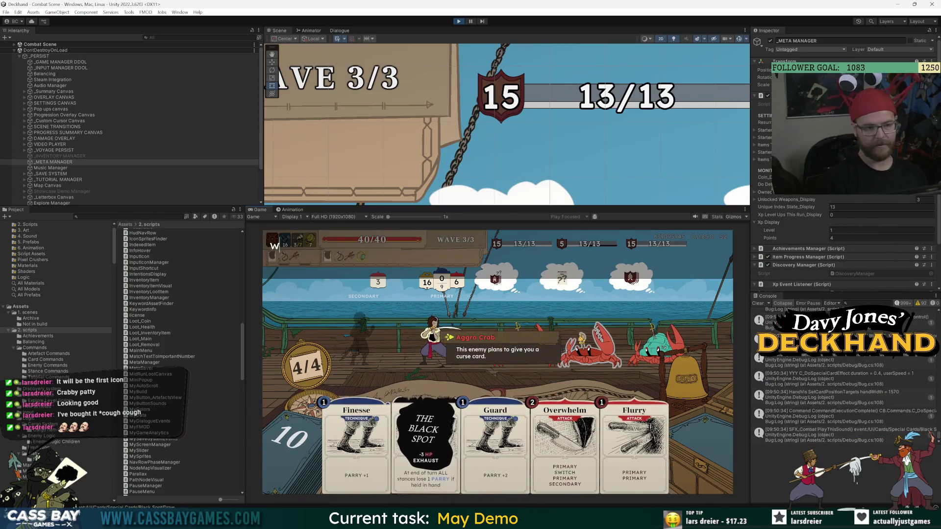
# Step: Win two waves with the win wave cheat, taking the broken glasses and the Anger card
pyautogui.write('ave')
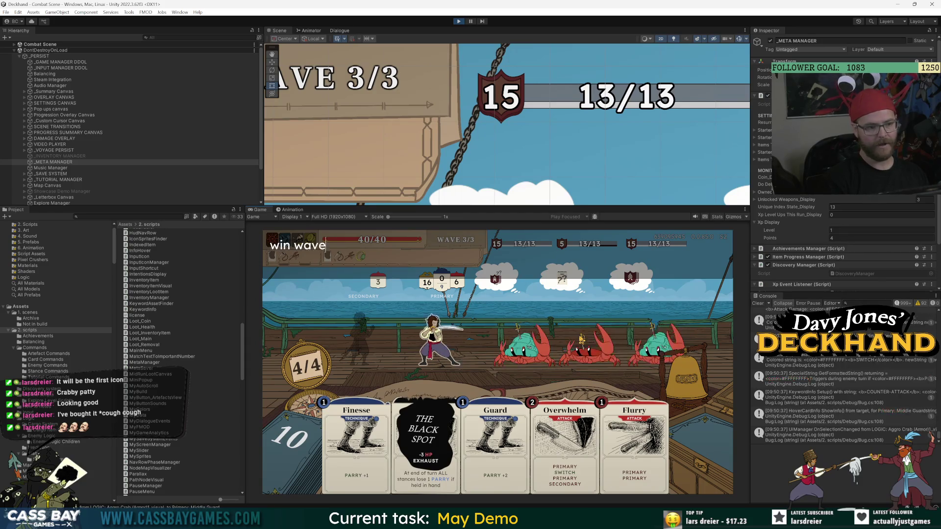
pyautogui.press('Return')
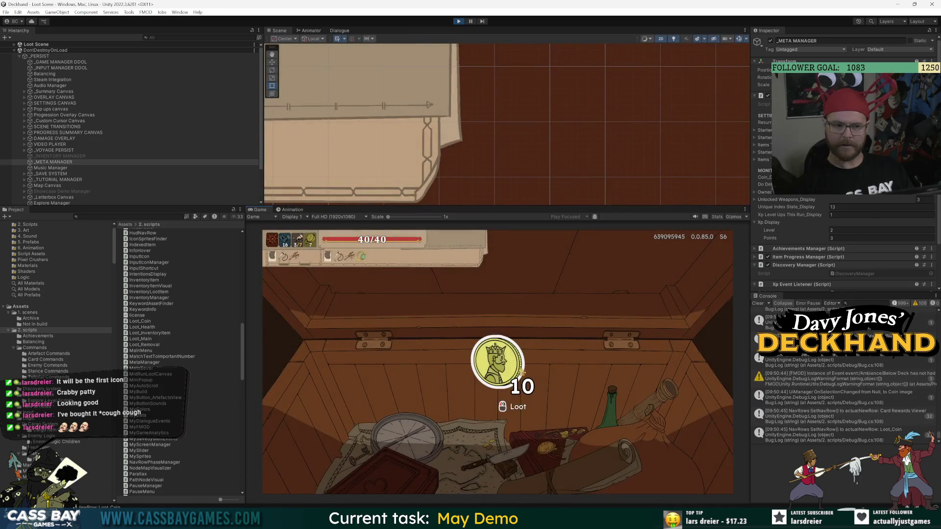
pyautogui.click(507, 371)
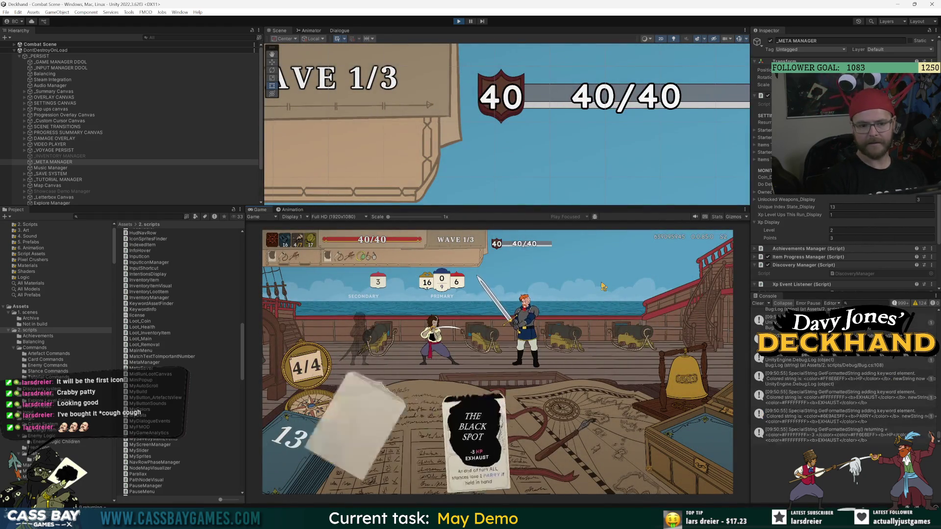
pyautogui.write('win wave')
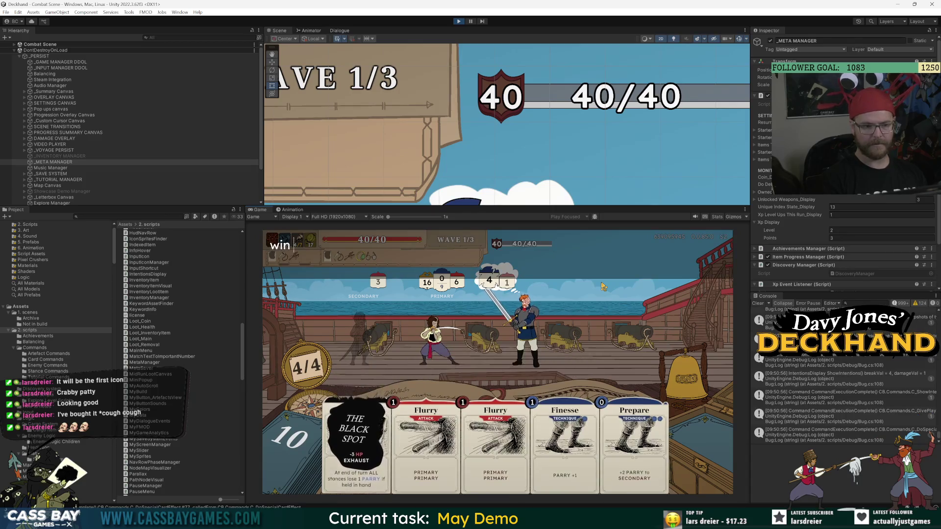
pyautogui.press('Return')
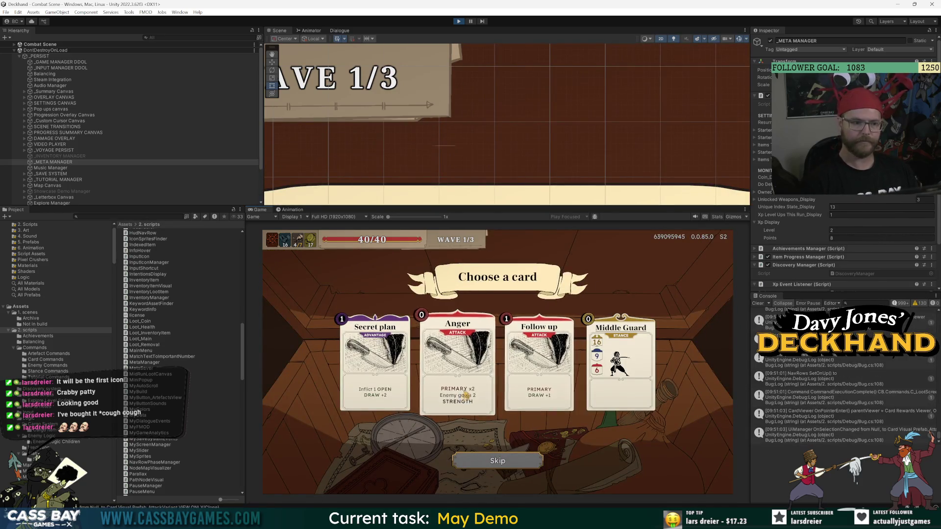
pyautogui.click(457, 363)
pyautogui.click(486, 459)
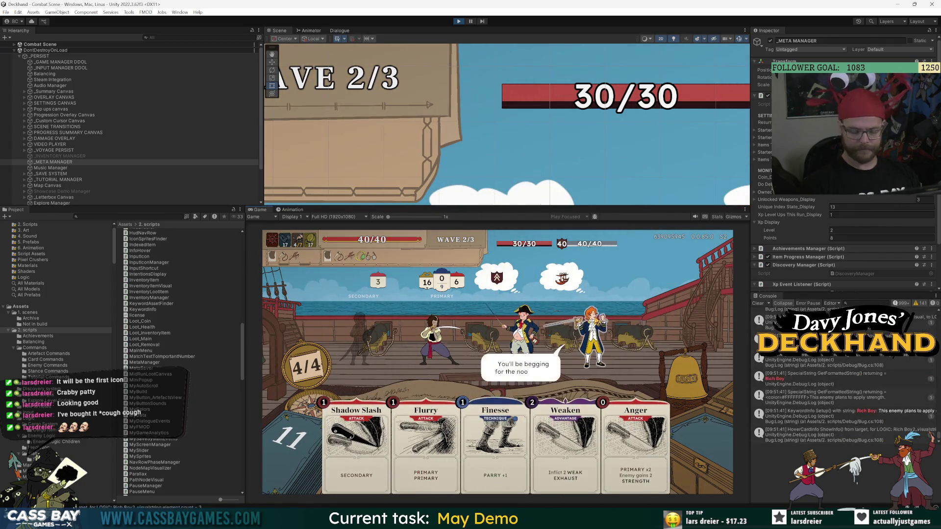
# Step: Win the next wave with the cheat and filter the Console logs for xp
pyautogui.moveTo(593, 339)
pyautogui.write('ave')
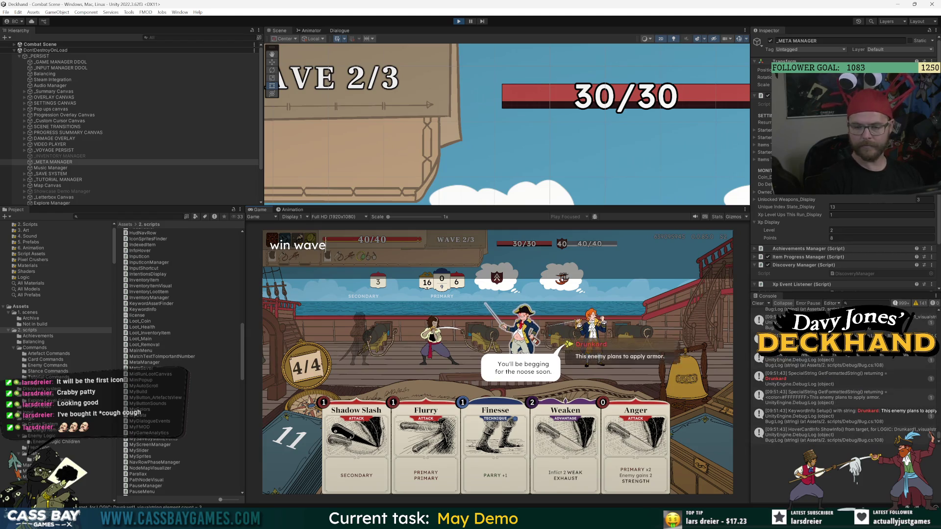
pyautogui.press('Return')
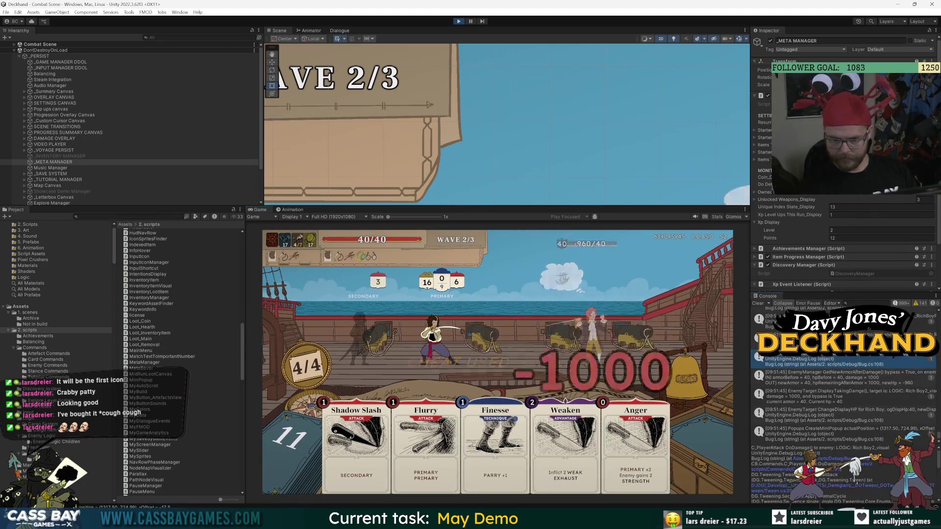
pyautogui.write('xp')
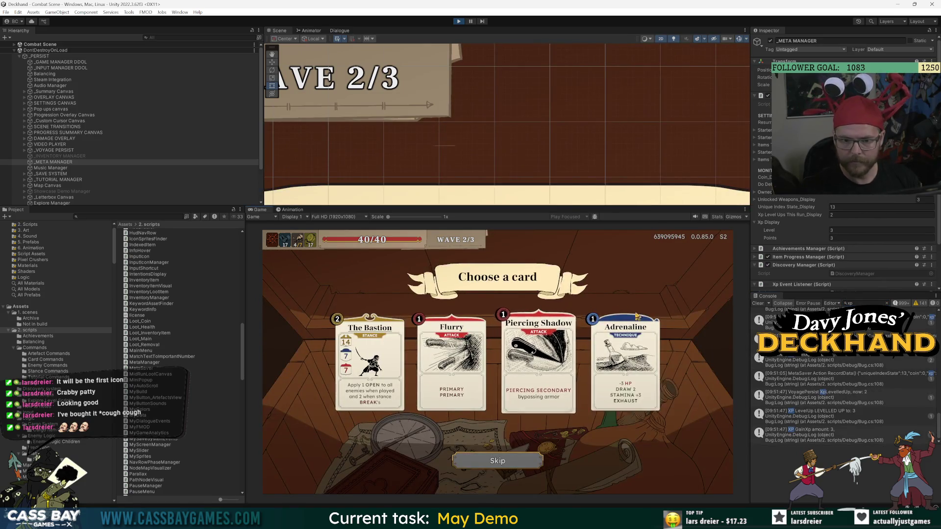
# Step: Take Piercing Shadow, win the next wave with the cheat, and pick Flurry
pyautogui.click(539, 379)
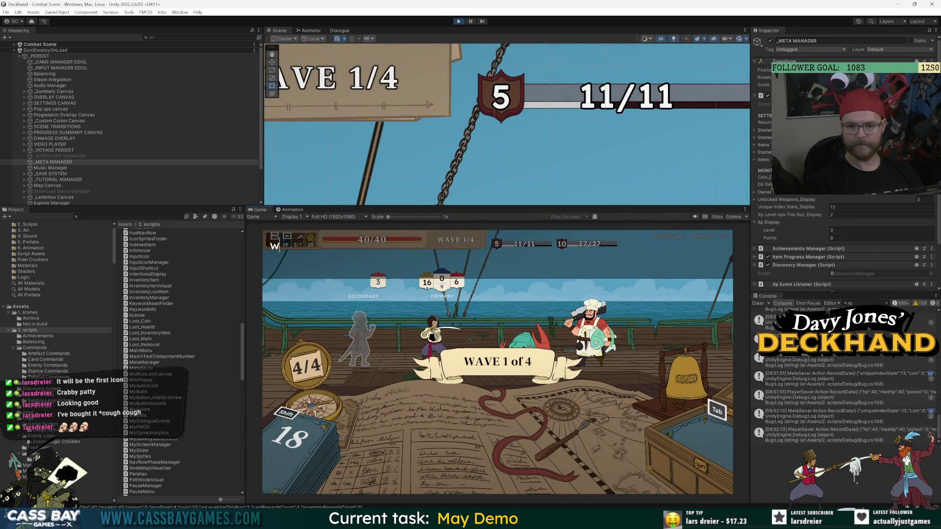
pyautogui.write('ave')
pyautogui.press('Return')
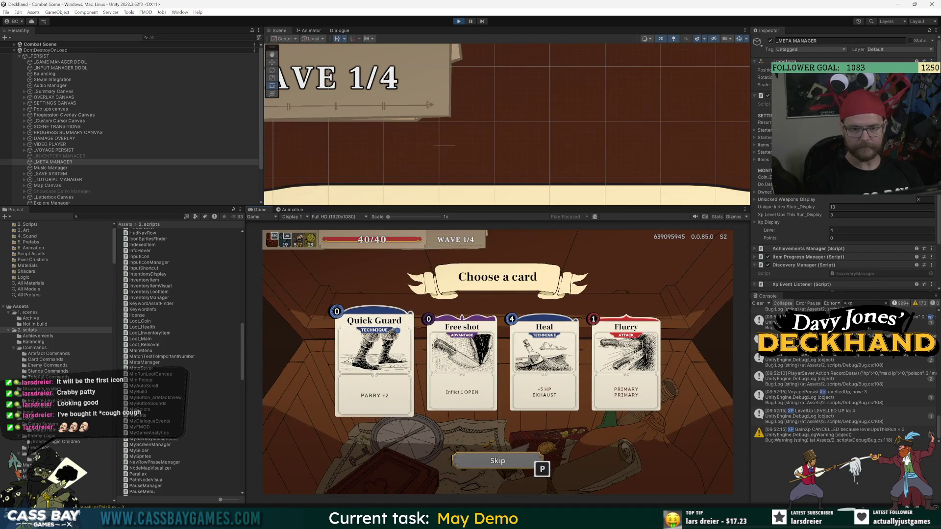
pyautogui.click(597, 375)
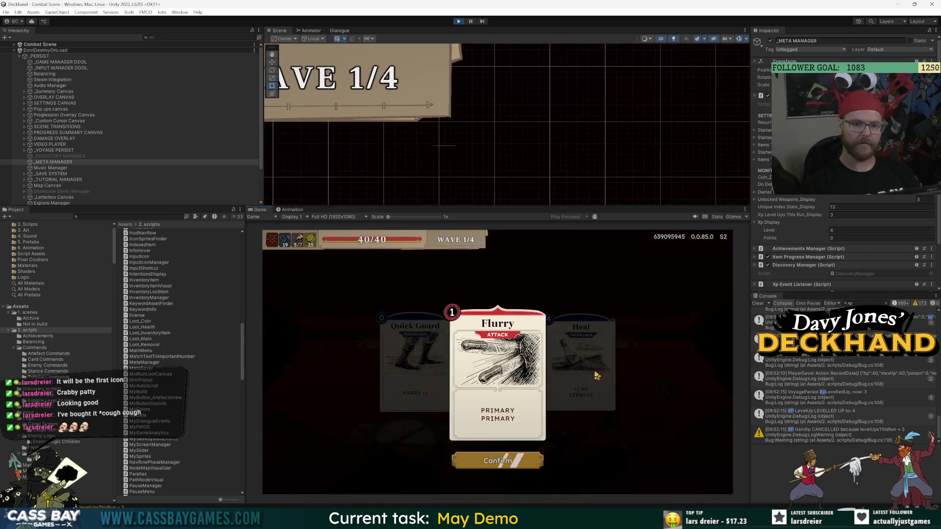
pyautogui.click(497, 463)
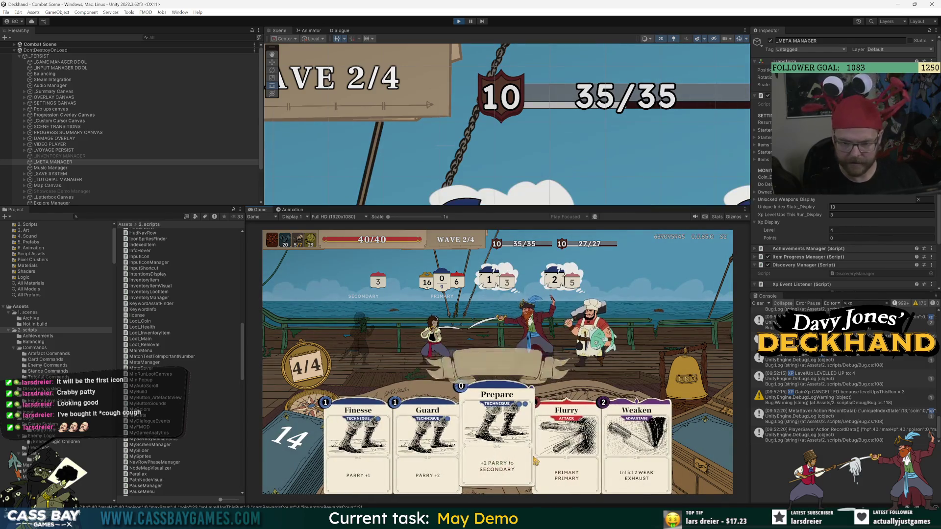
# Step: Cheat through another wave, take Sacrificial Sweep, and bring up the options menu
pyautogui.moveTo(536, 461)
pyautogui.write('ave')
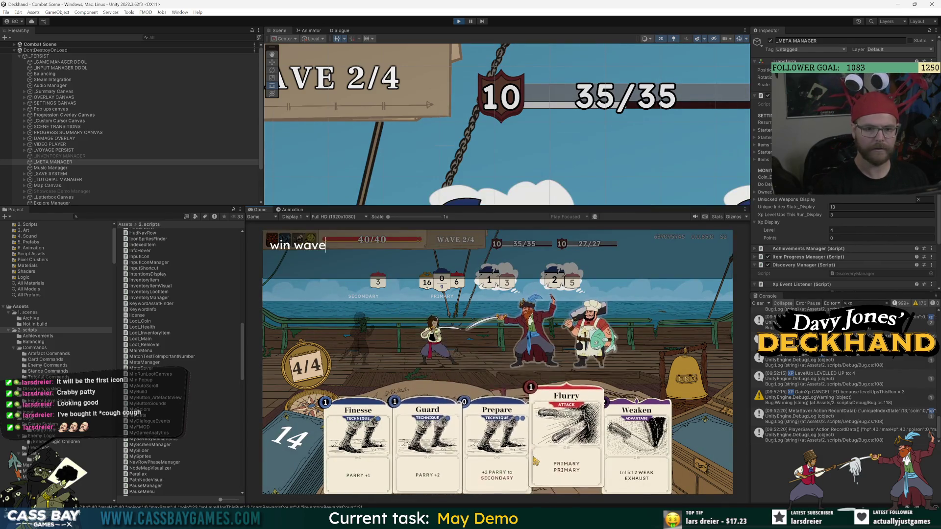
pyautogui.press('Return')
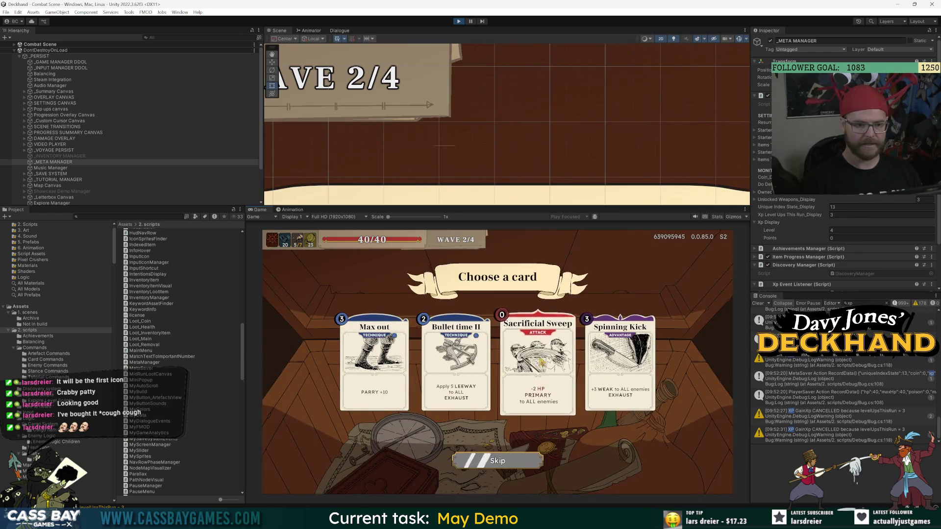
pyautogui.click(541, 362)
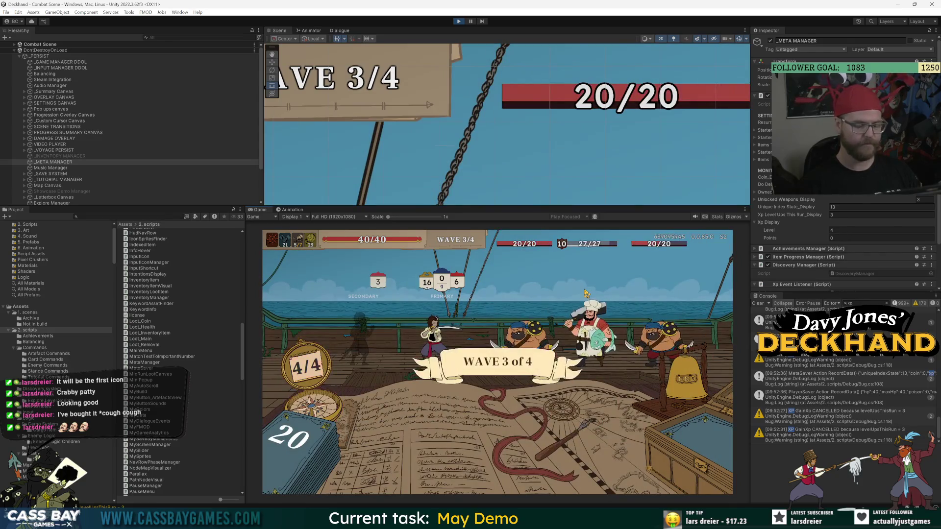
pyautogui.press('Escape')
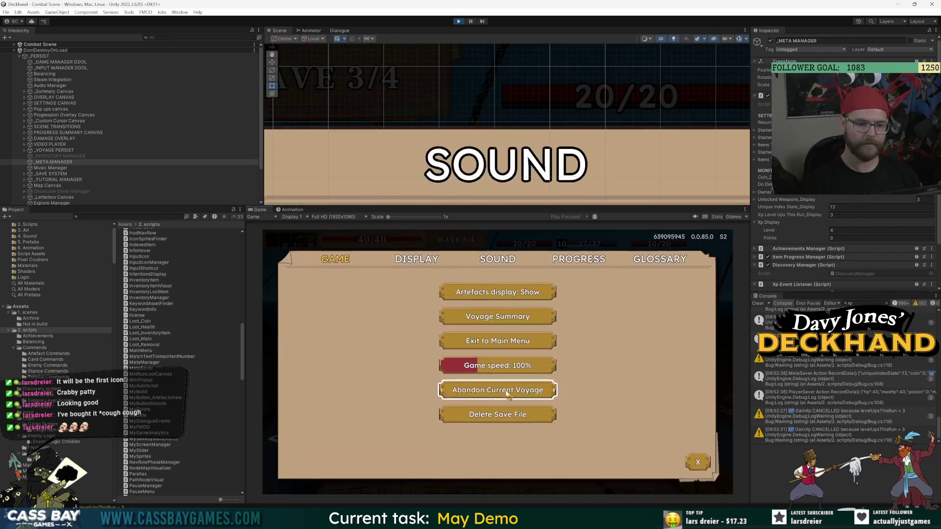
# Step: Abandon the voyage, skip the cutscene, sign the contract, take the Saber and set sail
pyautogui.click(505, 390)
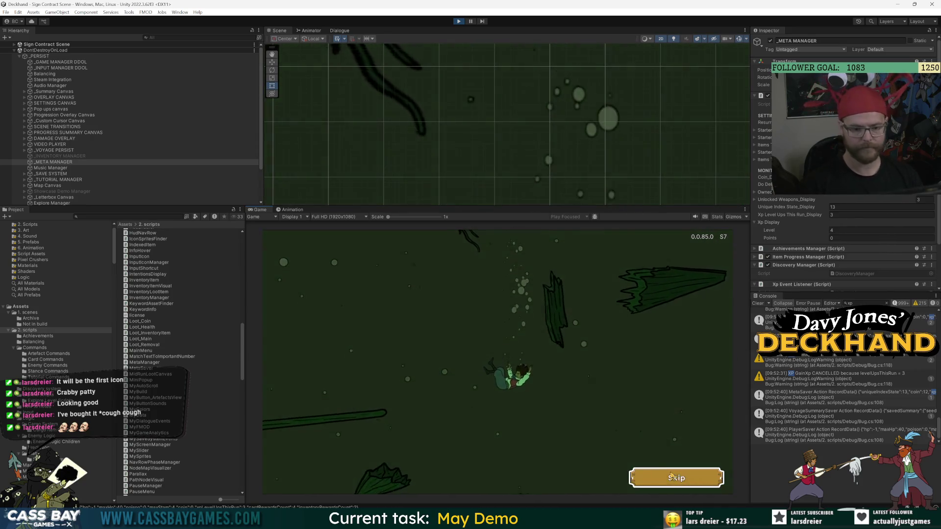
pyautogui.click(672, 477)
pyautogui.click(547, 445)
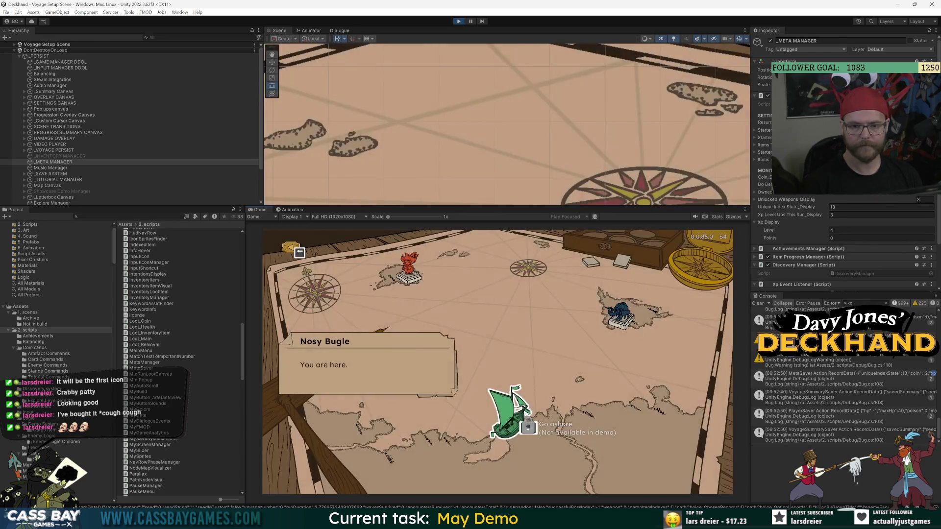
pyautogui.moveTo(430, 266)
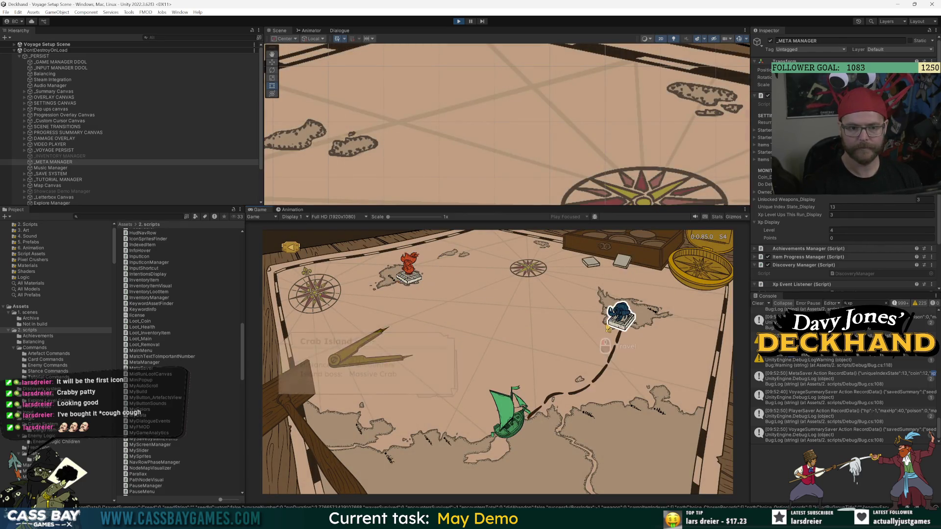
pyautogui.click(407, 276)
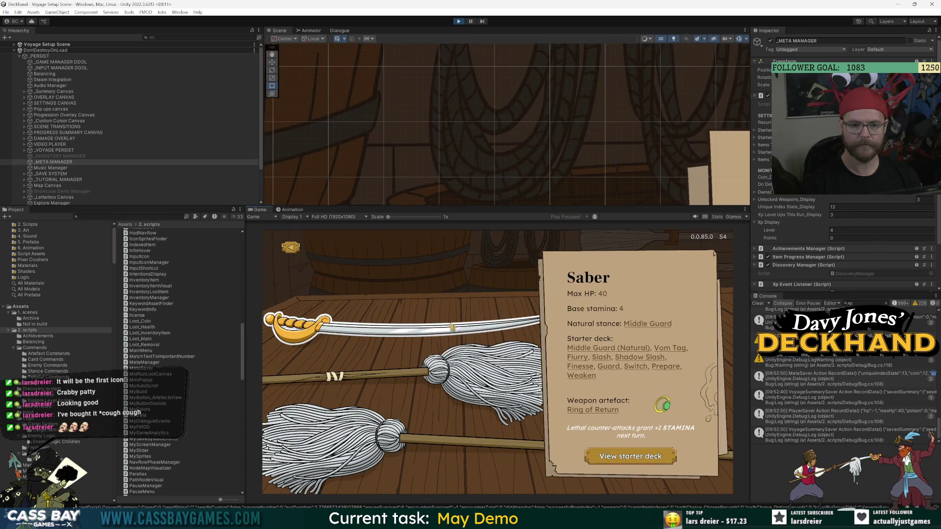
pyautogui.click(437, 316)
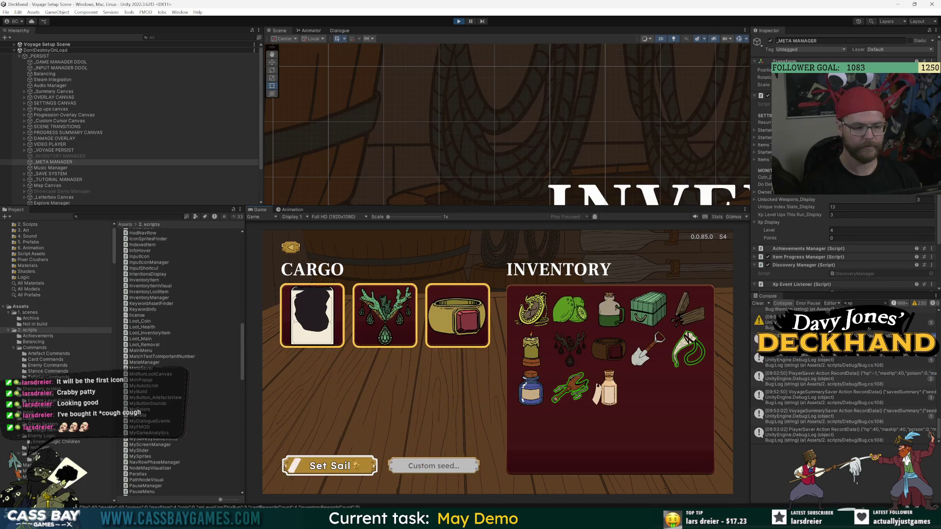
pyautogui.click(345, 469)
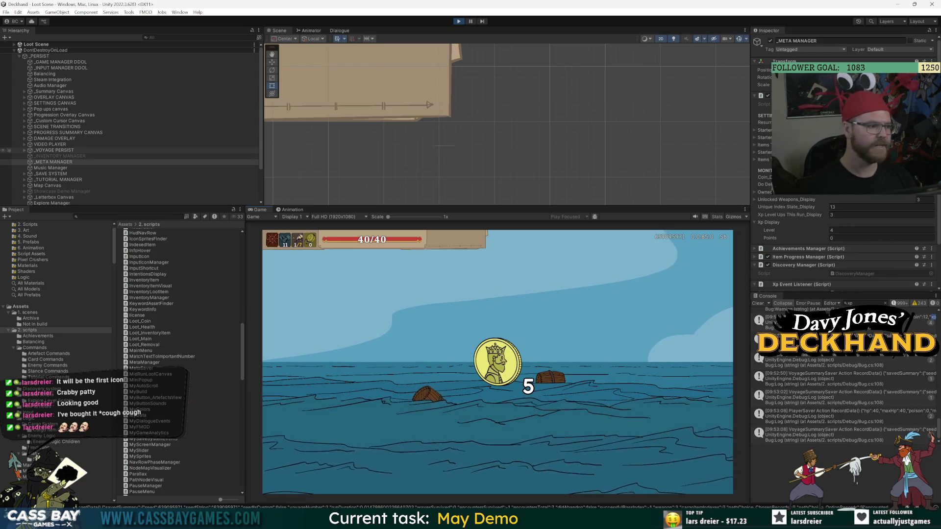
# Step: Inspect _VOYAGE PERSIST's test settings and expand it to reveal HUD and Cargo
pyautogui.click(82, 149)
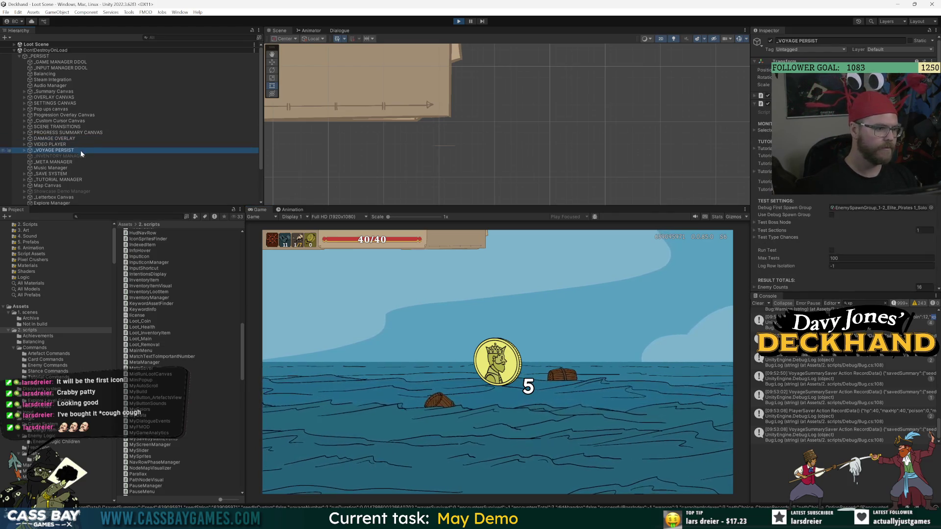
pyautogui.scroll(-5, 791, 211)
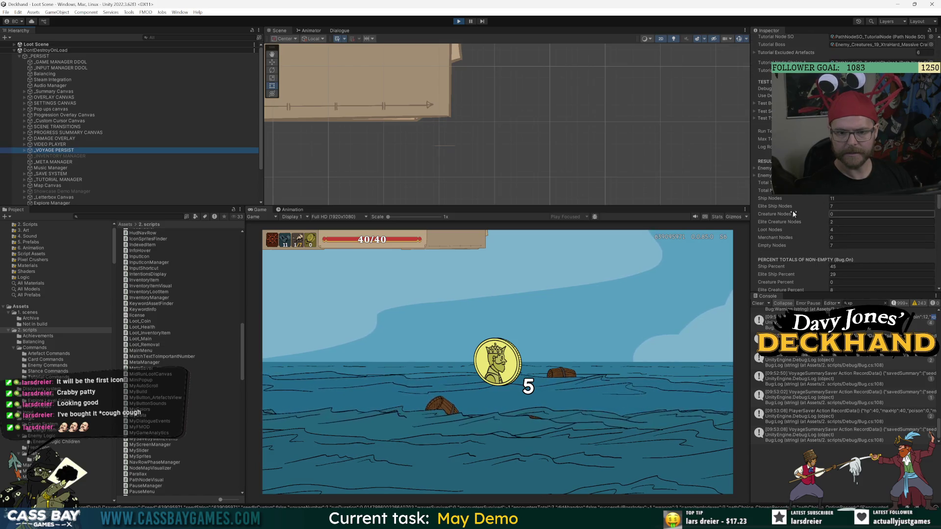
pyautogui.scroll(-3, 794, 212)
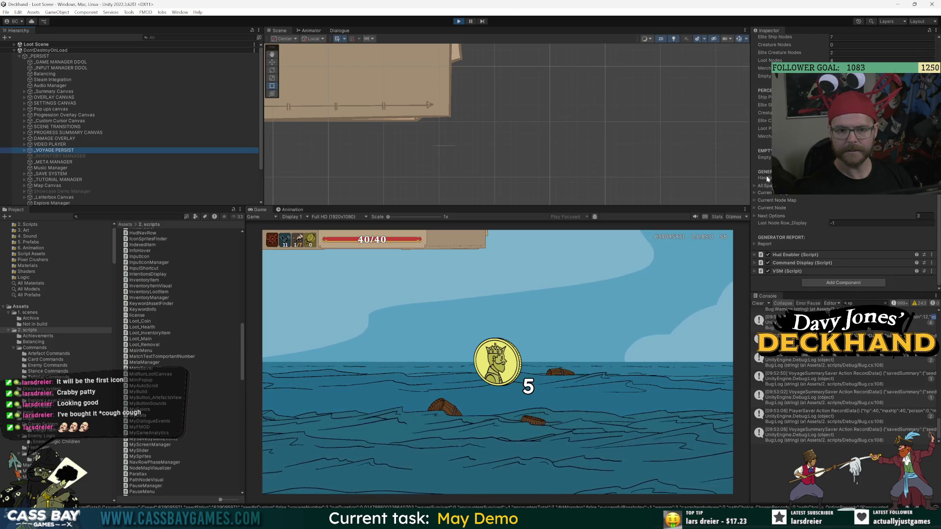
pyautogui.click(24, 151)
pyautogui.click(24, 150)
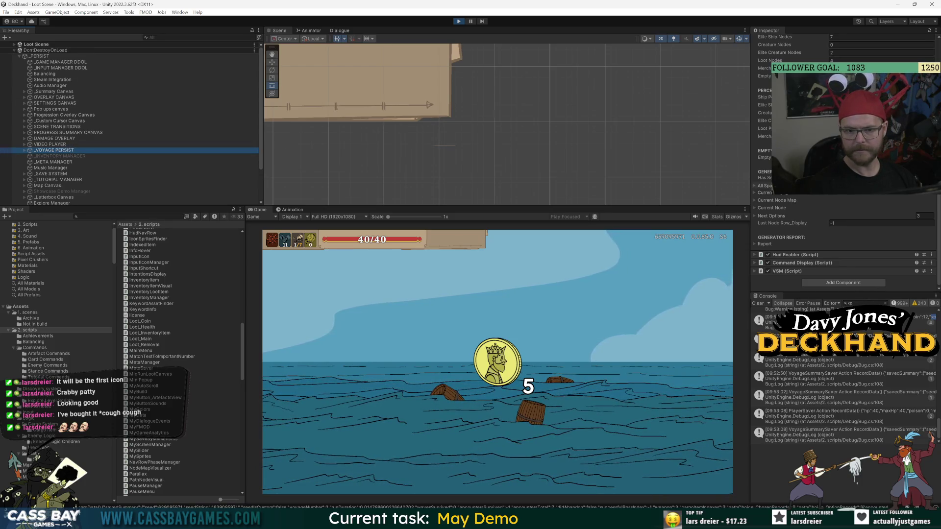
pyautogui.scroll(10, 844, 161)
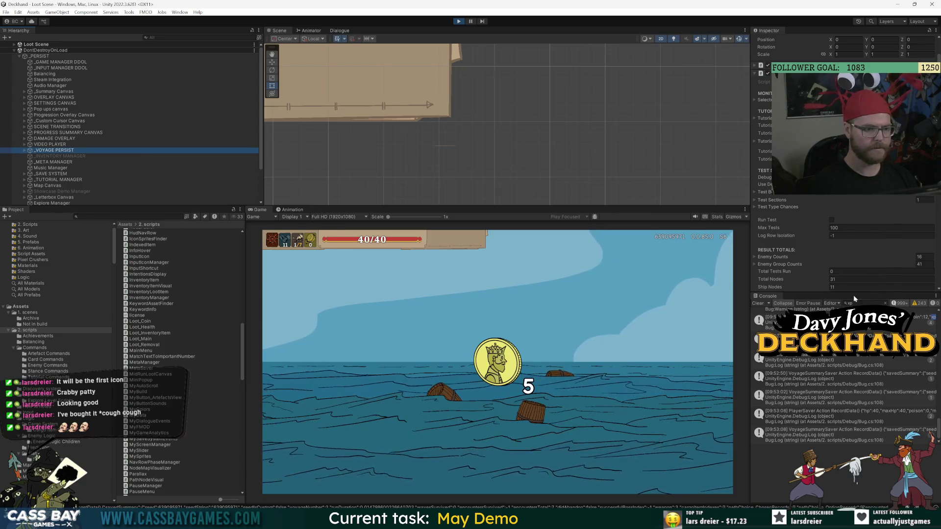
pyautogui.click(103, 217)
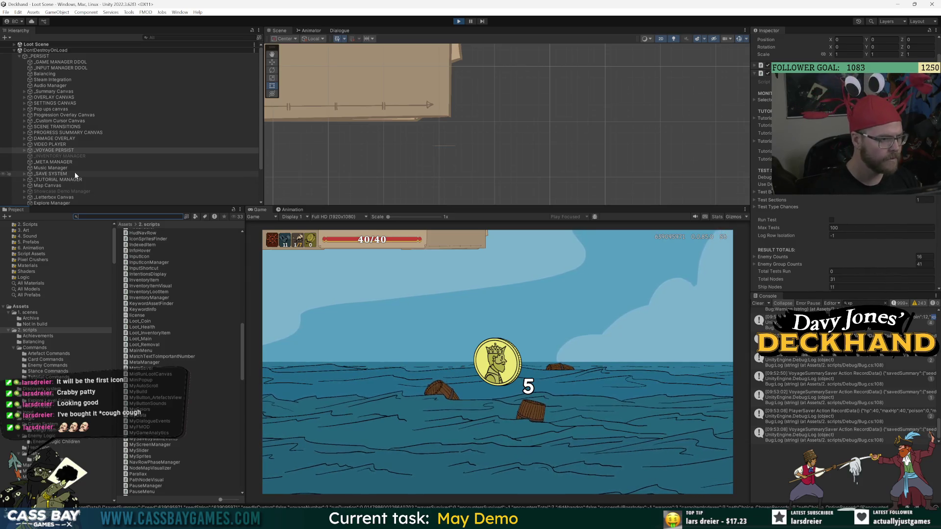
pyautogui.click(25, 152)
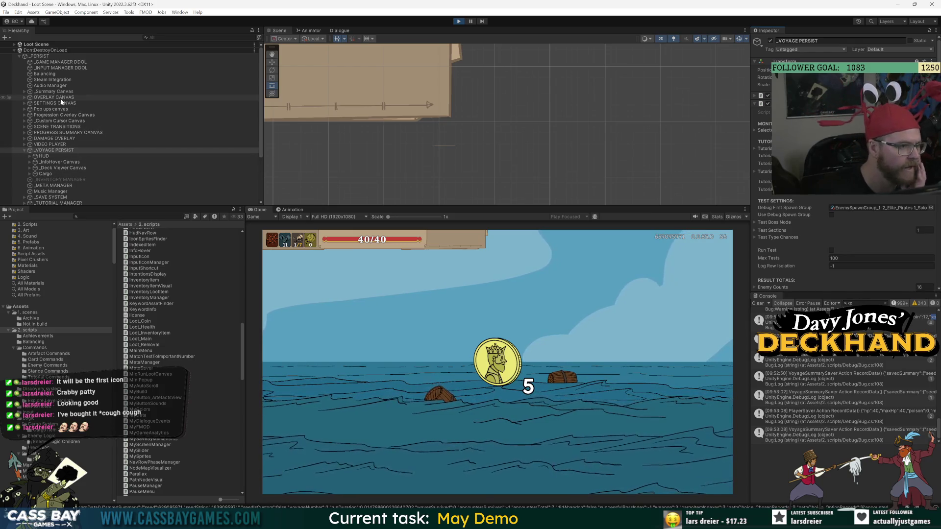
pyautogui.scroll(-3, 62, 102)
pyautogui.scroll(5, 35, 127)
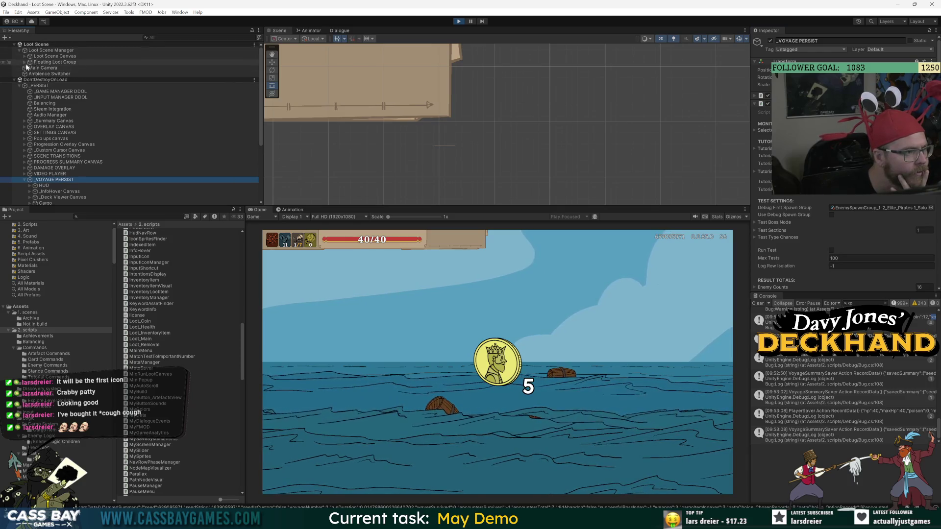
pyautogui.scroll(-5, 67, 148)
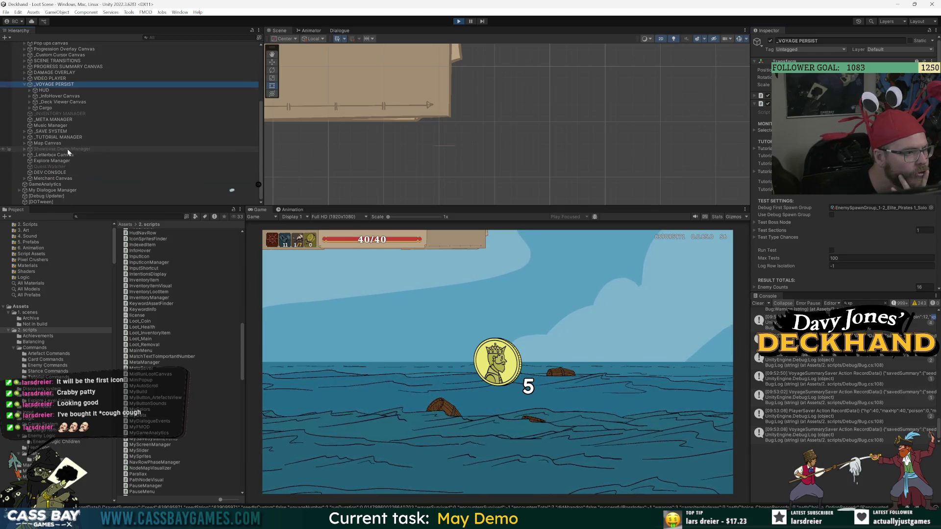
# Step: Inspect the components on the HUD and _GAME MANAGER DDOL objects
pyautogui.click(48, 92)
pyautogui.scroll(-5, 786, 243)
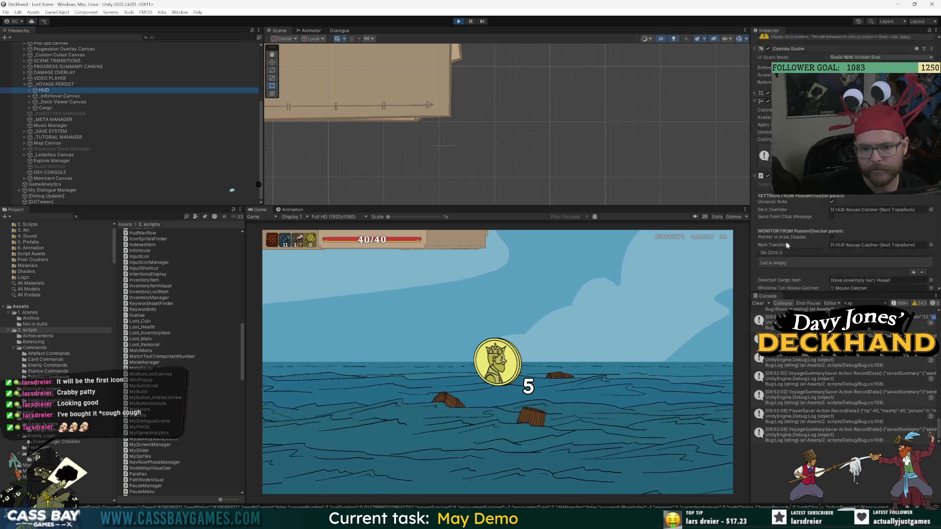
pyautogui.scroll(-8, 786, 242)
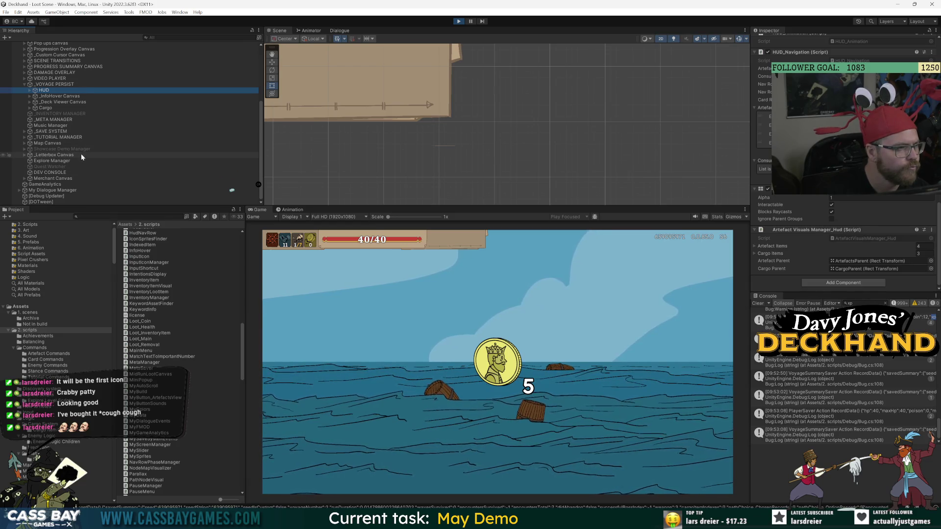
pyautogui.scroll(2, 81, 154)
pyautogui.scroll(4, 64, 98)
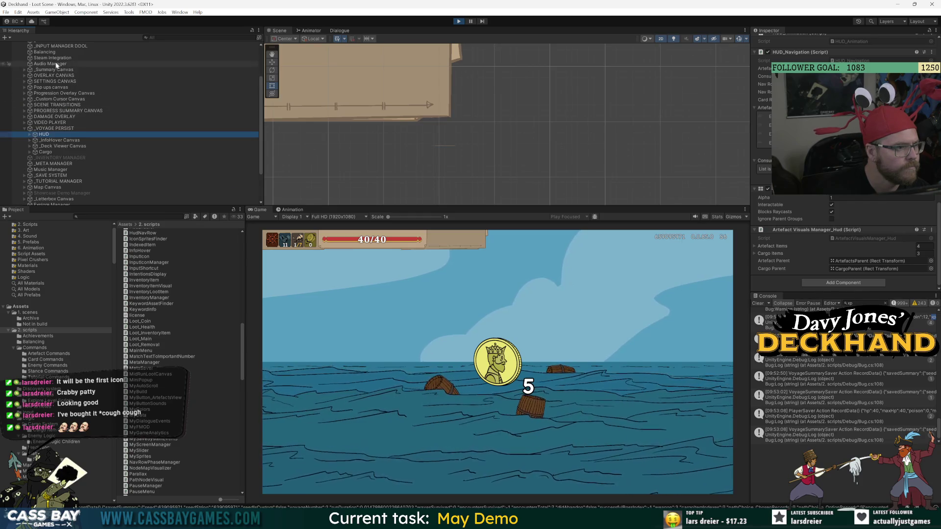
pyautogui.click(72, 63)
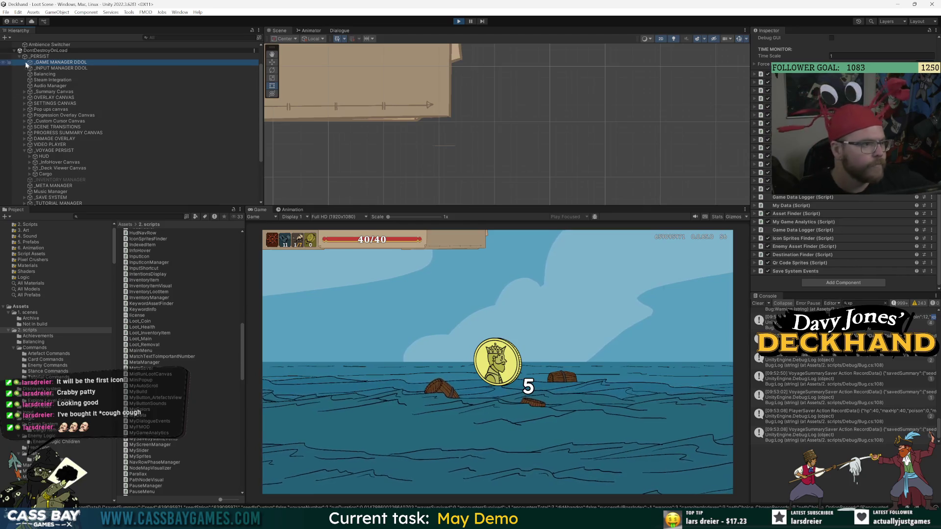
pyautogui.scroll(-6, 63, 105)
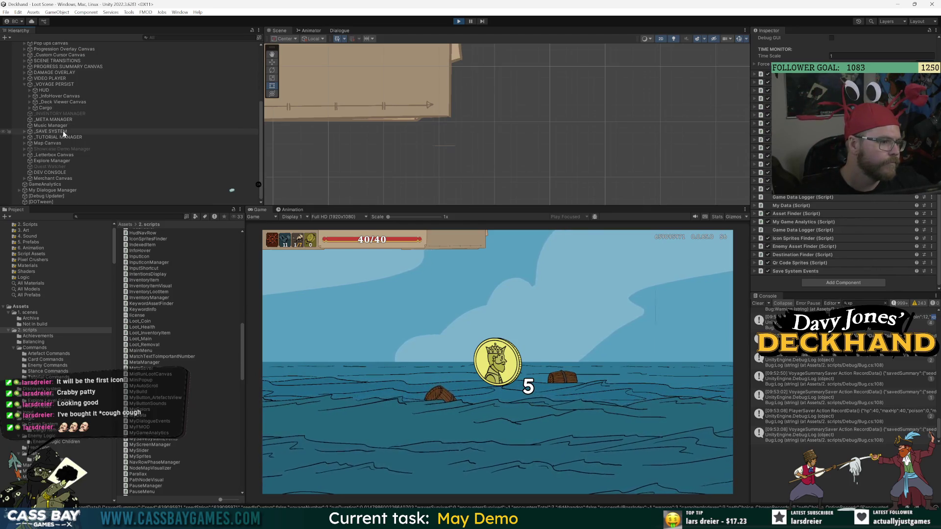
pyautogui.scroll(8, 25, 126)
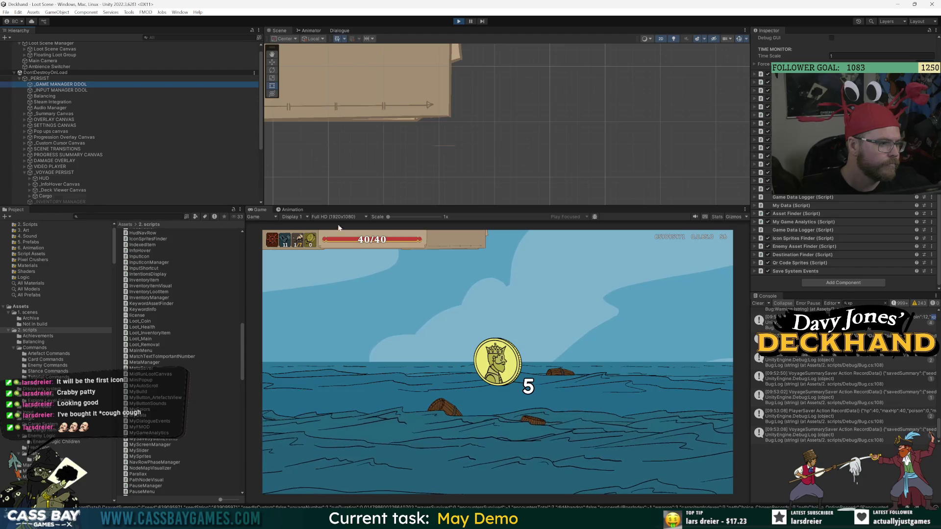
# Step: Filter the Console for coin, clear old logs, and collect the 5-coin reward
pyautogui.doubleClick(856, 303)
pyautogui.write('coi')
pyautogui.click(759, 303)
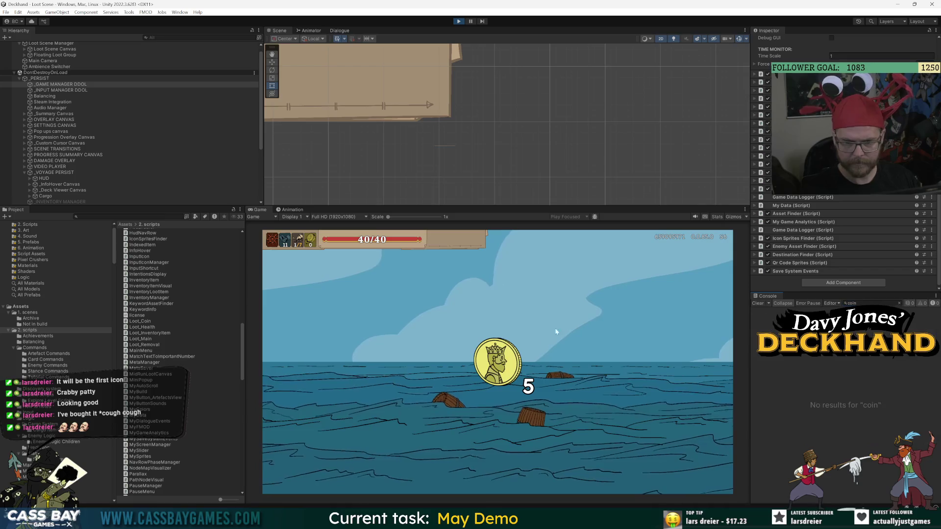
pyautogui.click(497, 362)
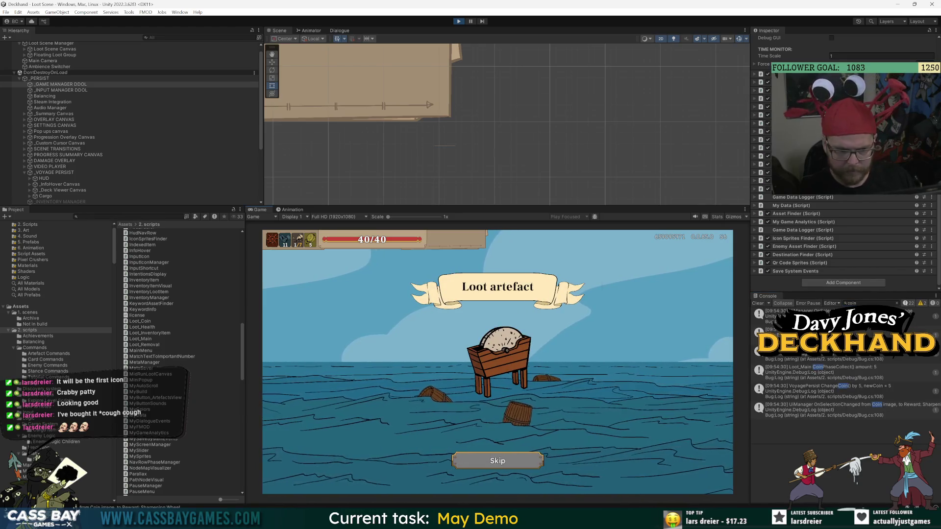
# Step: Open Loot_Coin.cs from the Coin_Spend log's stack trace and select its Collect method
pyautogui.click(780, 314)
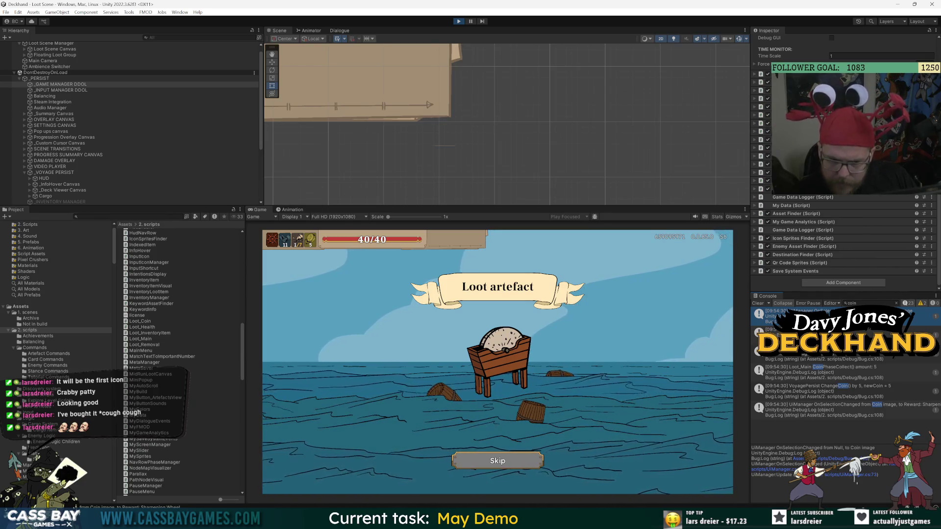
pyautogui.click(779, 333)
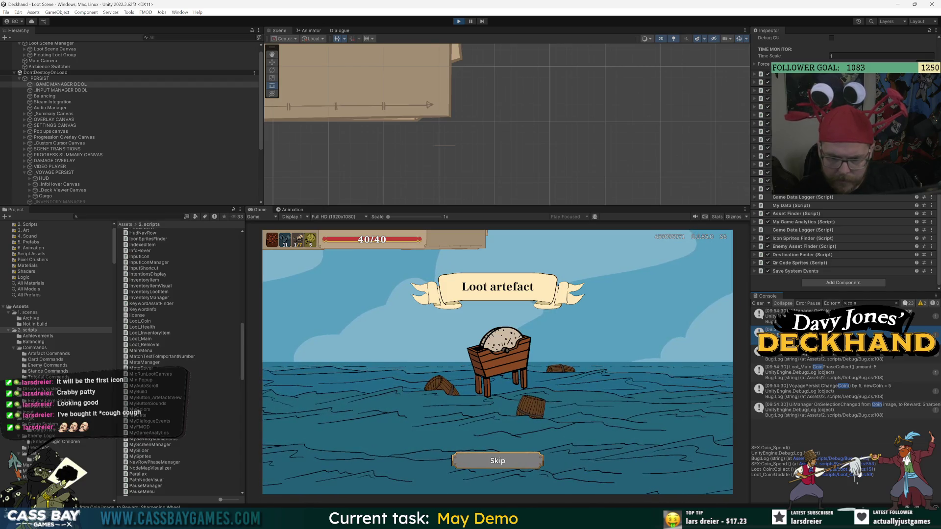
pyautogui.doubleClick(780, 333)
pyautogui.doubleClick(307, 193)
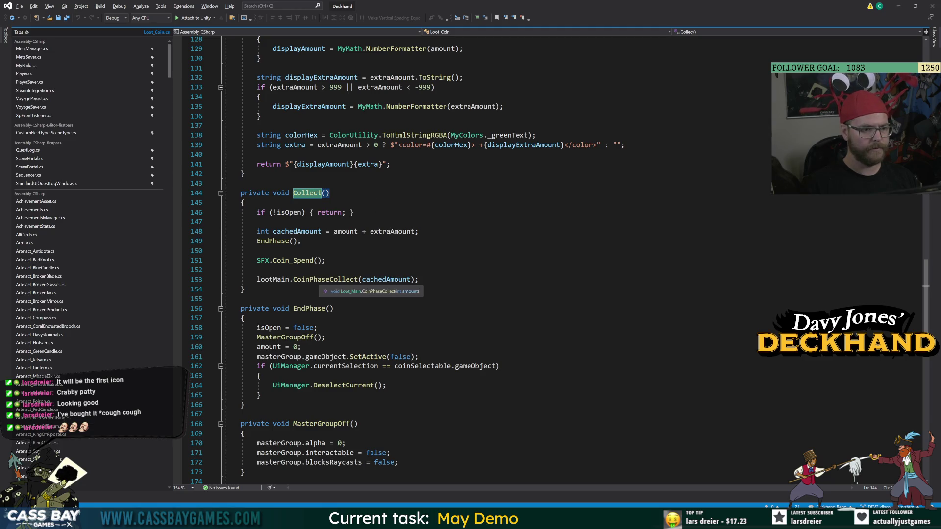
# Step: Trace CoinPhaseCollect through Loot_Main to ChangeCoin in VoyagePersist and examine its _coin uses
pyautogui.doubleClick(328, 280)
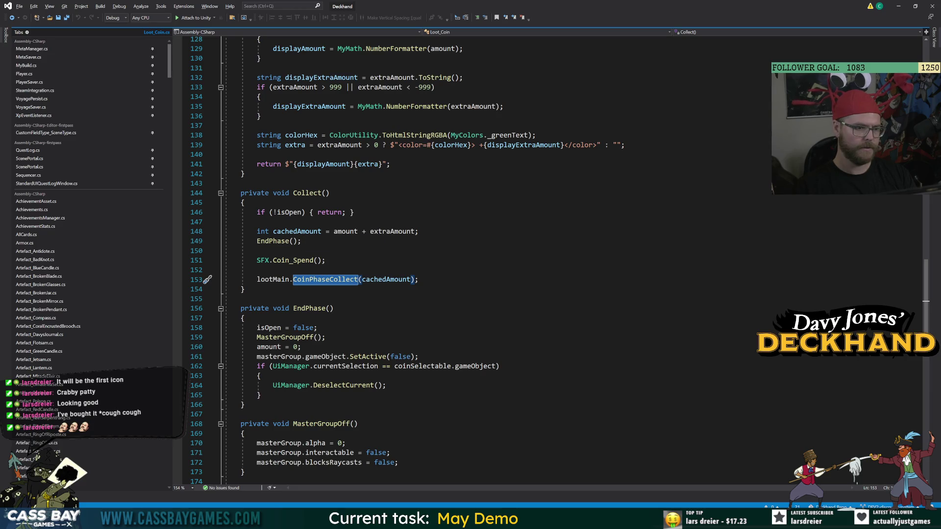
pyautogui.press('F12')
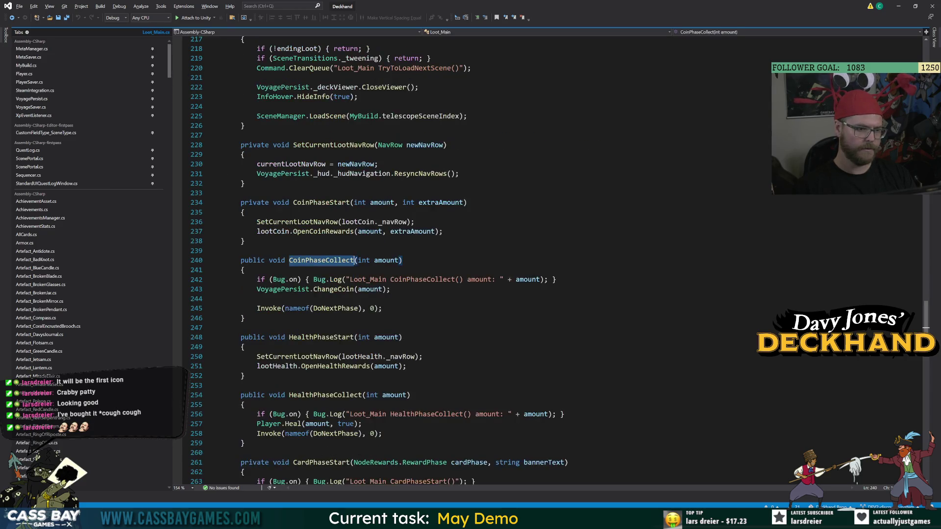
pyautogui.doubleClick(333, 289)
pyautogui.press('F12')
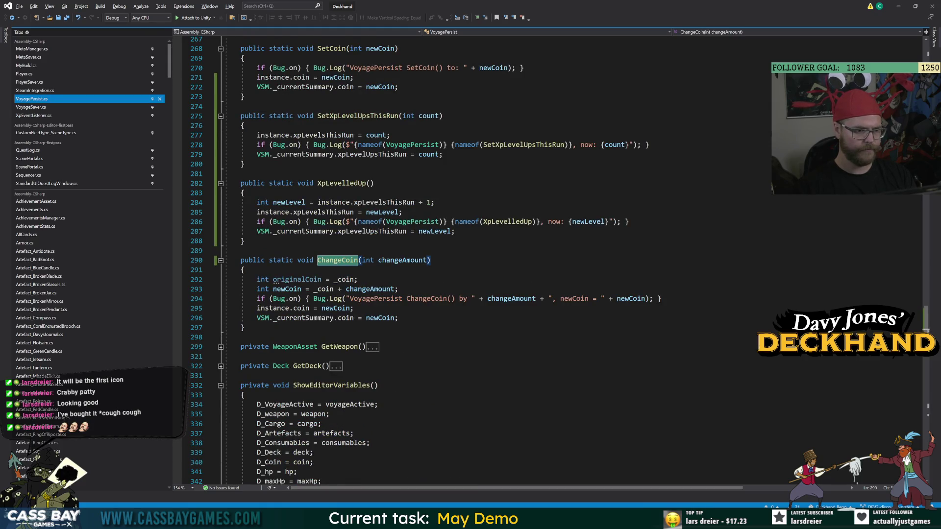
pyautogui.click(343, 280)
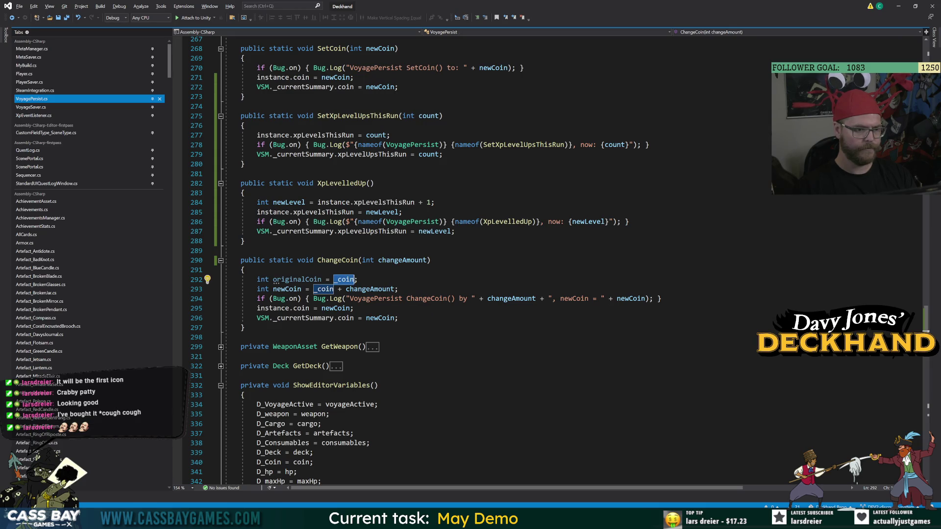
pyautogui.doubleClick(287, 289)
pyautogui.doubleClick(346, 318)
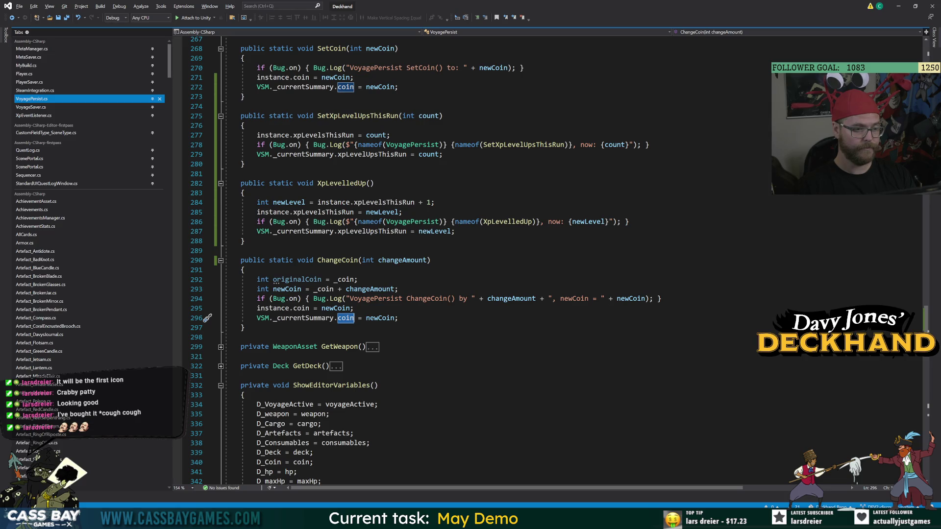
# Step: Look through Player.cs, then return to ChangeCoin in VoyagePersist.cs
pyautogui.click(140, 73)
pyautogui.scroll(20, 490, 259)
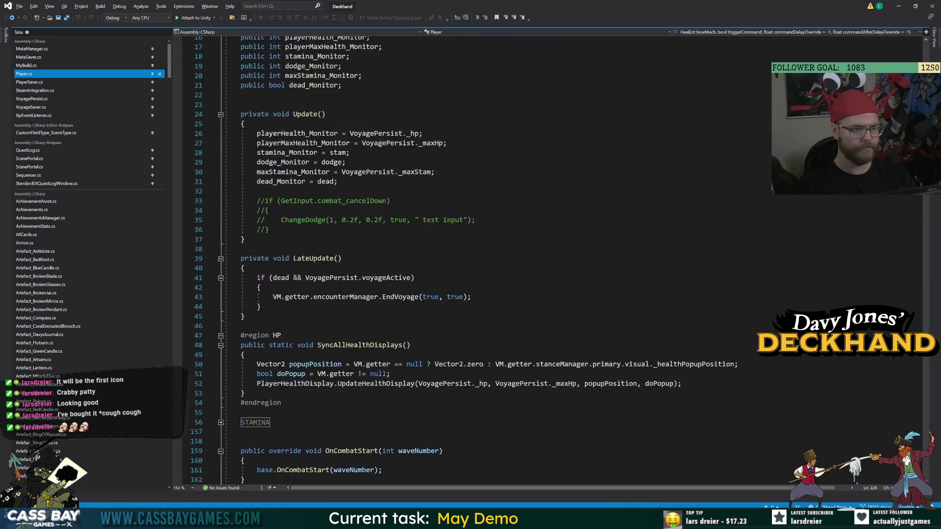
pyautogui.scroll(-5, 465, 260)
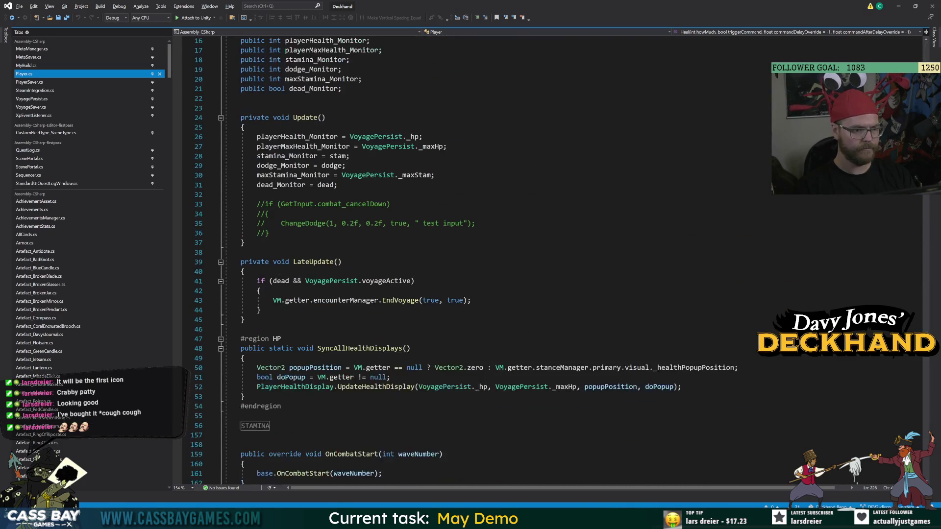
pyautogui.scroll(5, 465, 260)
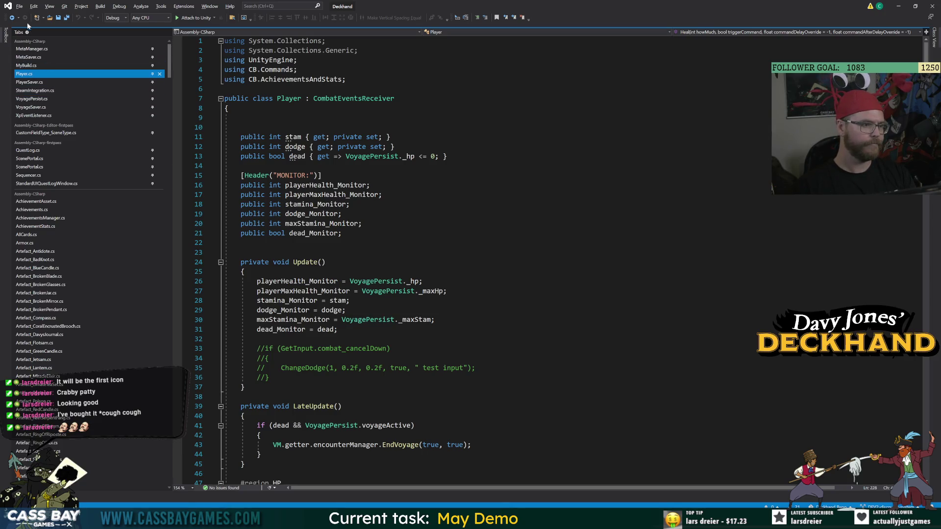
pyautogui.click(11, 19)
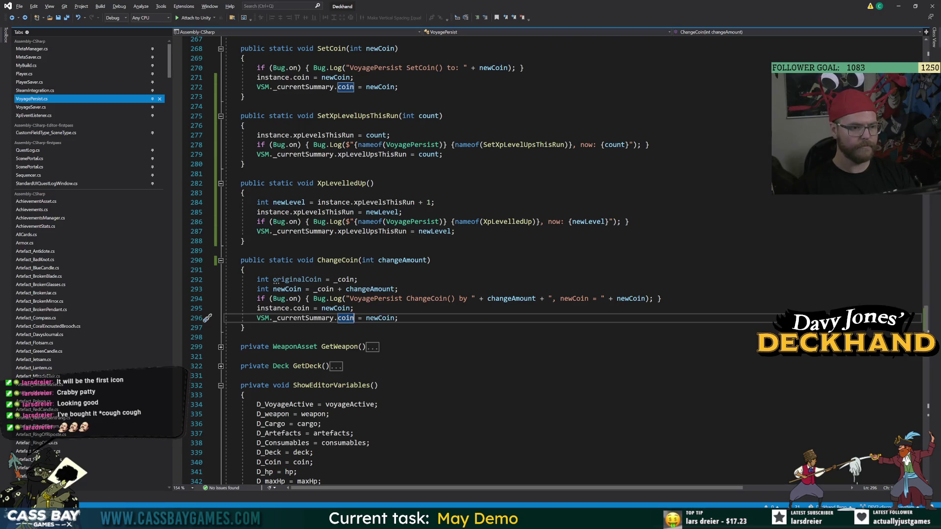
pyautogui.scroll(20, 558, 260)
pyautogui.scroll(-9, 559, 260)
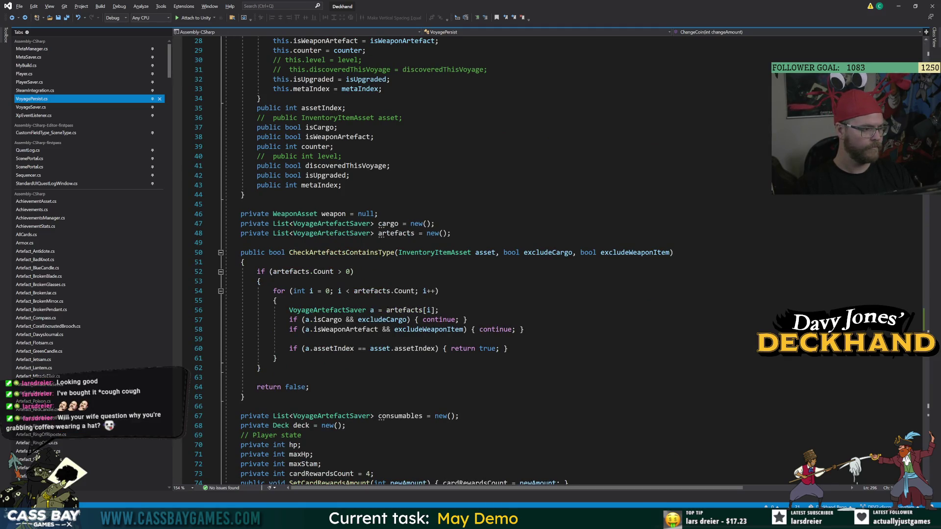
# Step: Review VoyagePersist's coin field on line 77 and SetCoin, then switch back to Unity
pyautogui.click(244, 195)
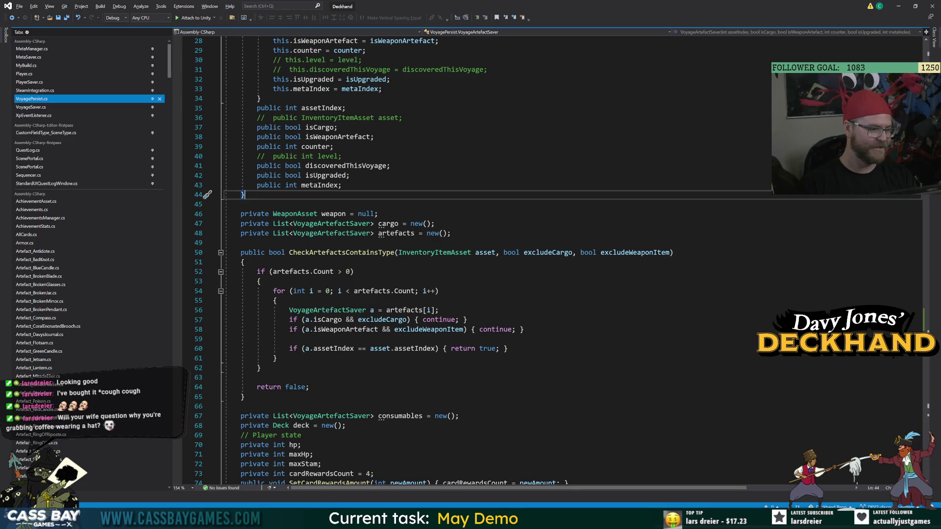
pyautogui.scroll(-8, 490, 260)
pyautogui.doubleClick(297, 281)
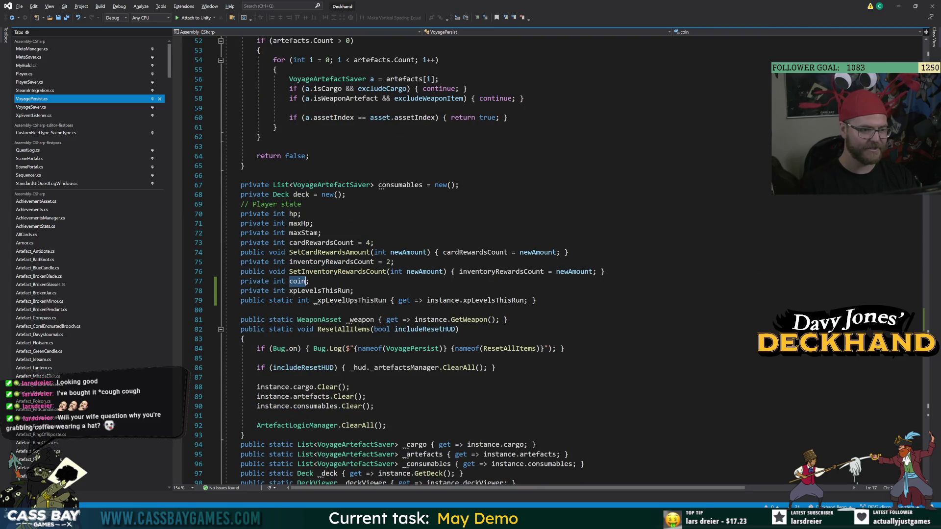
pyautogui.scroll(-20, 490, 260)
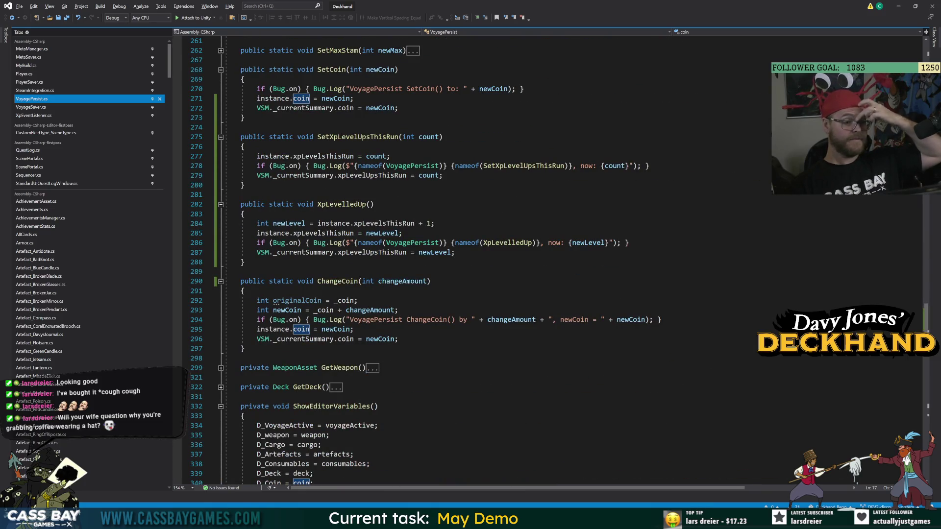
pyautogui.scroll(20, 490, 260)
pyautogui.scroll(9, 490, 260)
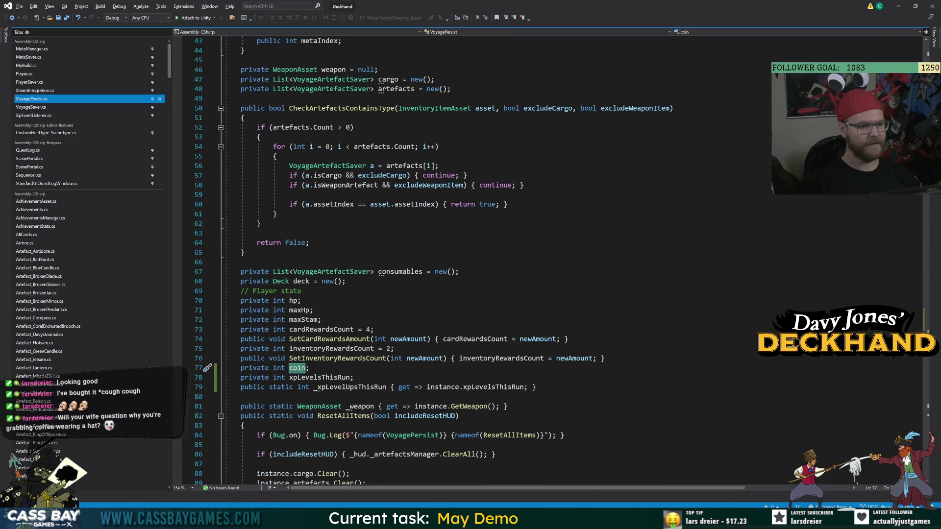
pyautogui.hotkey('alt', 'Tab')
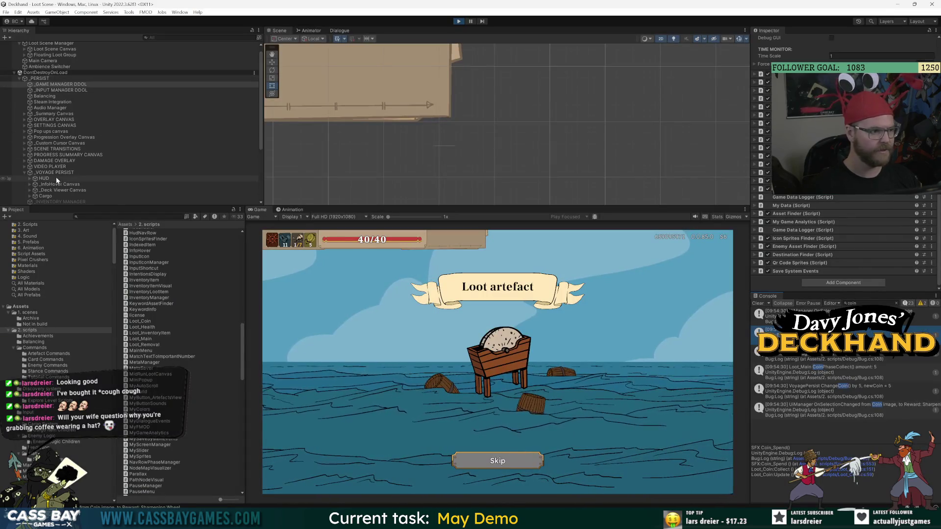
# Step: Review _VOYAGE PERSIST's debug fields and the ChangeCoin log's stack trace (+5 coins, total 5)
pyautogui.click(55, 172)
pyautogui.scroll(-3, 784, 246)
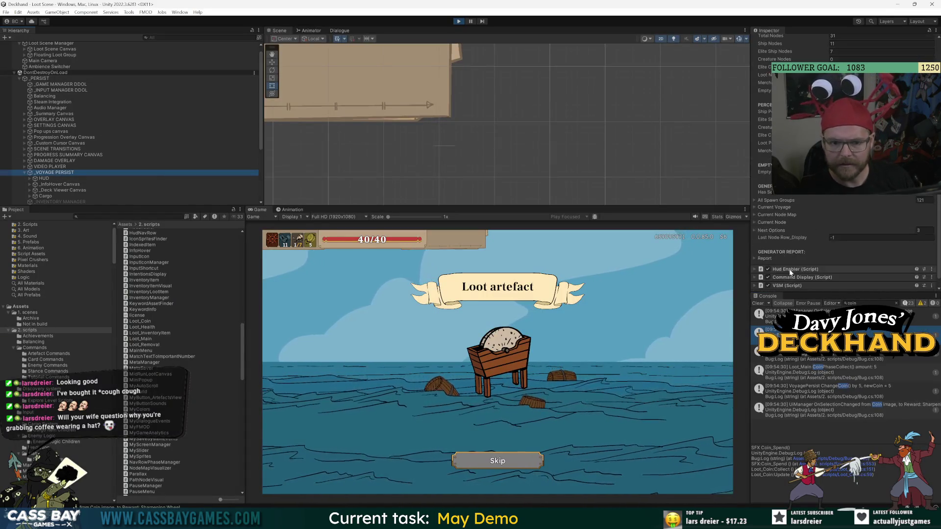
pyautogui.scroll(7, 790, 242)
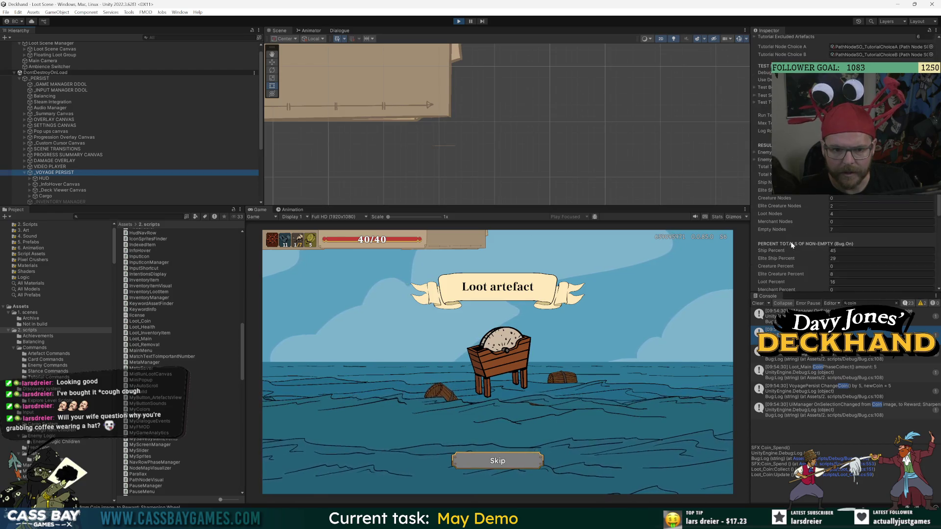
pyautogui.scroll(7, 791, 241)
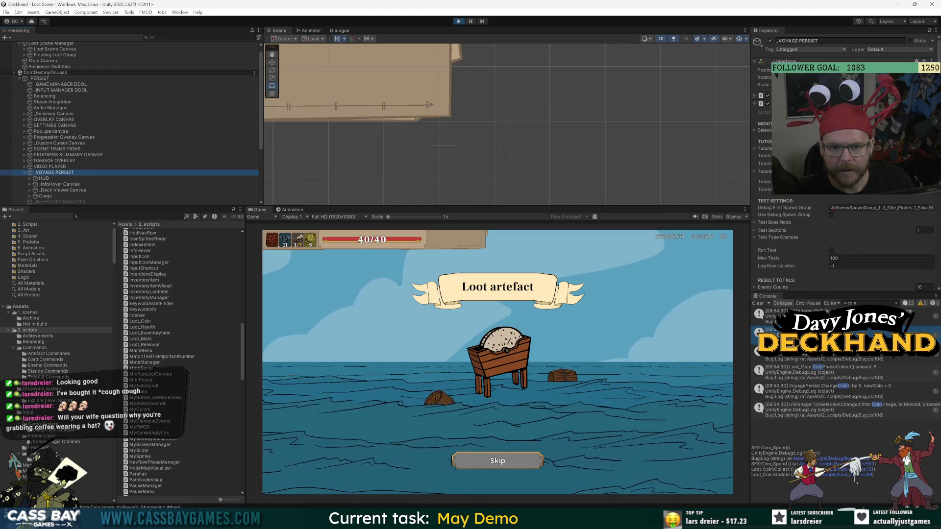
pyautogui.scroll(-7, 755, 130)
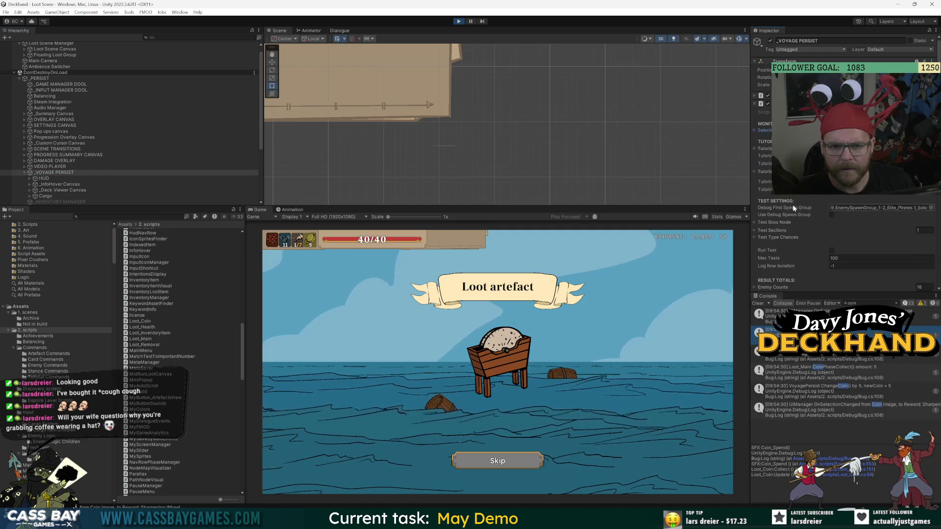
pyautogui.scroll(-6, 790, 197)
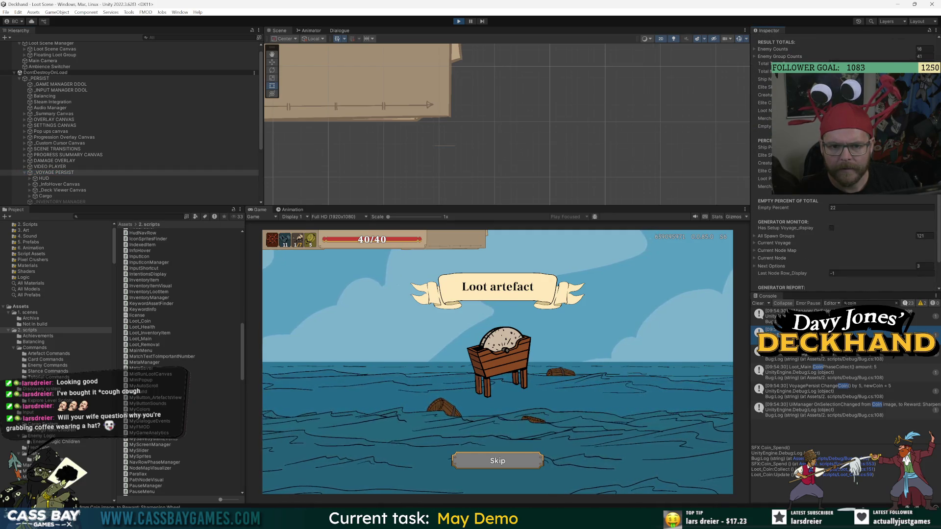
pyautogui.scroll(12, 797, 201)
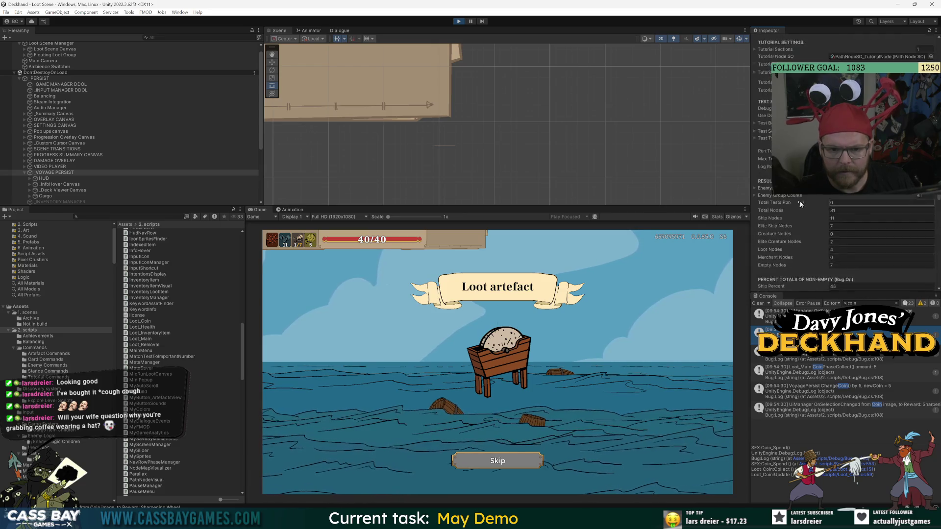
pyautogui.click(785, 103)
pyautogui.click(784, 96)
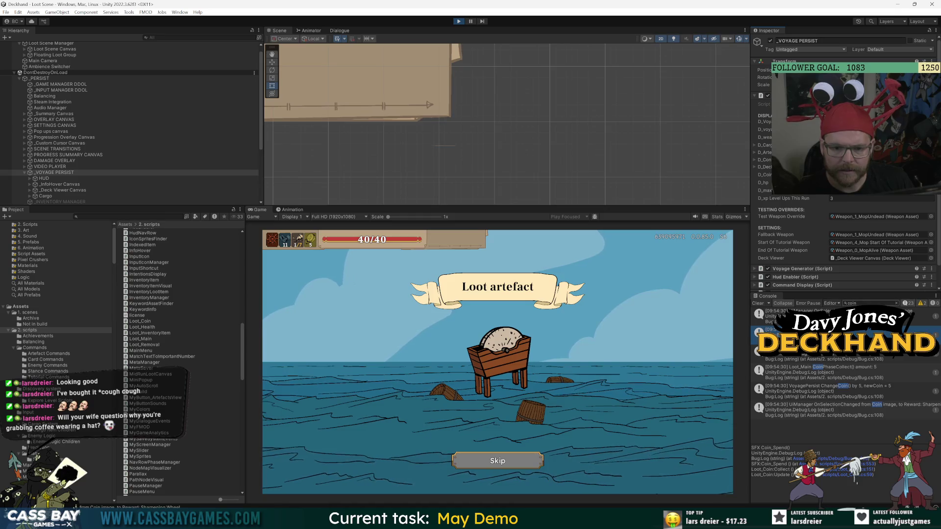
pyautogui.click(849, 392)
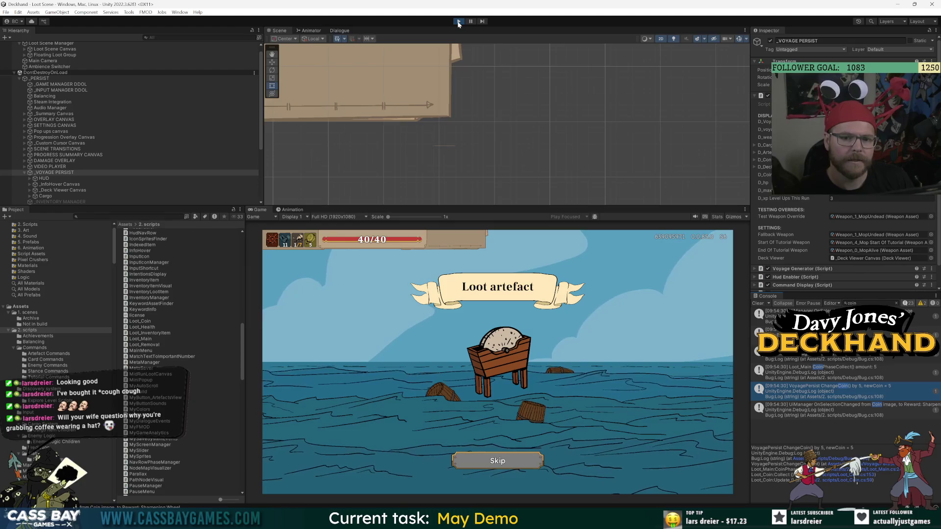
# Step: Skip the artefact and ring rewards, then abandon the voyage at final score 20
pyautogui.click(523, 460)
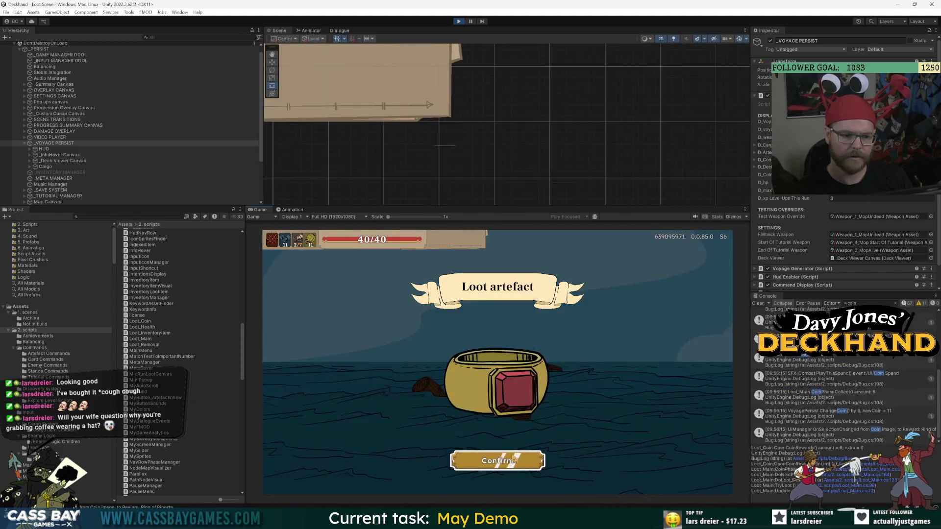
pyautogui.click(514, 461)
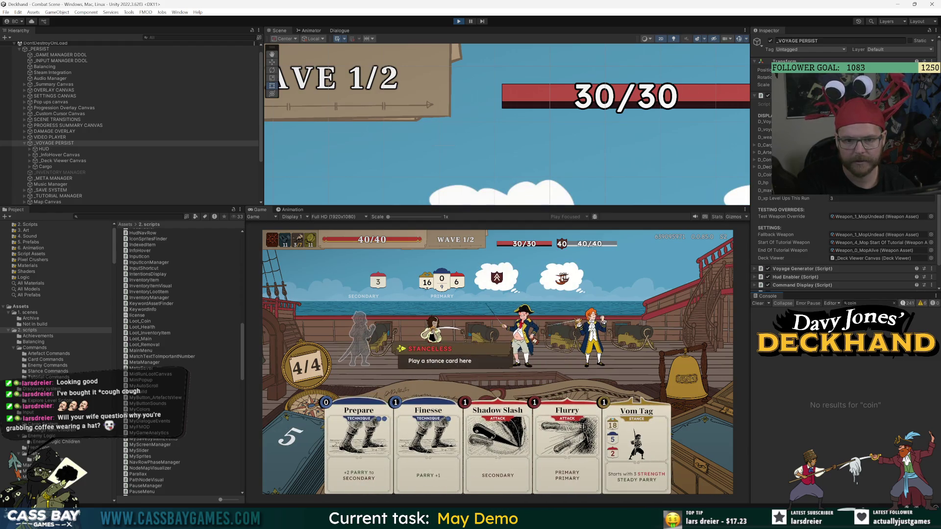
pyautogui.press('Escape')
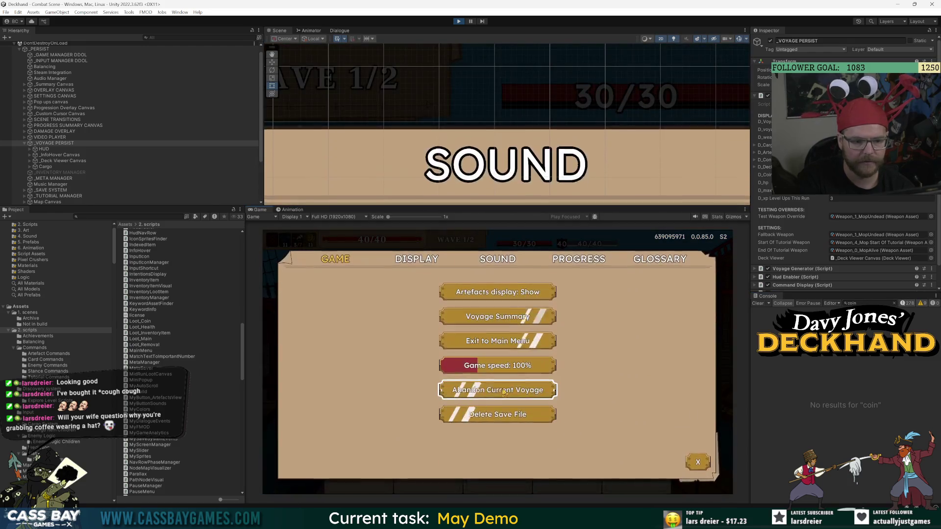
pyautogui.click(504, 392)
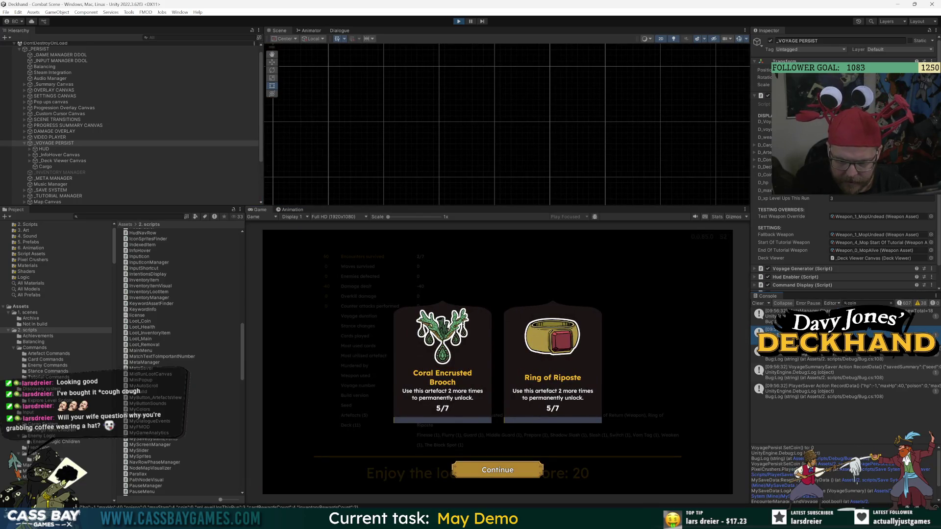
pyautogui.hotkey('alt', 'Tab')
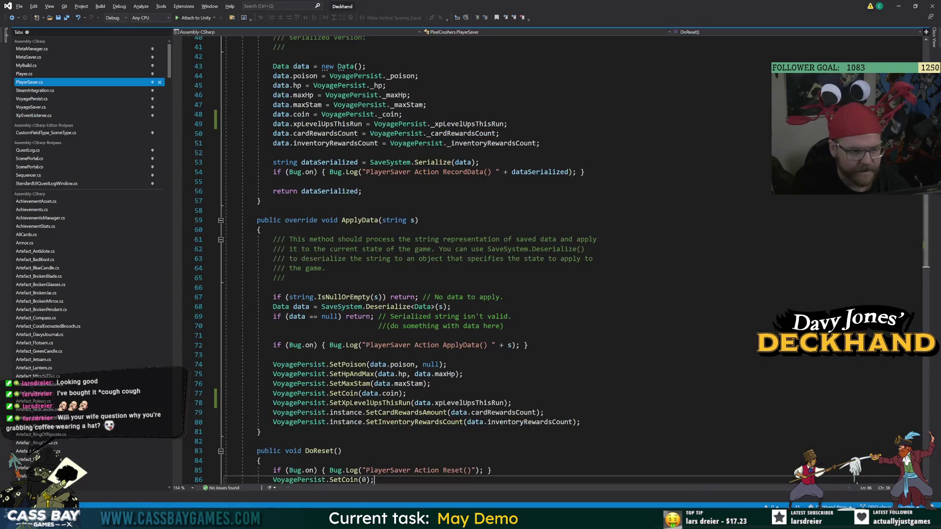
# Step: Add VoyagePersist.SetXpLevelUpsThisRun(0); after SetCoin(0) in DoReset, then rerun the game in Unity
pyautogui.scroll(-5, 558, 259)
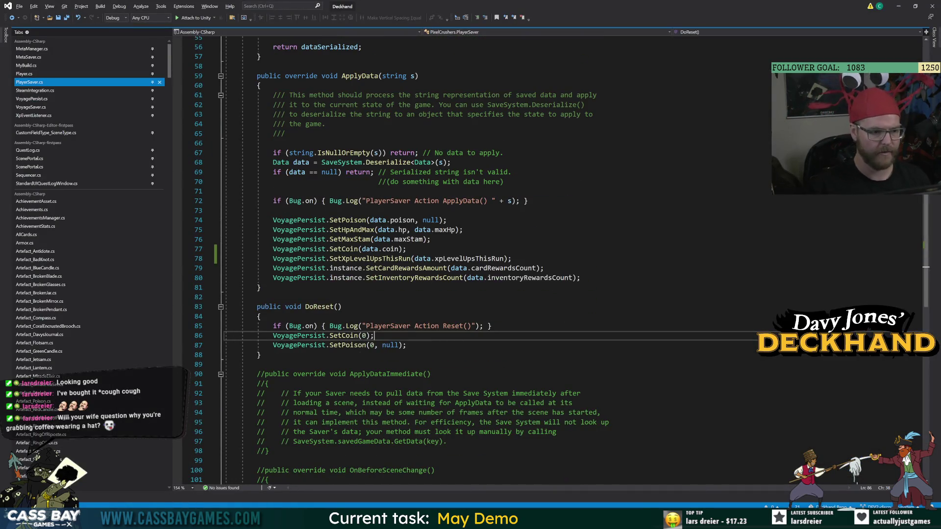
pyautogui.press('Return')
pyautogui.write('Vopy')
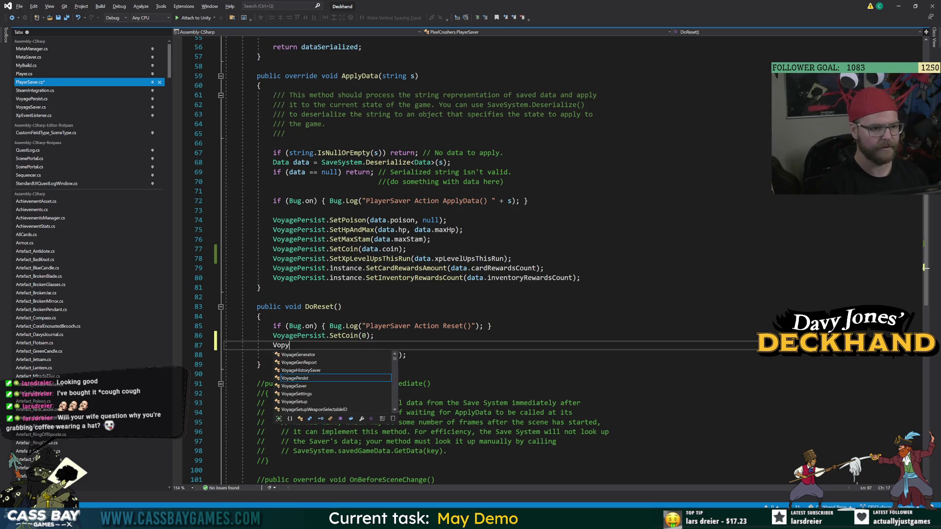
pyautogui.press('BackSpace')
pyautogui.press('BackSpace')
pyautogui.write('yage')
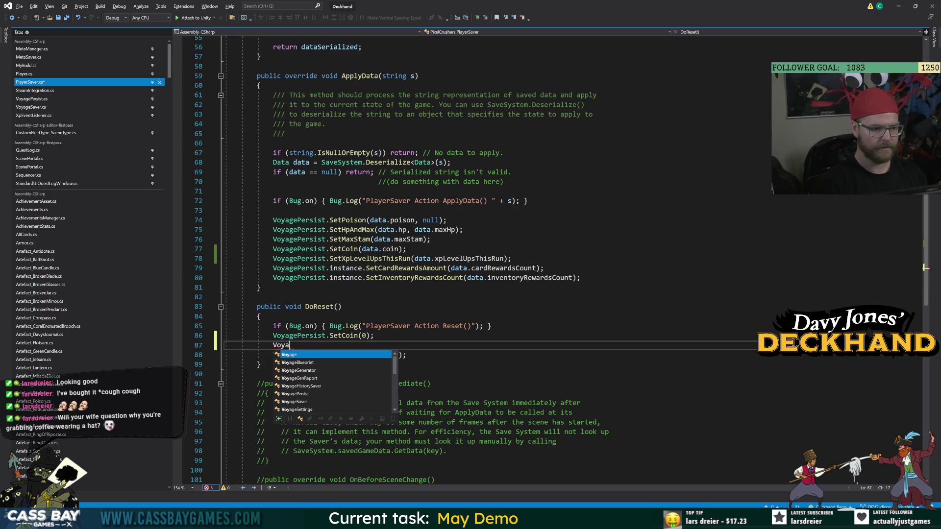
pyautogui.write('Persist.s')
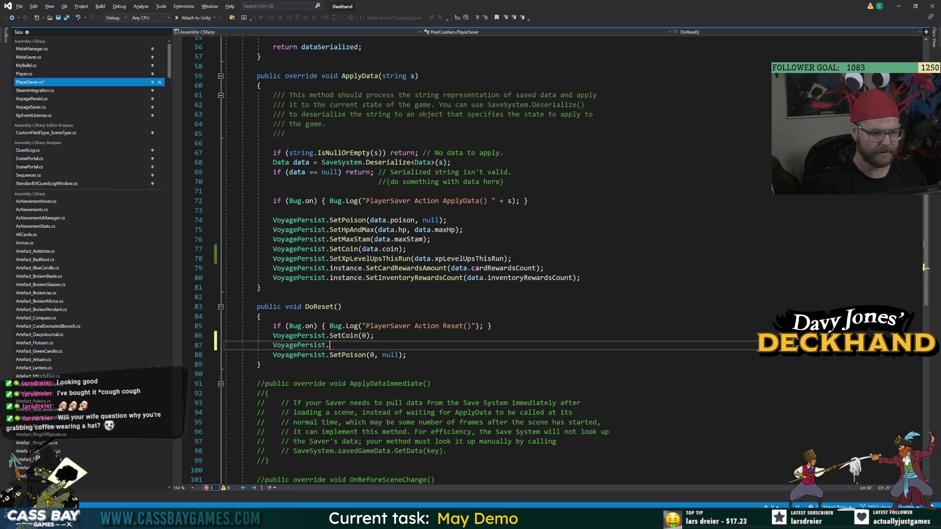
pyautogui.press('Tab')
pyautogui.write('(0);')
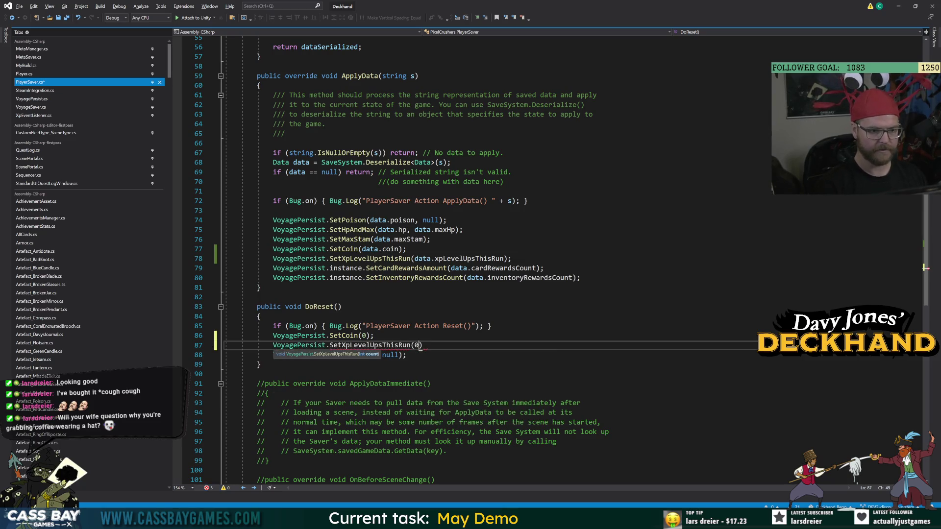
pyautogui.click(431, 383)
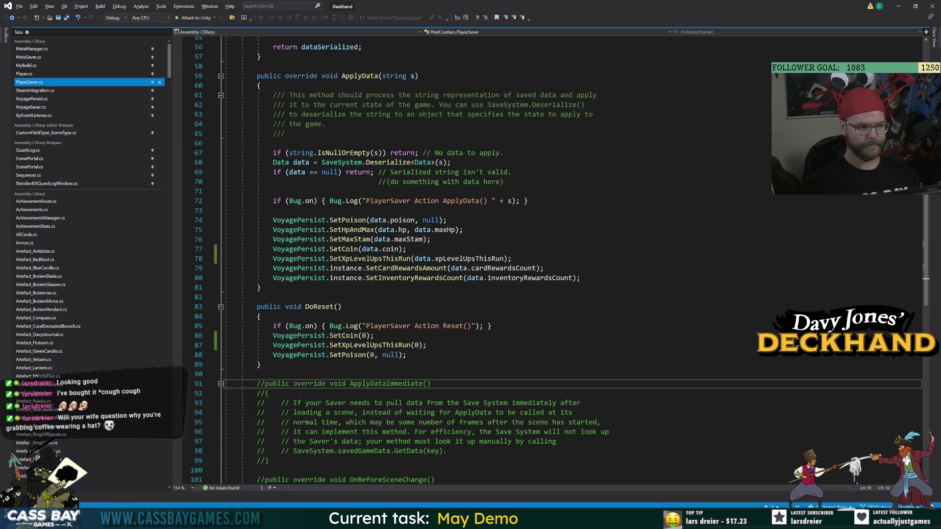
pyautogui.hotkey('alt', 'Tab')
pyautogui.click(458, 23)
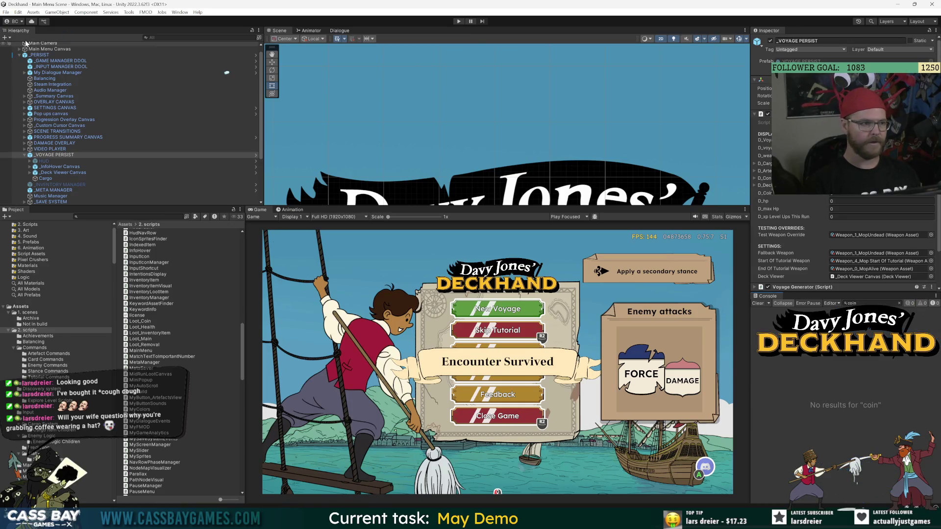
# Step: Collapse _VOYAGE PERSIST and apply the prefab overrides on the parent _PERSIST object
pyautogui.click(24, 154)
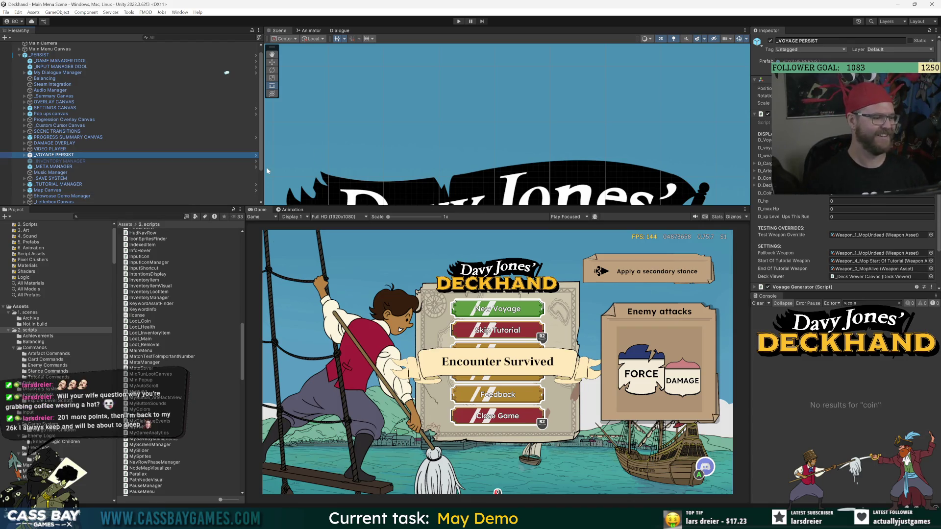
pyautogui.click(40, 55)
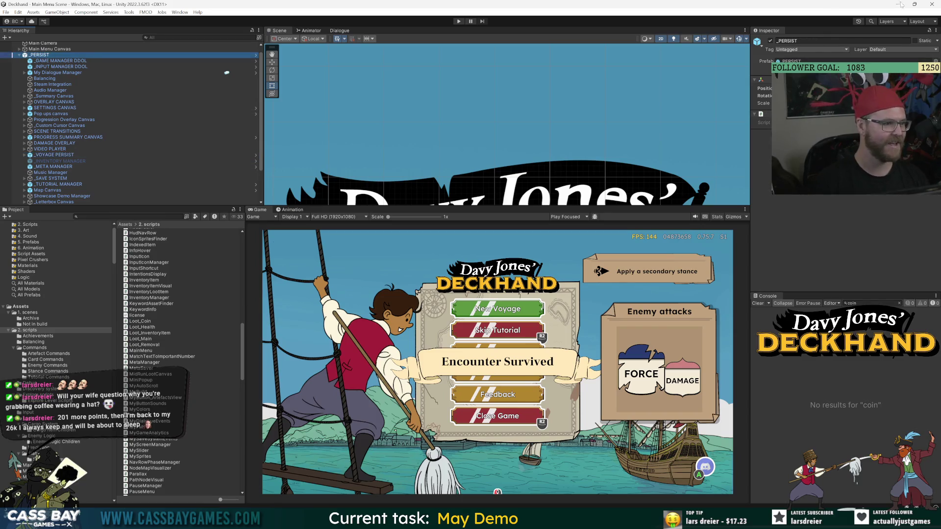
pyautogui.click(875, 61)
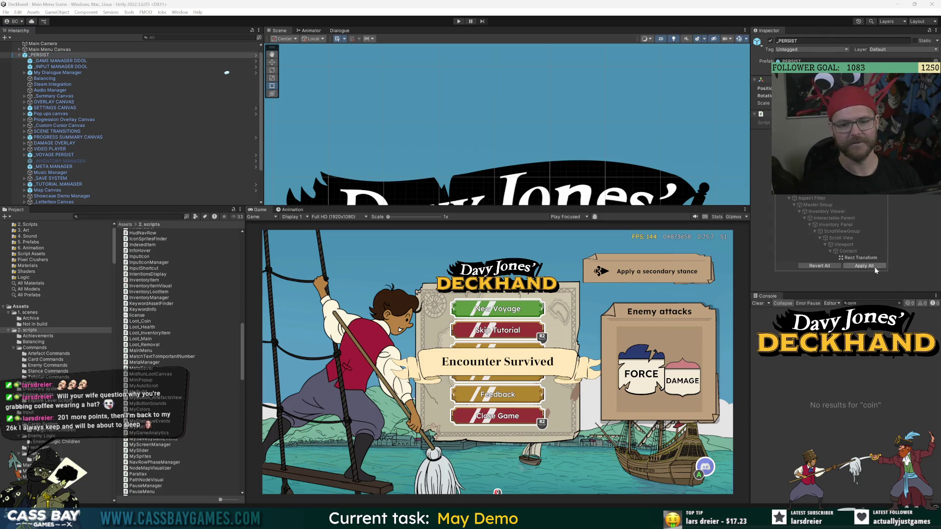
pyautogui.click(875, 265)
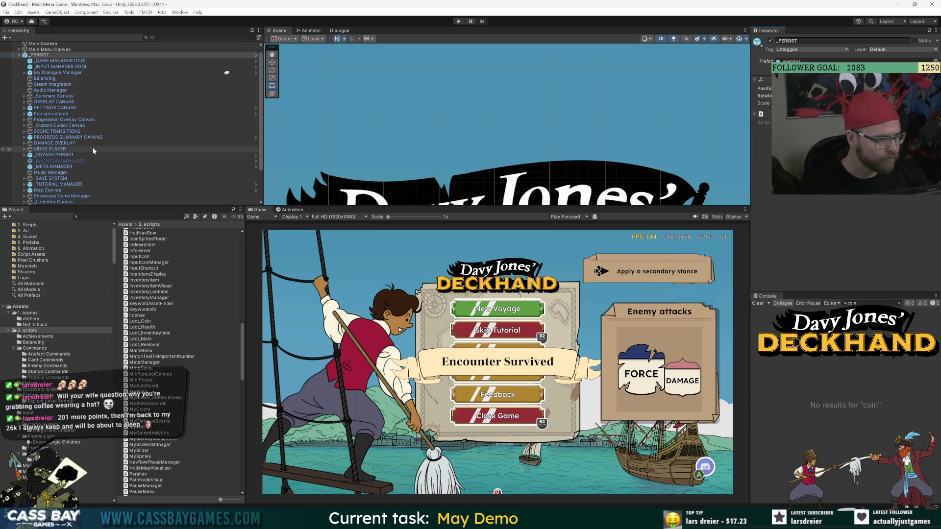
# Step: Select _META MANAGER and fold away its Meta Manager script fields
pyautogui.click(73, 155)
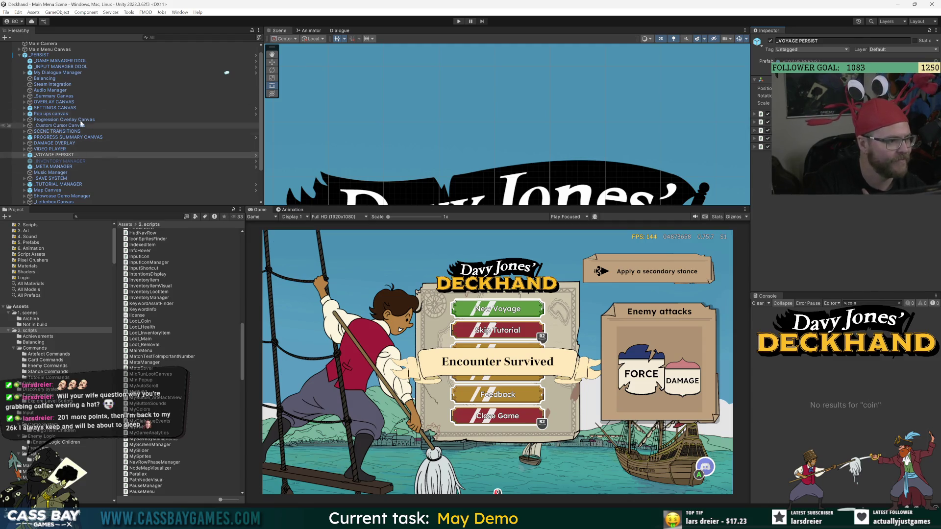
pyautogui.click(54, 167)
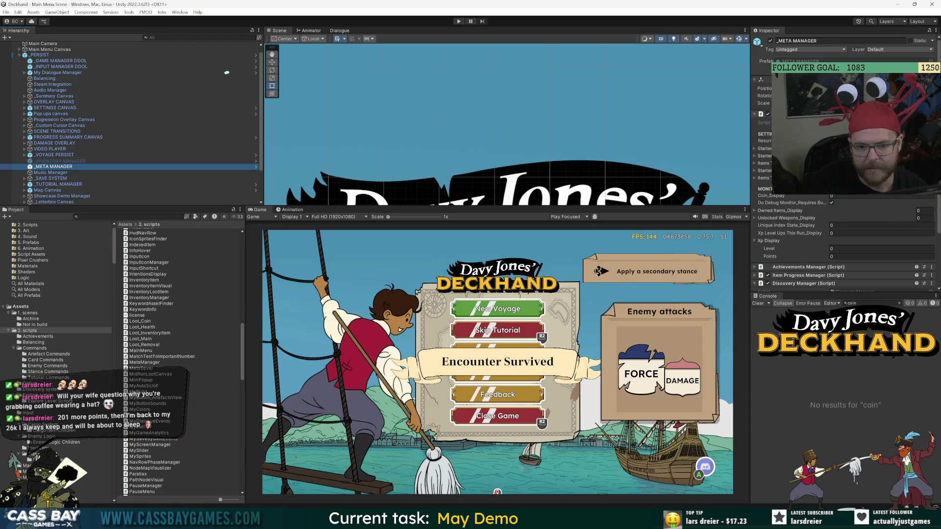
pyautogui.click(808, 113)
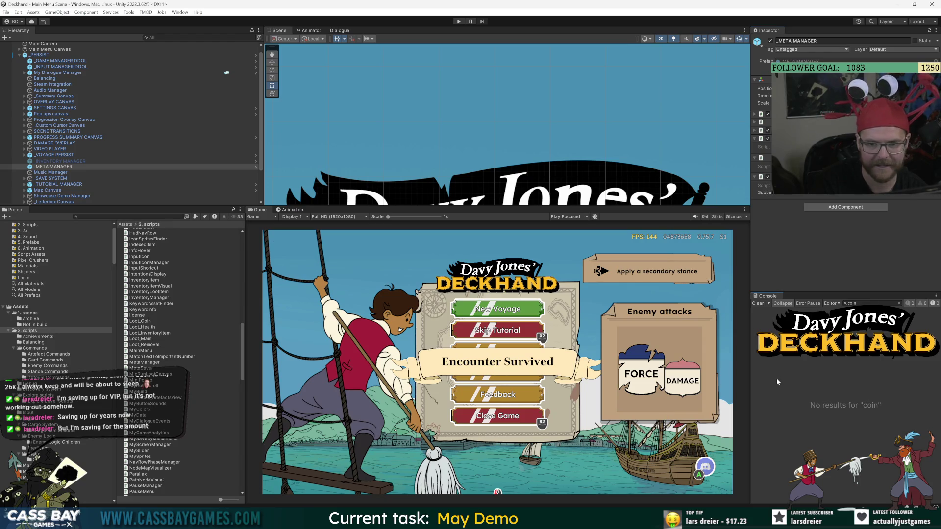
pyautogui.moveTo(528, 520)
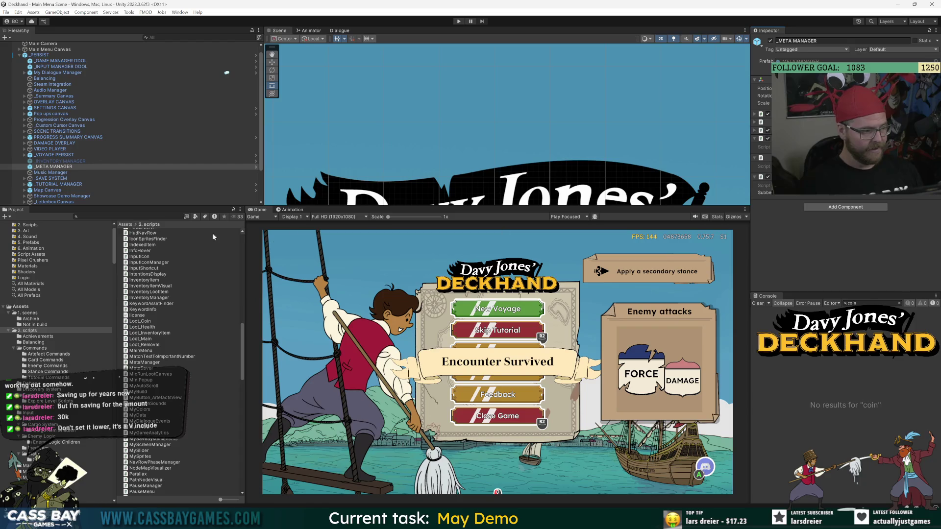
pyautogui.click(127, 216)
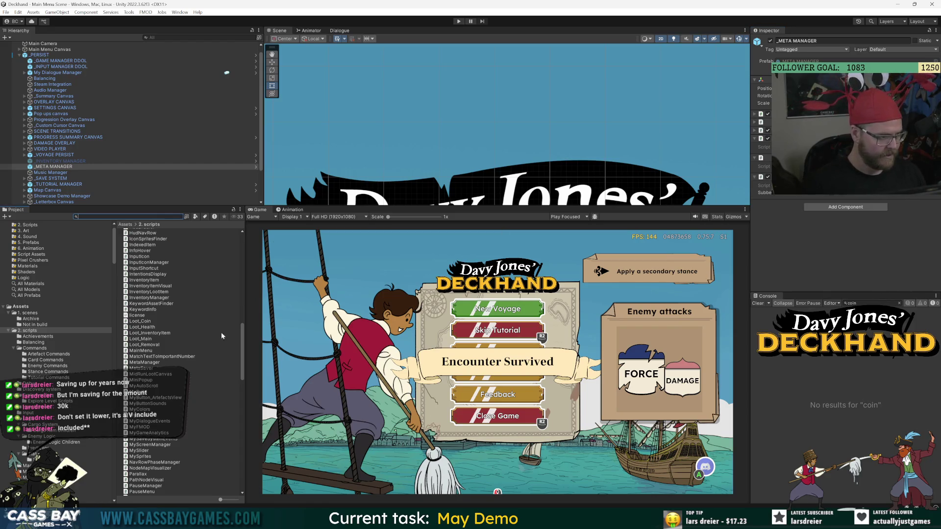
# Step: Clear the Project search and remove the 'coin' filter from the Console
pyautogui.press('Escape')
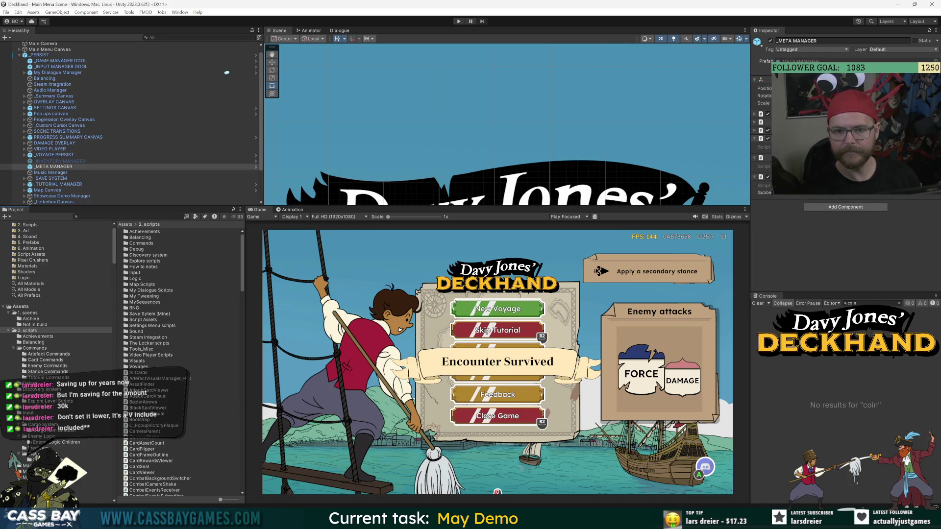
pyautogui.click(865, 303)
pyautogui.press('BackSpace')
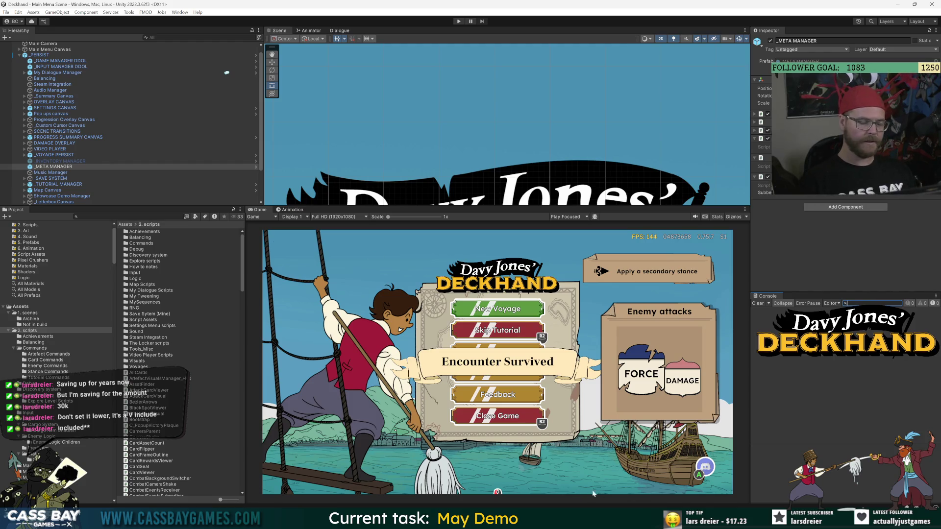
pyautogui.hotkey('alt', 'Tab')
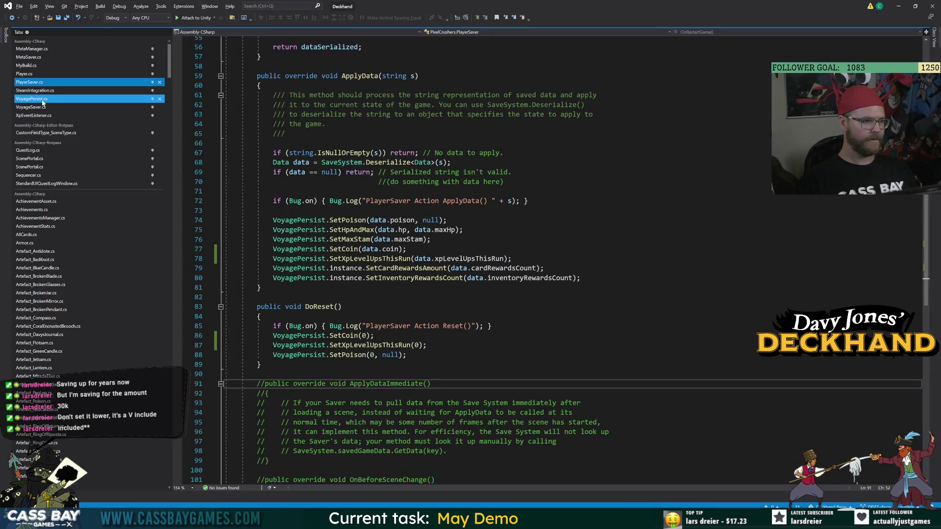
pyautogui.hotkey('alt', 'Tab')
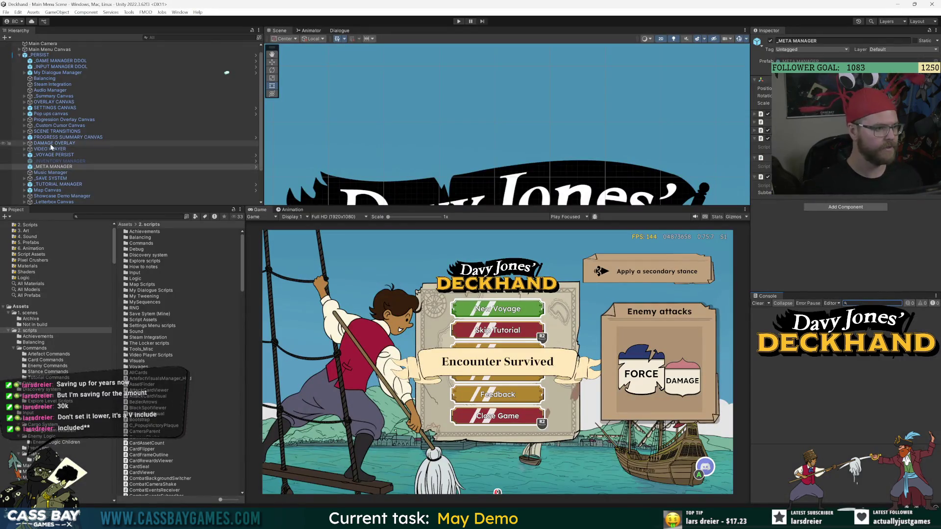
# Step: Open the PROGRESS SUMMARY CANVAS prefab and its ProgressSummary_MAIN script in Visual Studio
pyautogui.click(68, 138)
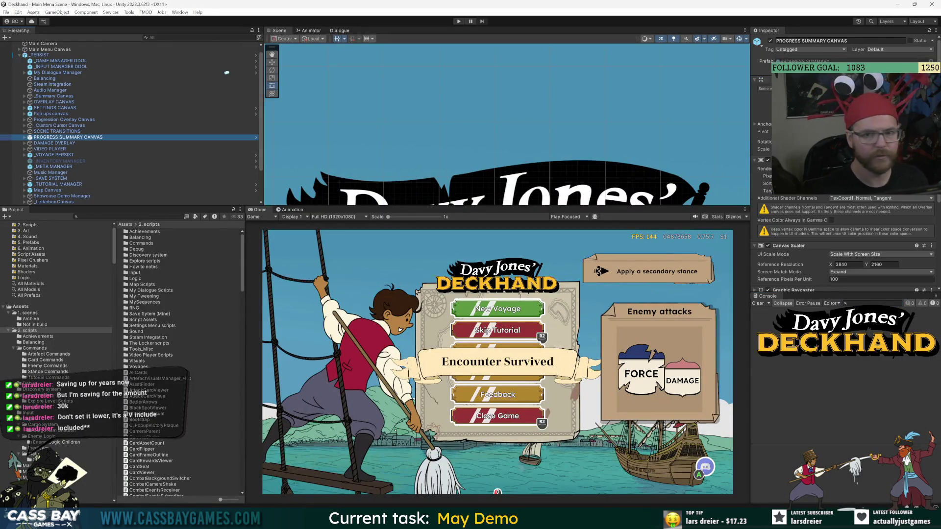
pyautogui.doubleClick(69, 137)
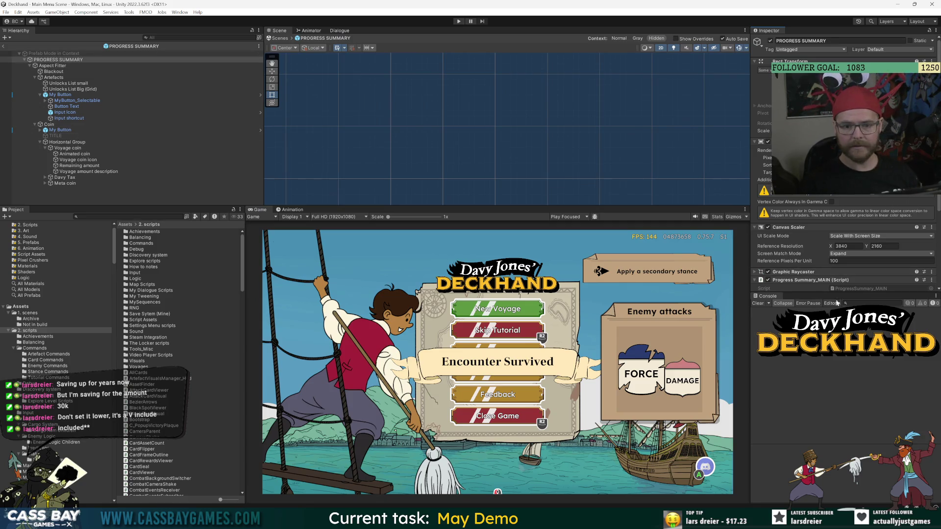
pyautogui.doubleClick(854, 289)
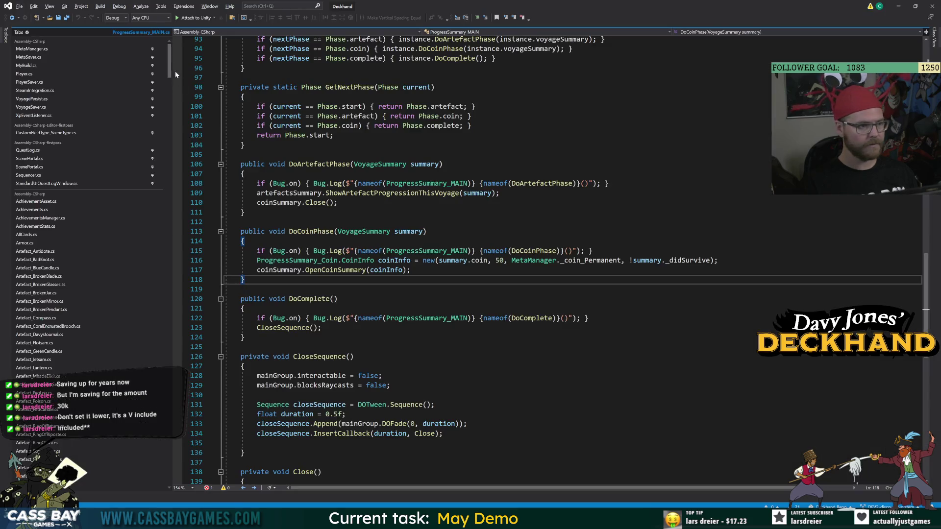
# Step: Bring ProgressSummary_MAIN.cs back into the editor and look over its DoCoinPhase method
pyautogui.scroll(-20, 155, 223)
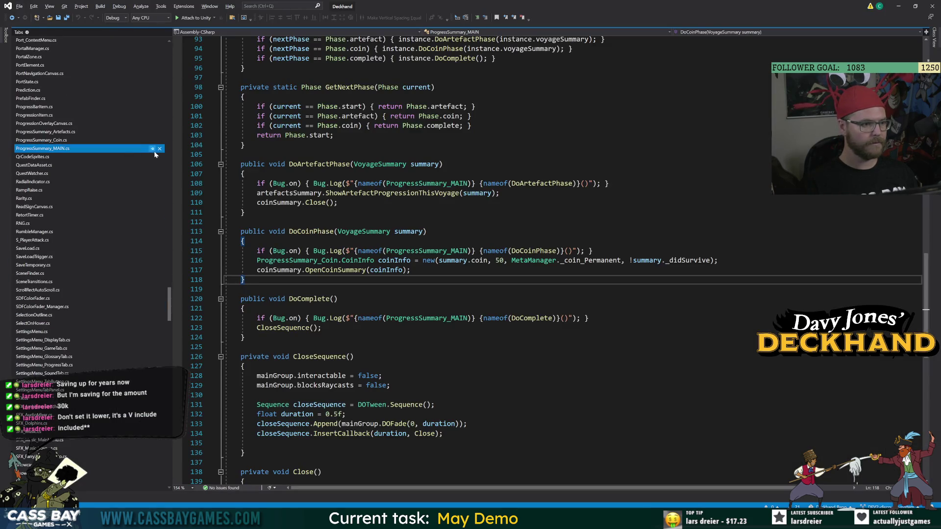
pyautogui.moveTo(169, 304); pyautogui.dragTo(169, 62)
pyautogui.click(240, 154)
pyautogui.doubleClick(323, 231)
pyautogui.click(372, 213)
pyautogui.click(441, 279)
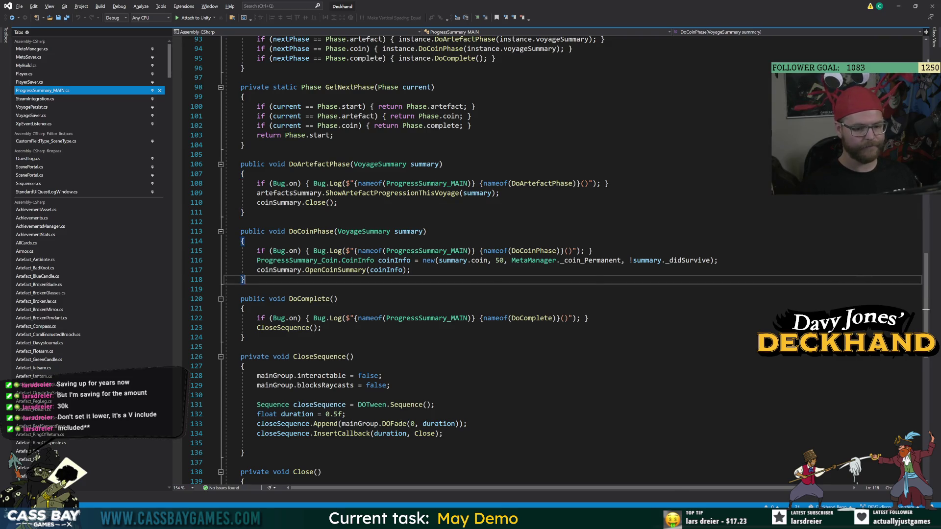
pyautogui.hotkey('alt', 'Tab')
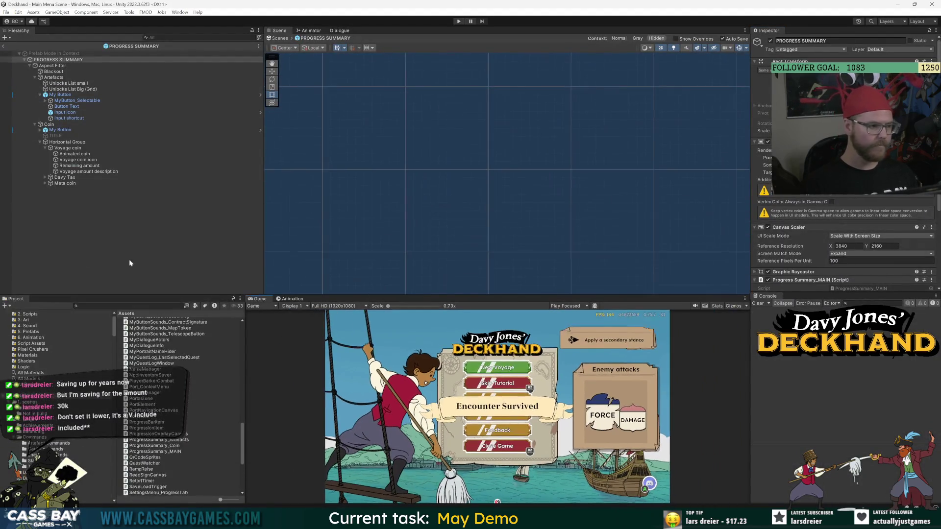
# Step: Select the Aspect Fitter object and pan the scene to see its whole black area
pyautogui.click(129, 265)
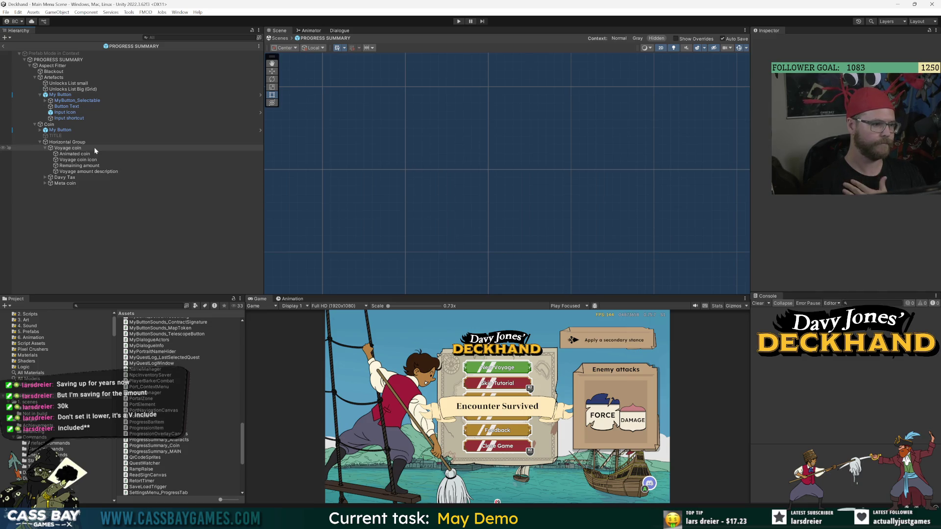
pyautogui.click(56, 59)
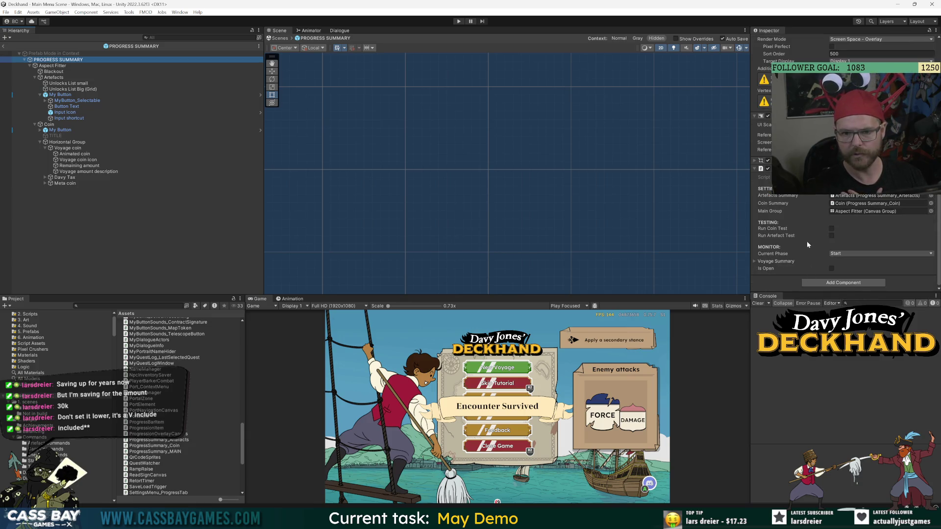
pyautogui.click(55, 67)
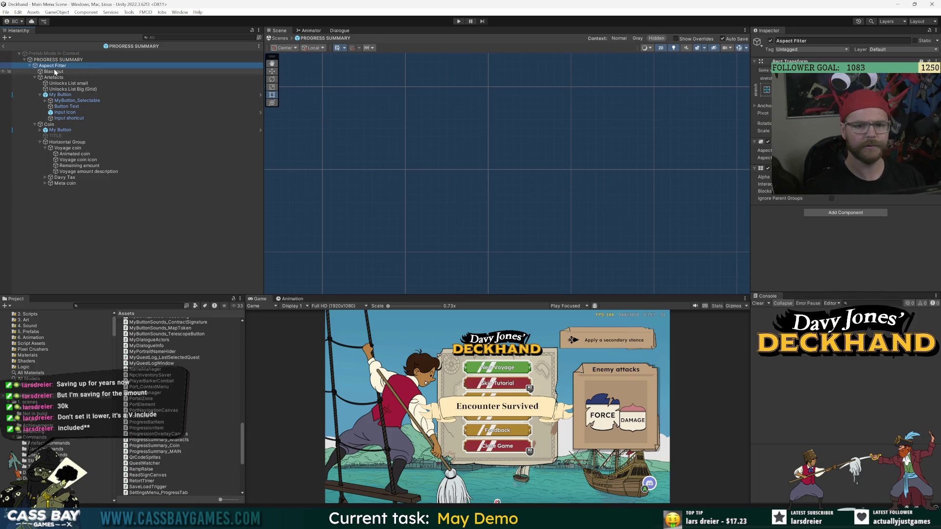
pyautogui.click(740, 162)
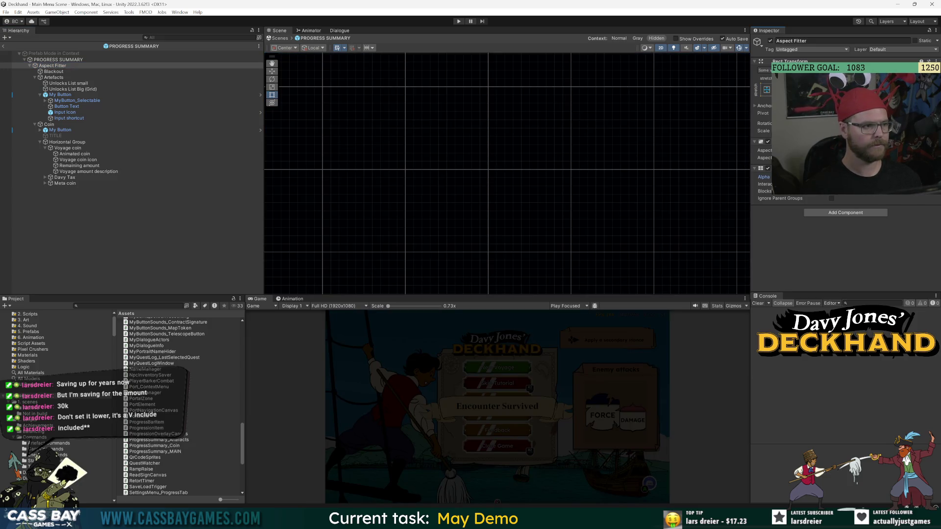
pyautogui.scroll(-5, 557, 181)
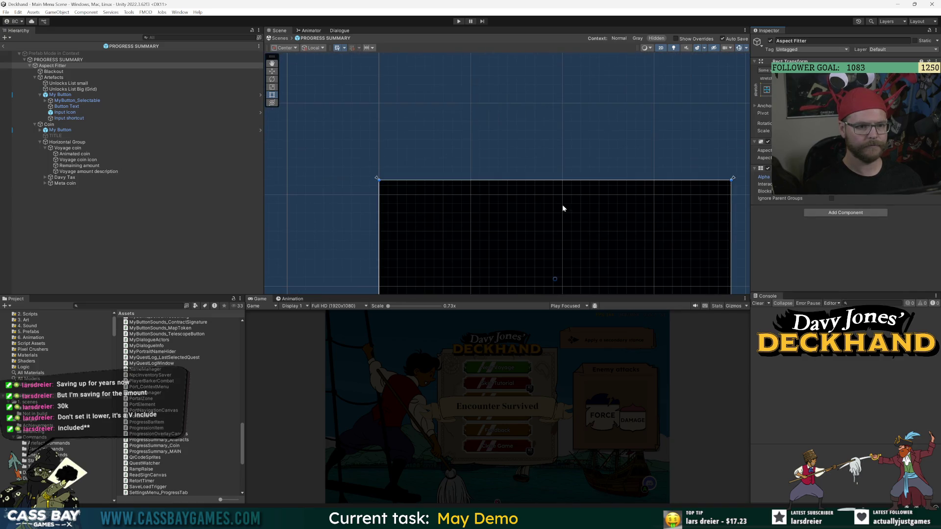
pyautogui.moveTo(553, 204); pyautogui.dragTo(524, 83)
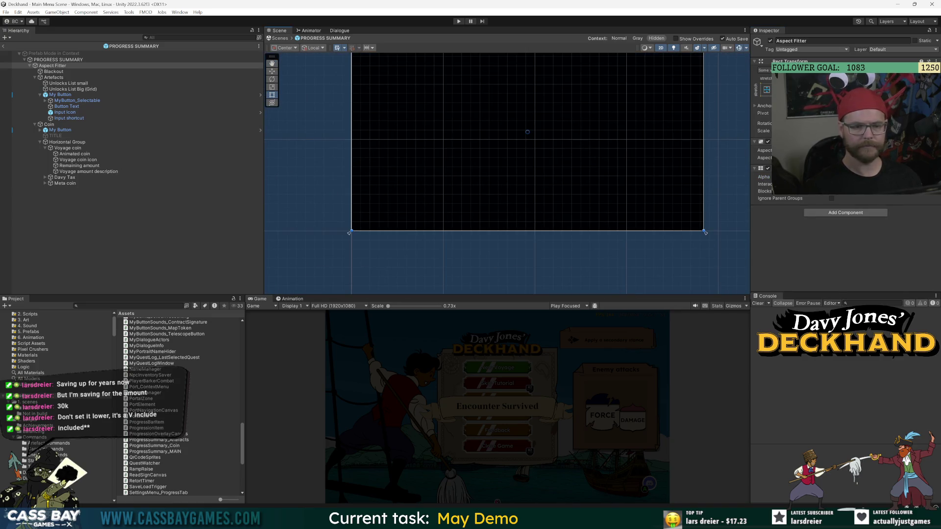
# Step: Check the Coin and PROGRESS SUMMARY objects, exit Prefab Mode, and enter Play mode
pyautogui.click(49, 125)
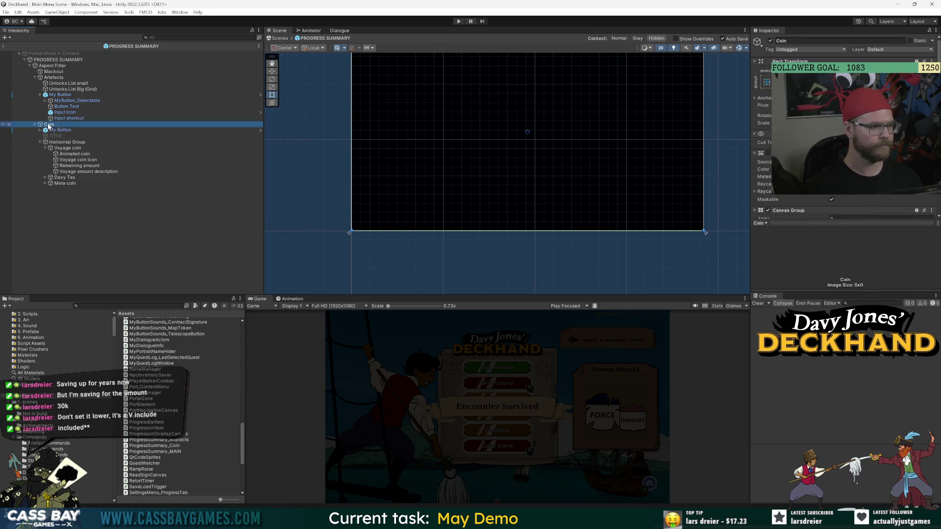
pyautogui.click(55, 59)
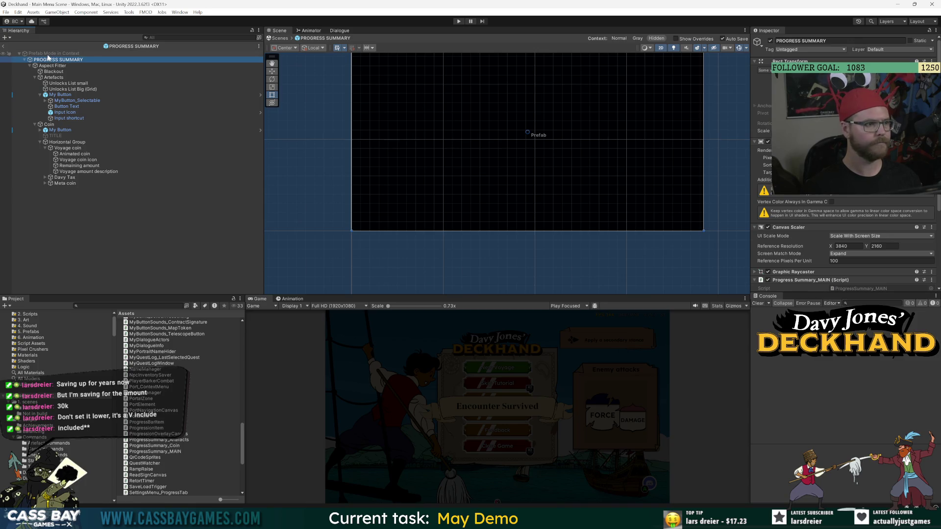
pyautogui.scroll(-5, 813, 249)
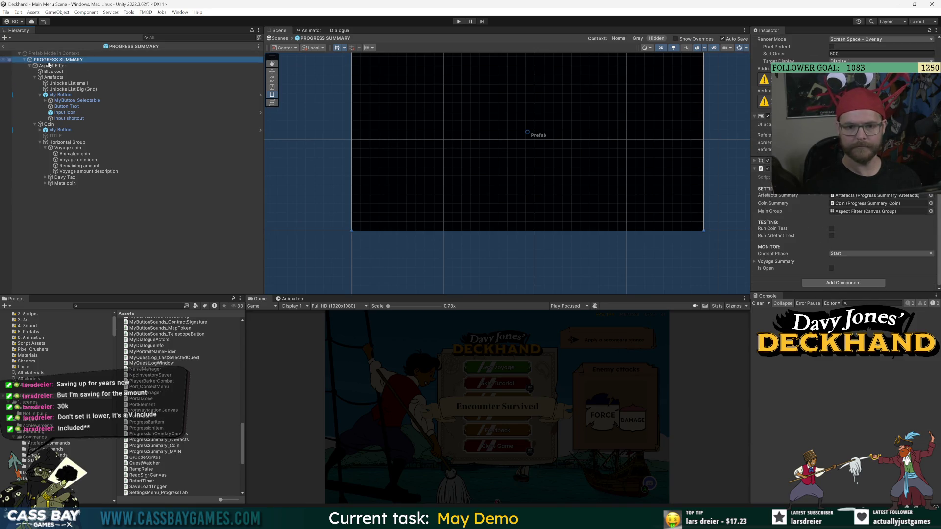
pyautogui.click(157, 66)
pyautogui.click(801, 250)
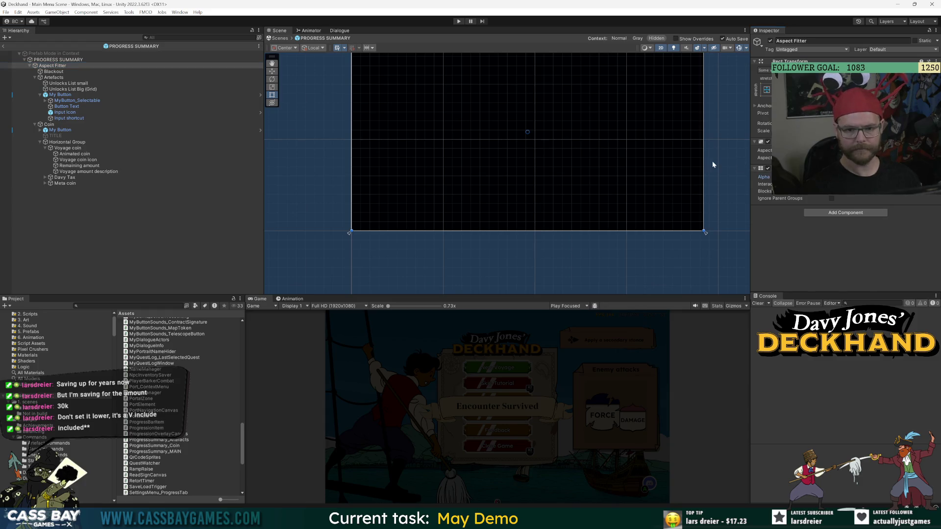
pyautogui.click(147, 60)
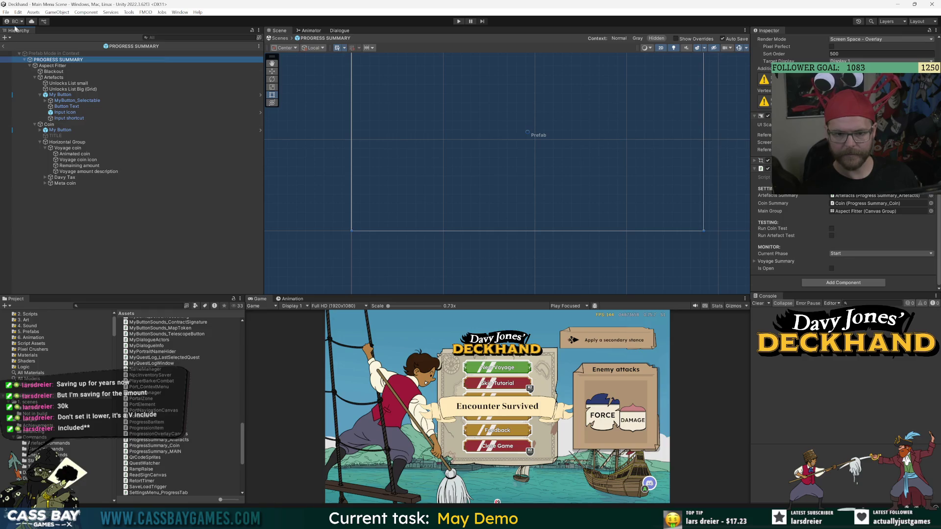
pyautogui.click(4, 46)
pyautogui.click(460, 21)
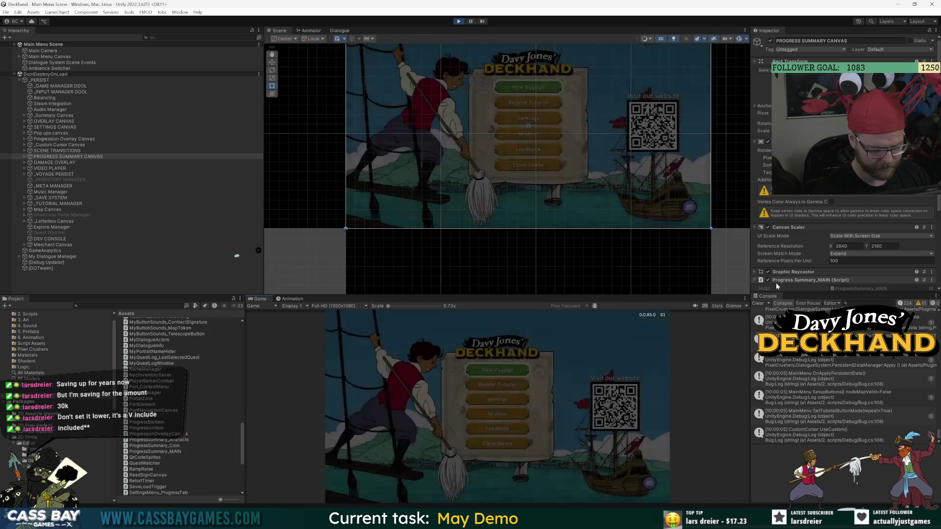
# Step: Tick Run Coin Test and Run Artefact Test during play, then continue past the summary
pyautogui.scroll(-5, 775, 283)
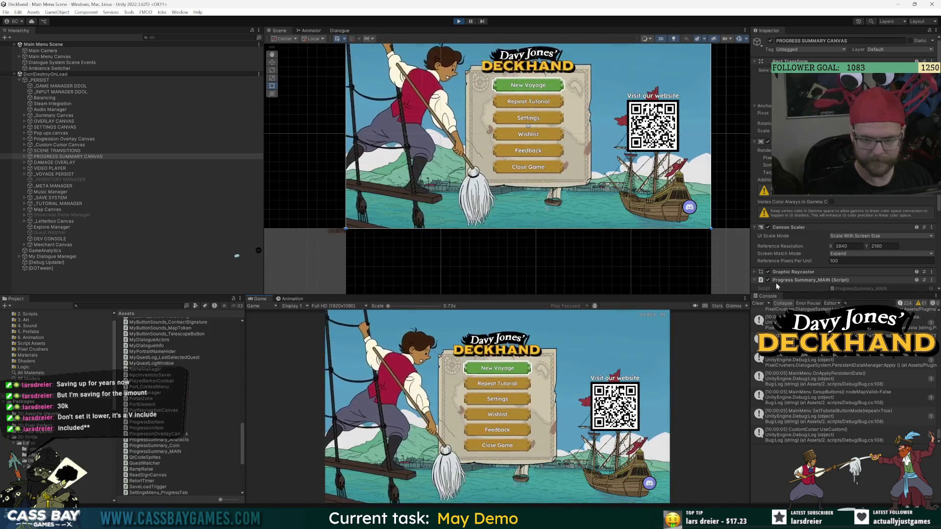
pyautogui.click(832, 229)
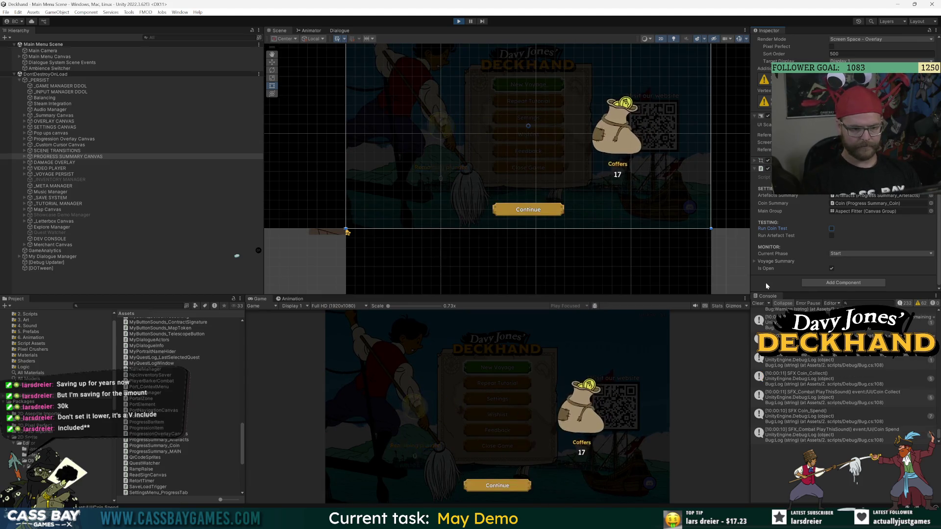
pyautogui.click(832, 236)
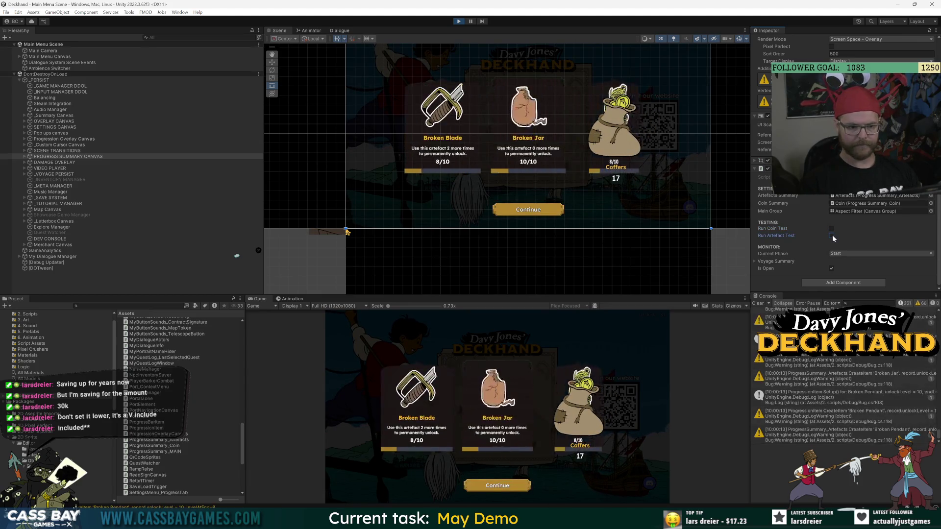
pyautogui.click(512, 487)
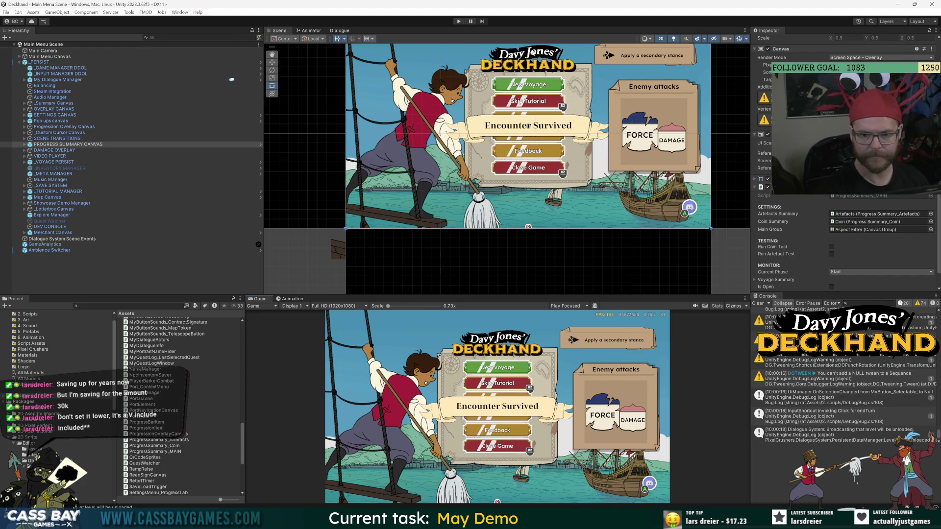
pyautogui.hotkey('alt', 'Tab')
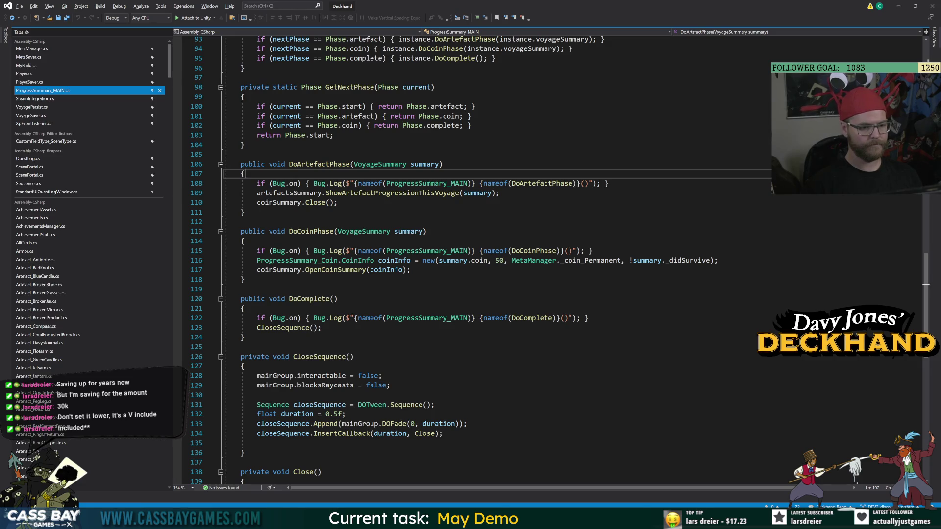
# Step: Look over DoComplete and DoCoinPhase, placing the caret at the end of DoCoinPhase
pyautogui.moveTo(335, 270)
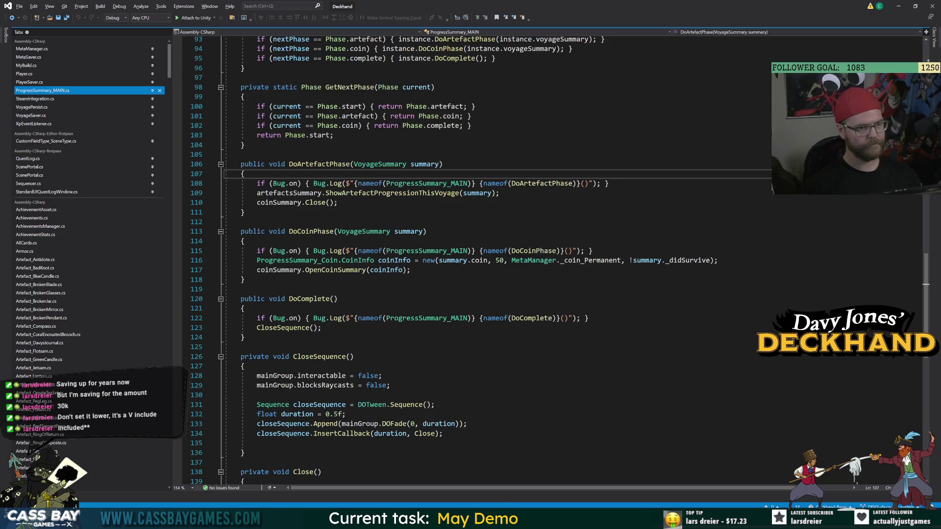
pyautogui.click(246, 308)
pyautogui.moveTo(387, 270)
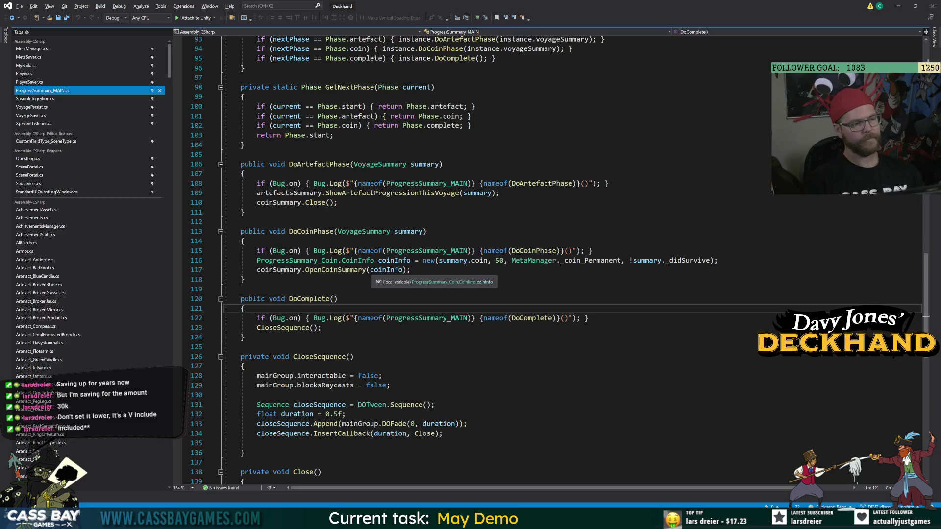
pyautogui.click(317, 232)
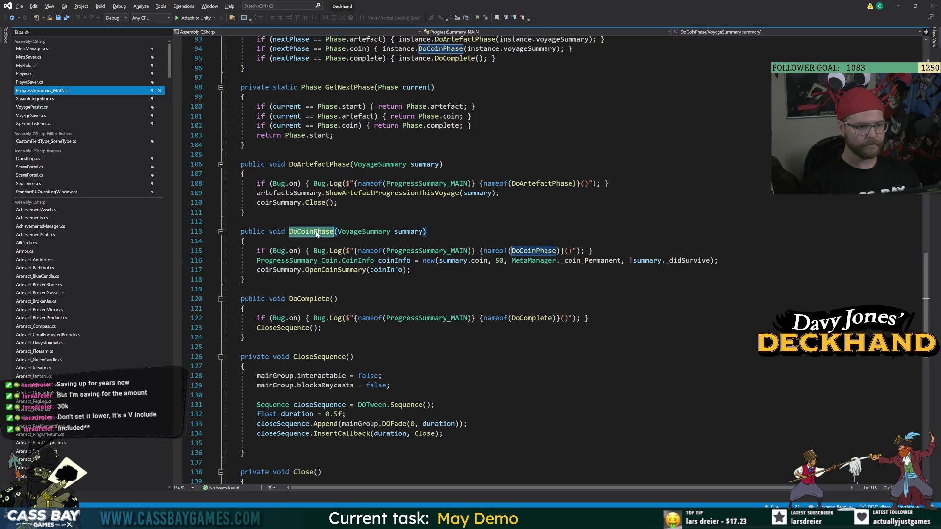
pyautogui.scroll(5, 441, 260)
pyautogui.scroll(-4, 373, 294)
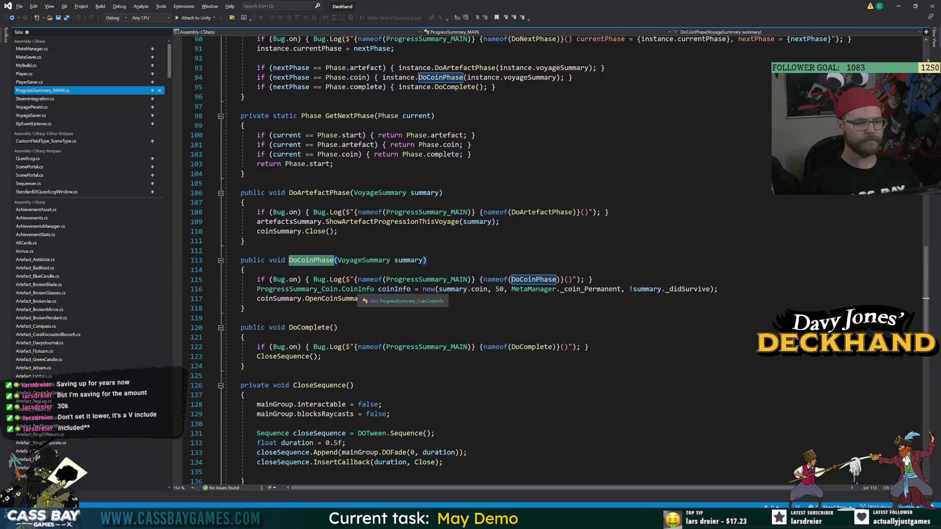
pyautogui.click(926, 308)
# Step: Declare public void DoDiscoveryPhase(VoyageSummary summary) with braces, fixing the 'pulic' typo
pyautogui.press('Return')
pyautogui.press('Return')
pyautogui.write('pulic void Do')
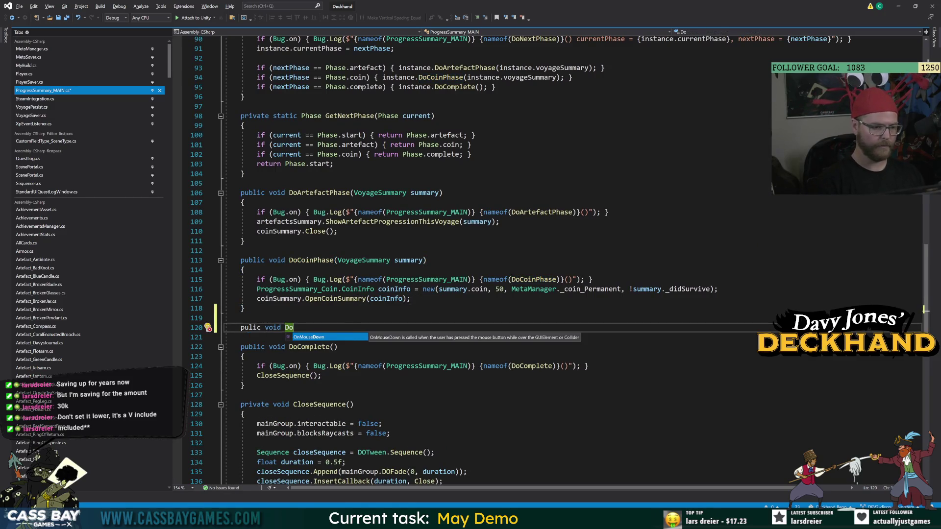
pyautogui.write('DiscoveryPh')
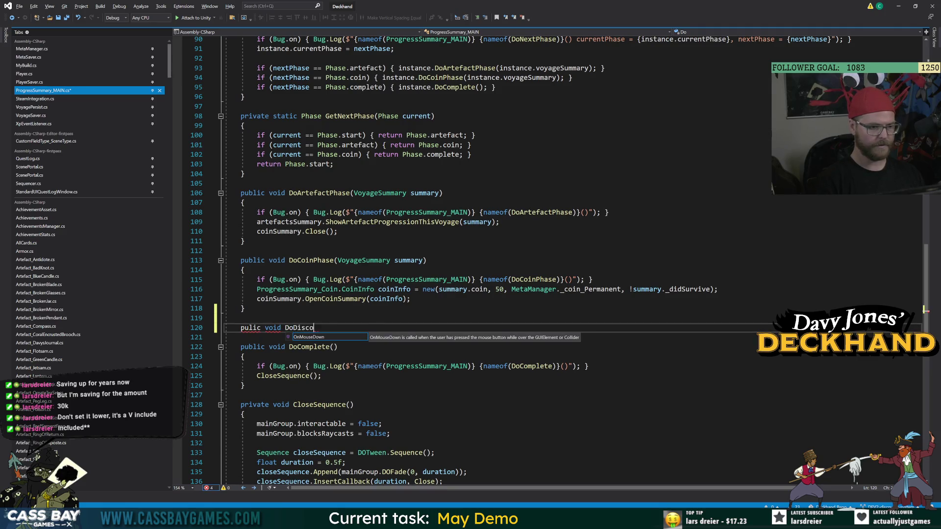
pyautogui.write('ase(')
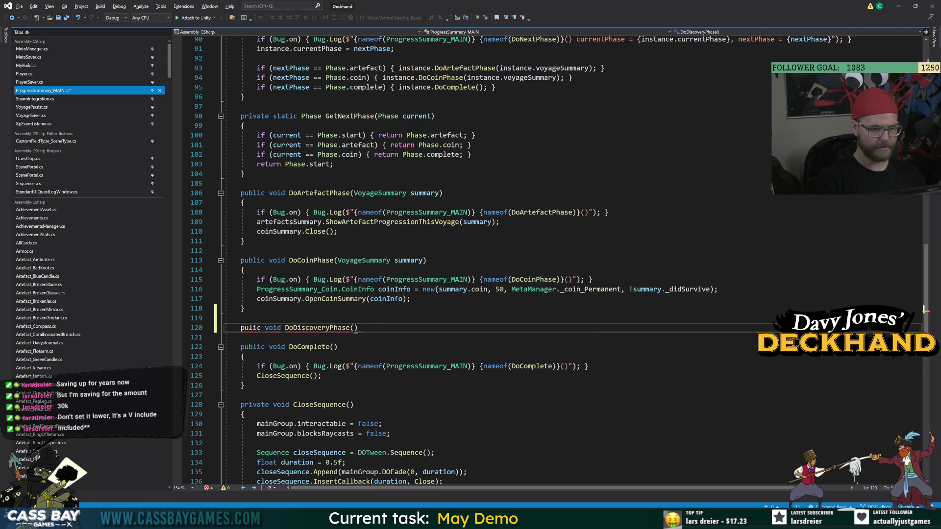
pyautogui.write('VoyageSu')
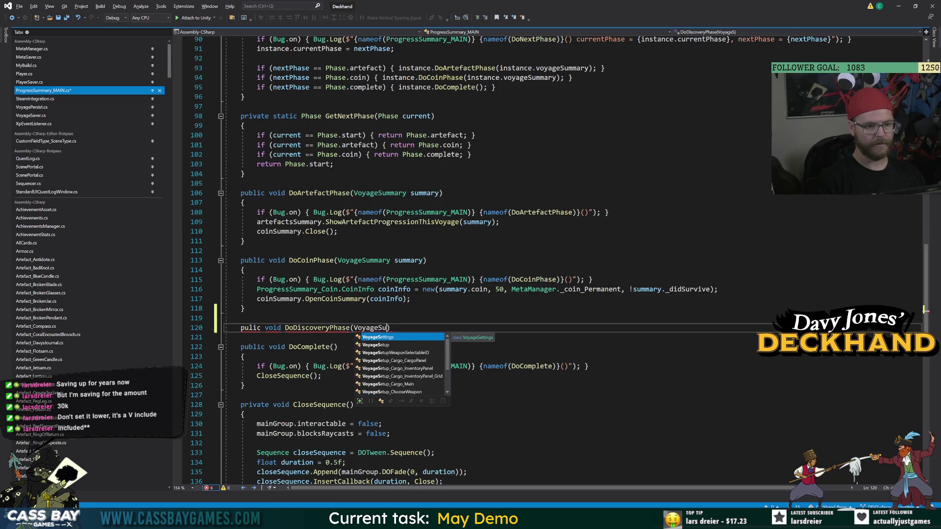
pyautogui.write('mmary summary)')
pyautogui.press('Return')
pyautogui.write('{')
pyautogui.press('Return')
pyautogui.click(248, 328)
pyautogui.write('b')
pyautogui.click(267, 357)
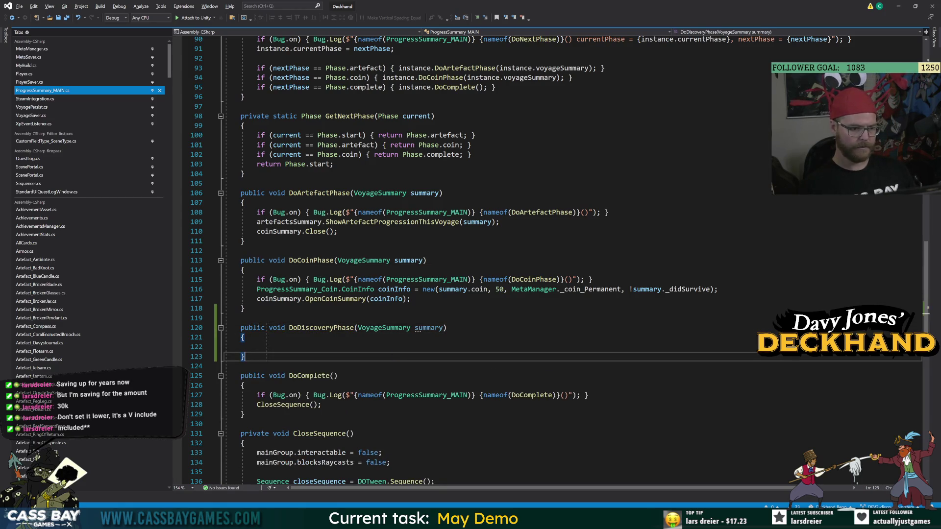
# Step: Add int levelUps = summary.xpLevelUpsThisRun; to the body, then check GetNextPhase's returns
pyautogui.click(227, 347)
pyautogui.write('i')
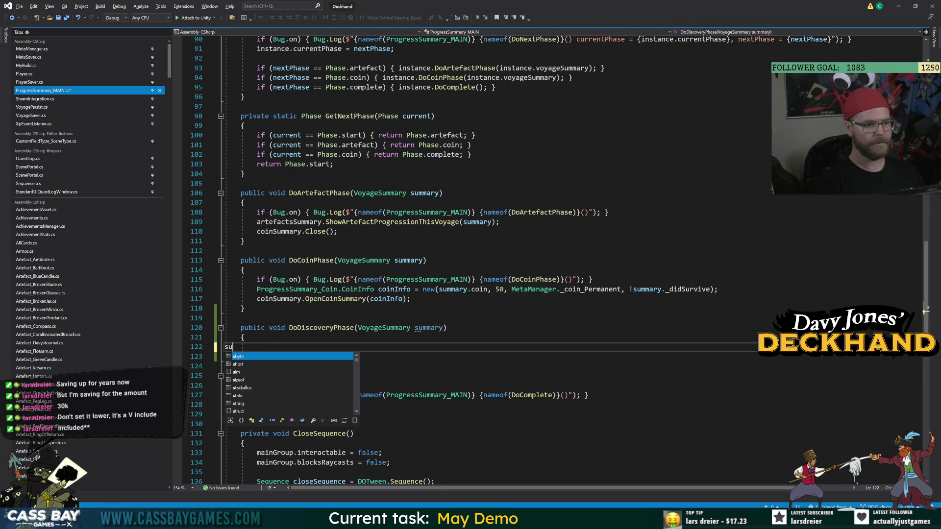
pyautogui.press('BackSpace')
pyautogui.write('int ')
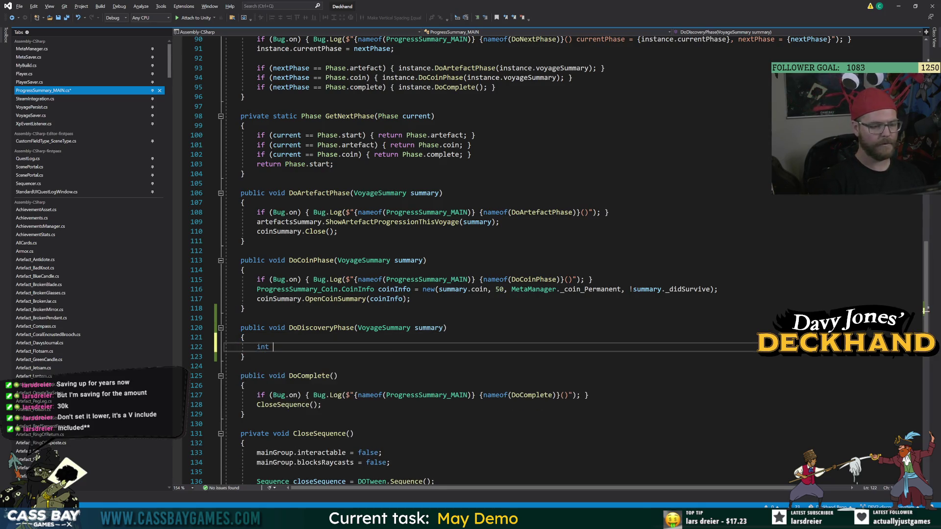
pyautogui.write('levels')
pyautogui.press('BackSpace')
pyautogui.press('BackSpace')
pyautogui.write('Ups = summ')
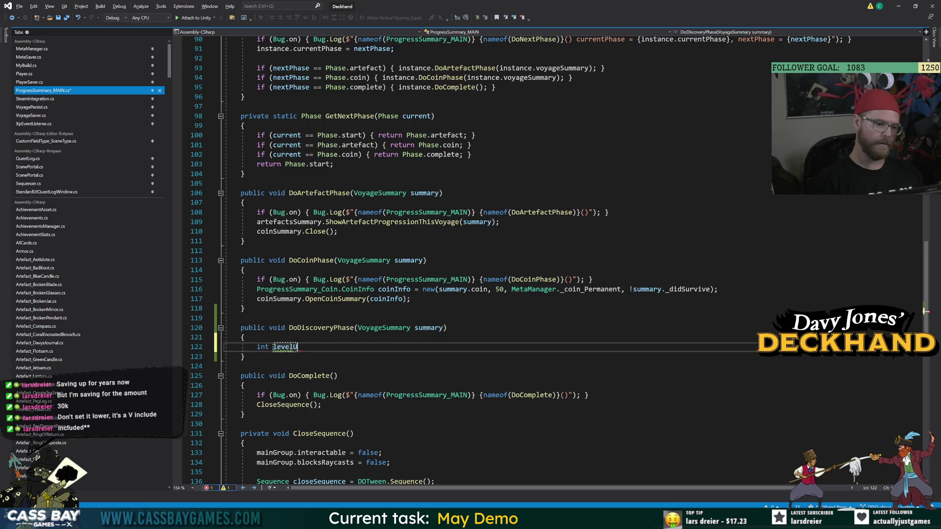
pyautogui.write('.xp')
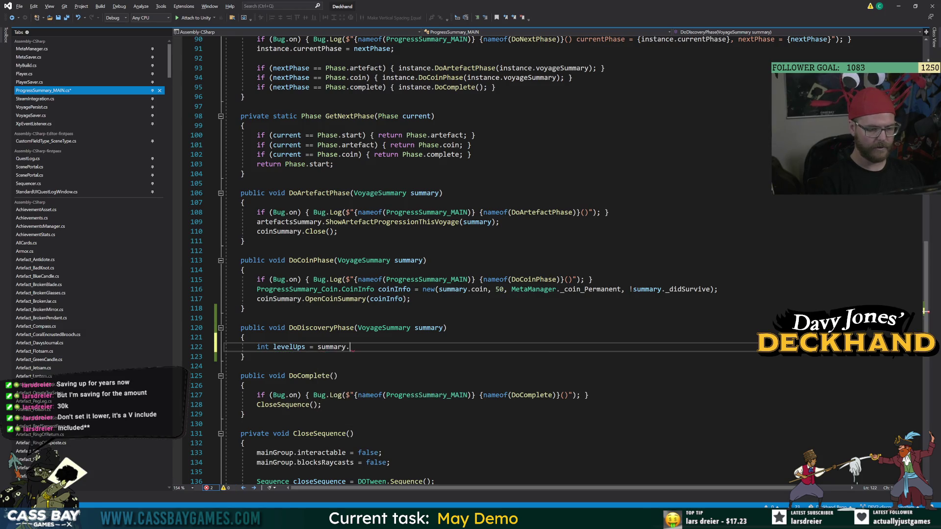
pyautogui.write(';')
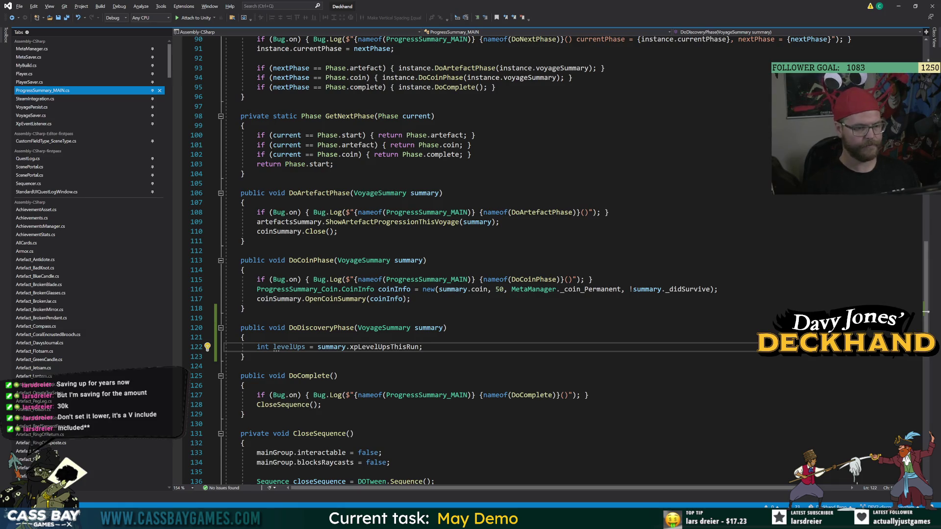
pyautogui.click(343, 116)
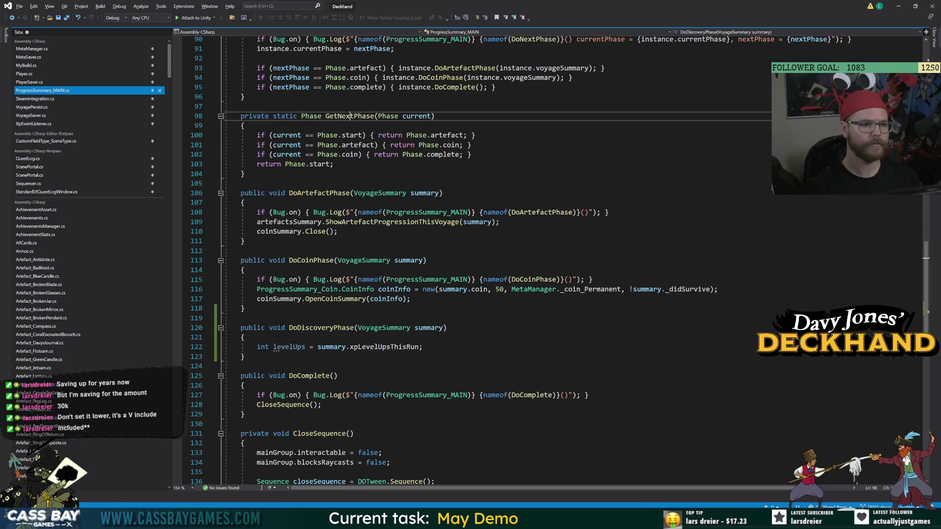
pyautogui.click(334, 165)
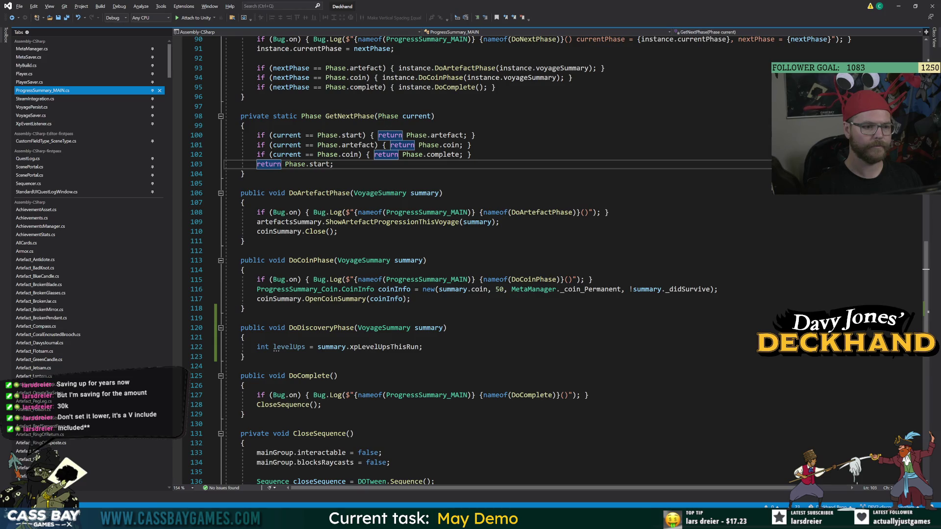
# Step: Check where DoCoinPhase is called and inspect the TEST_ForceGroupOn method
pyautogui.click(304, 260)
pyautogui.scroll(14, 304, 261)
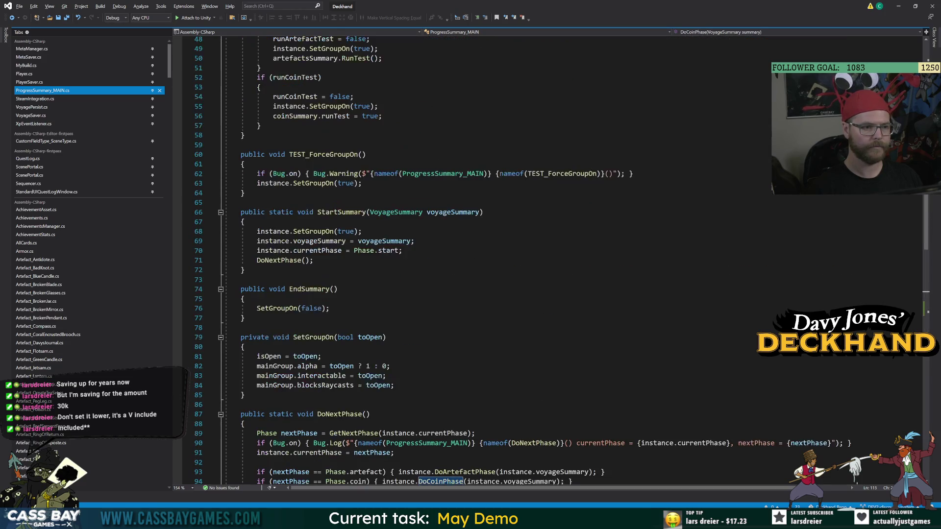
pyautogui.click(323, 154)
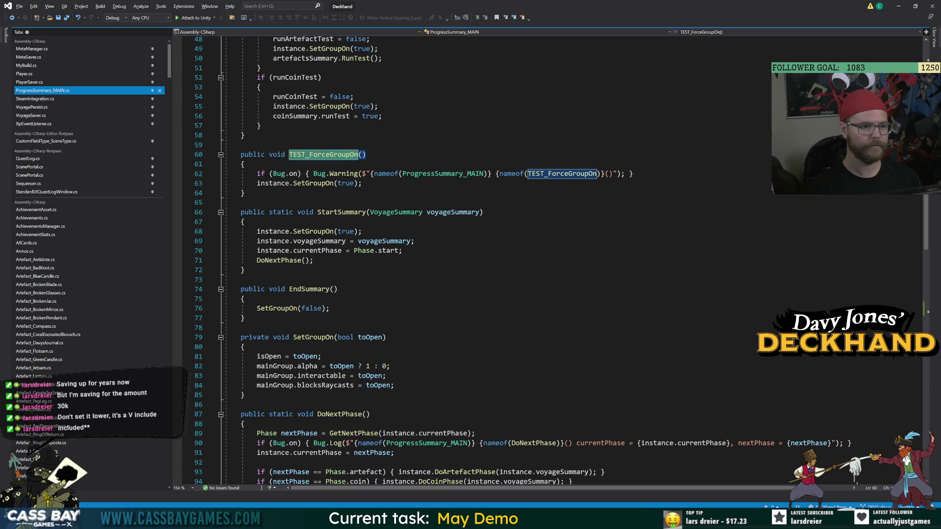
pyautogui.scroll(7, 314, 221)
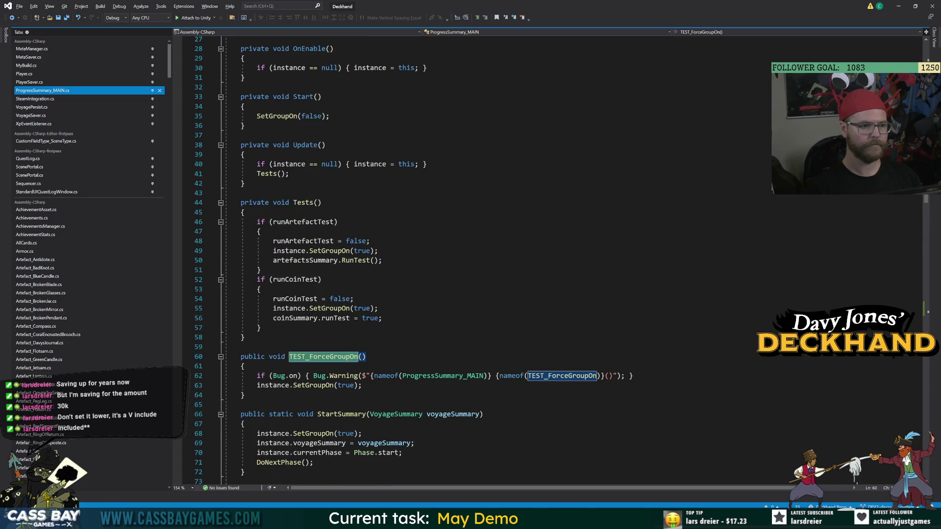
pyautogui.scroll(9, 319, 119)
# Step: Add [SerializeField] private bool runDiscoveryTest = false; below runArtefactTest
pyautogui.click(303, 223)
pyautogui.press('Return')
pyautogui.write('[SerializeField] priva')
pyautogui.hotkey('ctrl', 't')
pyautogui.write('e b')
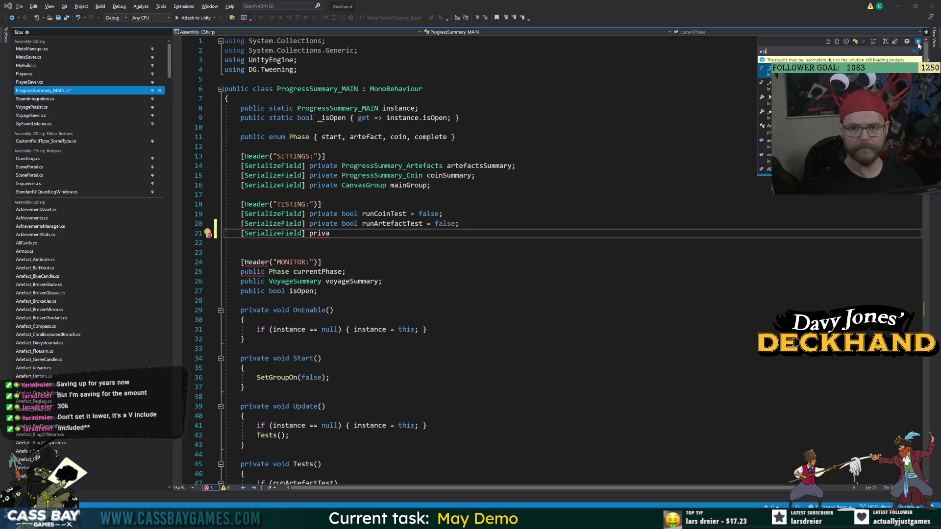
pyautogui.click(918, 42)
pyautogui.write('te bool runDiscoveryTest = f')
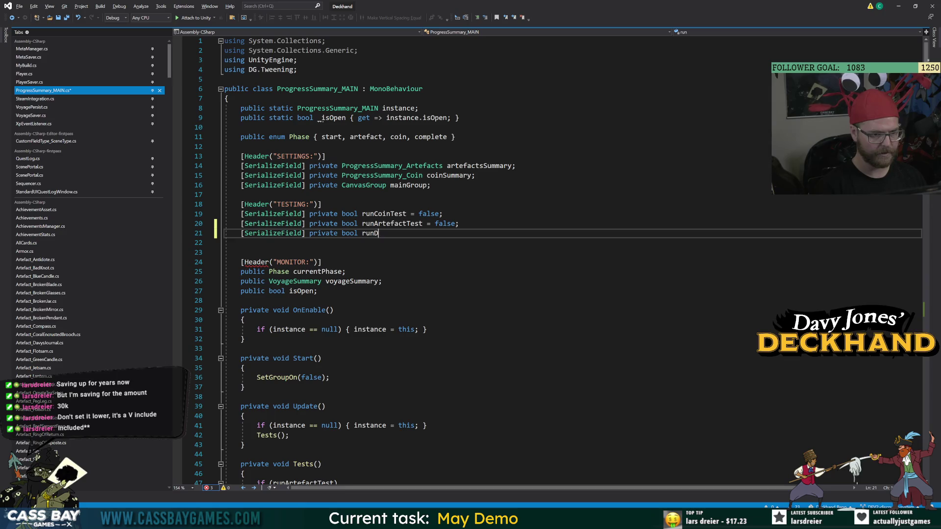
pyautogui.write('alse;')
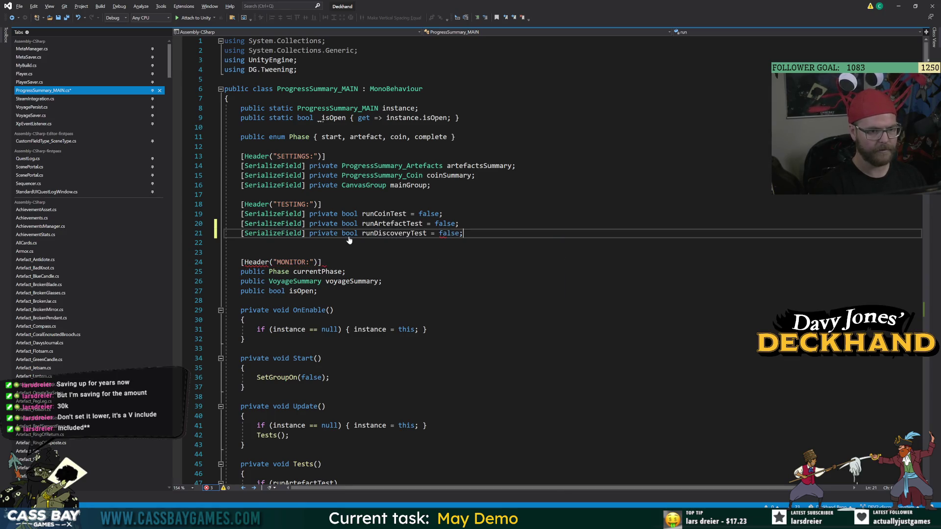
pyautogui.doubleClick(394, 231)
pyautogui.doubleClick(395, 225)
# Step: Add an if (runDiscoveryTest) branch after the coin test block in Tests()
pyautogui.scroll(-7, 394, 227)
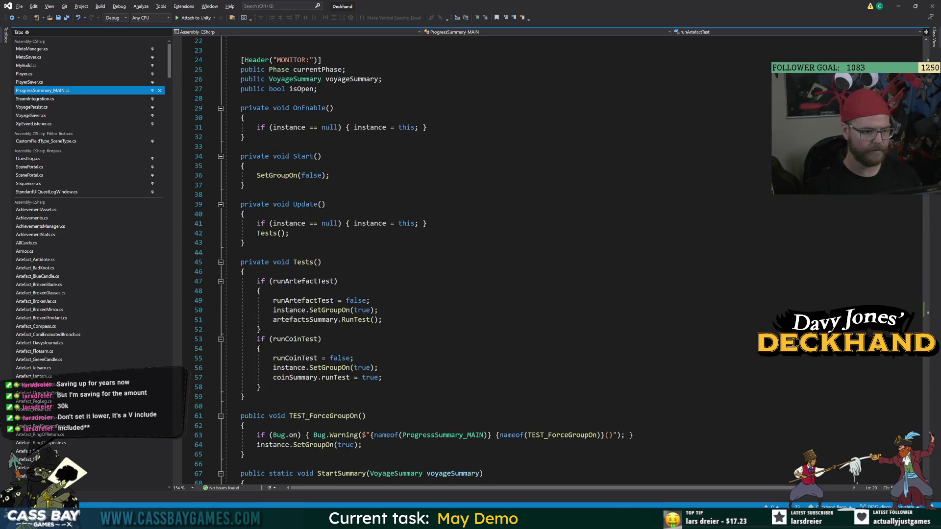
pyautogui.click(261, 387)
pyautogui.press('Return')
pyautogui.write('if (r')
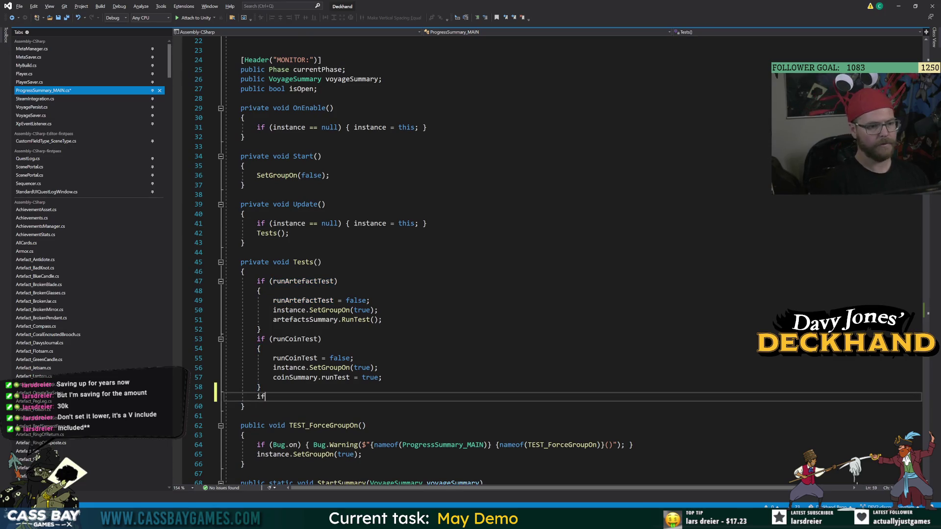
pyautogui.write('unD')
pyautogui.press('Tab')
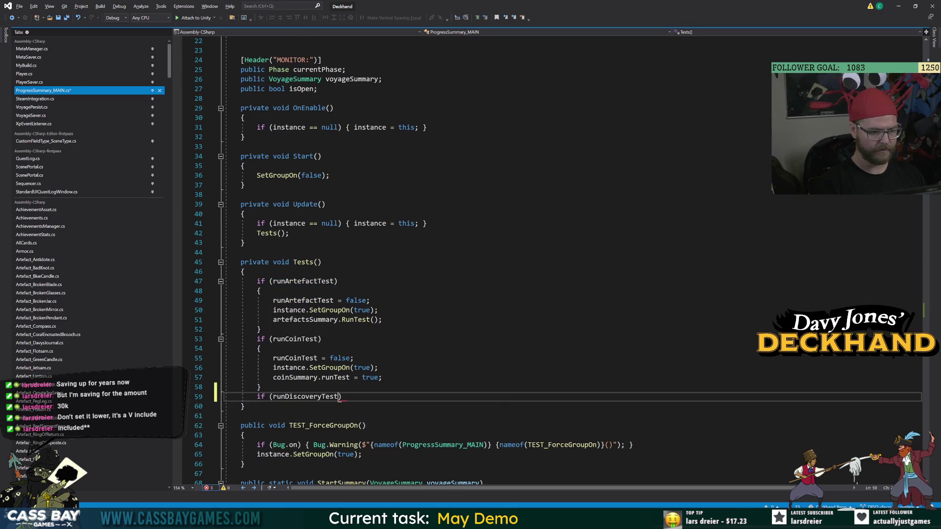
pyautogui.press('Return')
pyautogui.write('{')
pyautogui.press('Return')
# Step: Inside the branch, set runDiscoveryTest = false and call instance.SetGroupOn(true)
pyautogui.write('runD')
pyautogui.press('Tab')
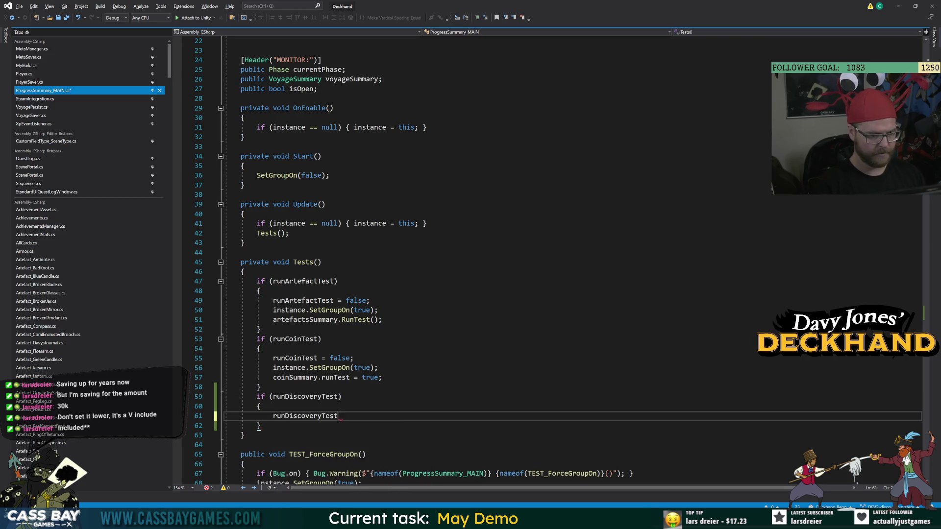
pyautogui.write('alse;')
pyautogui.press('Return')
pyautogui.write('instance.S')
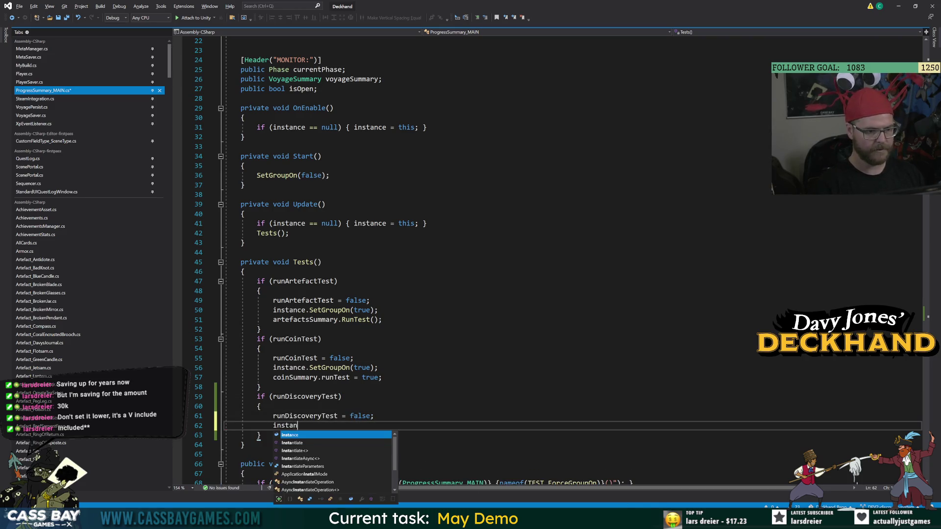
pyautogui.write('etG')
pyautogui.press('Tab')
pyautogui.write('(tr')
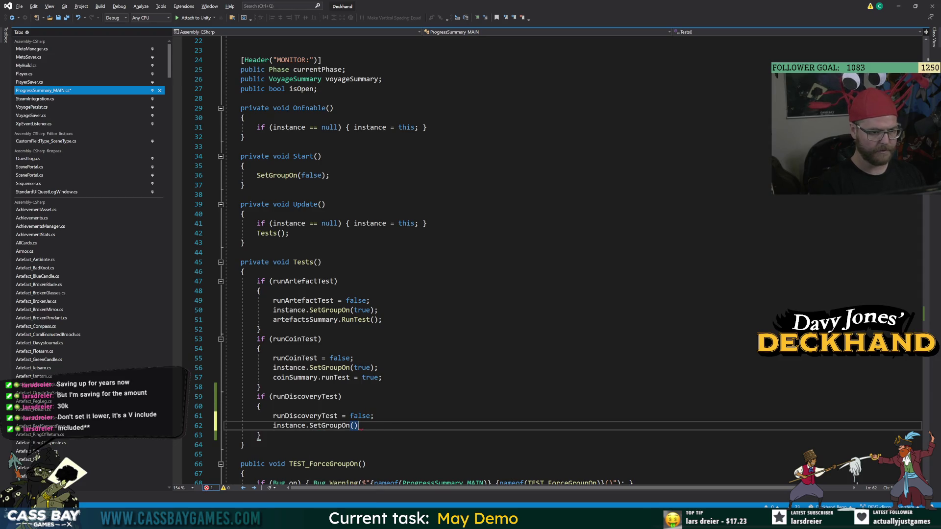
pyautogui.write('ue;')
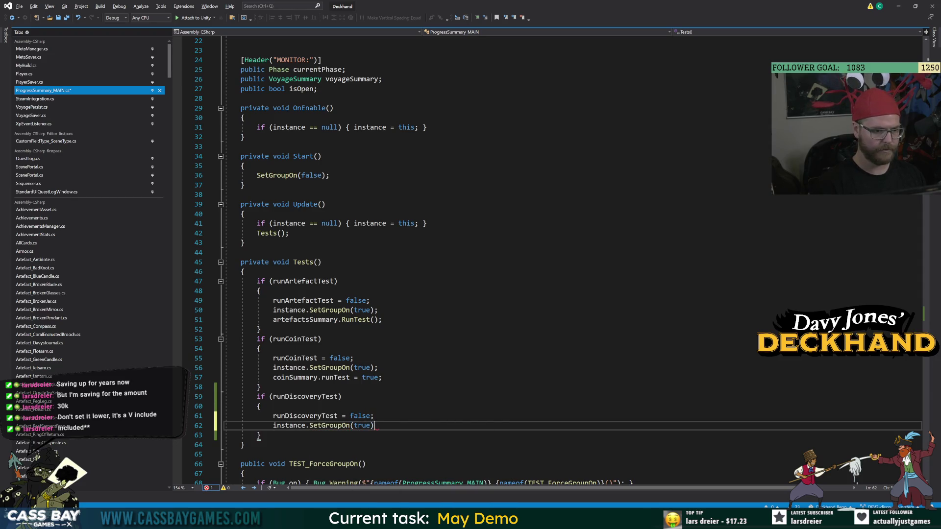
pyautogui.press('Return')
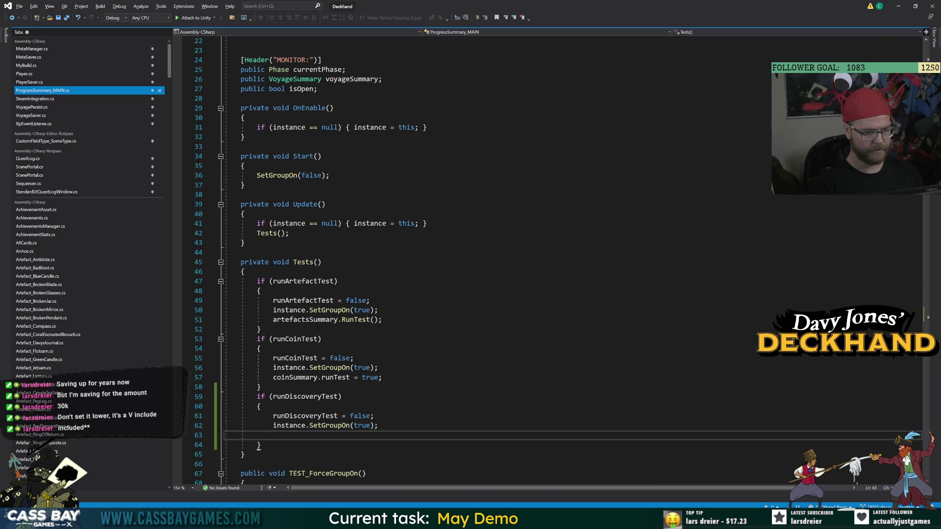
pyautogui.scroll(-4, 294, 265)
pyautogui.doubleClick(294, 262)
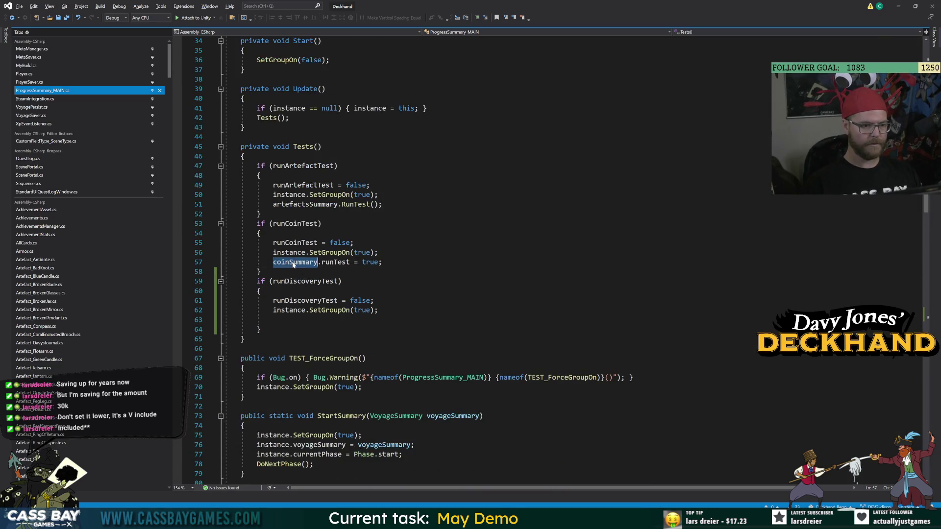
# Step: Go to the coinSummary declaration and open the ProgressSummary_Coin class definition
pyautogui.press('F12')
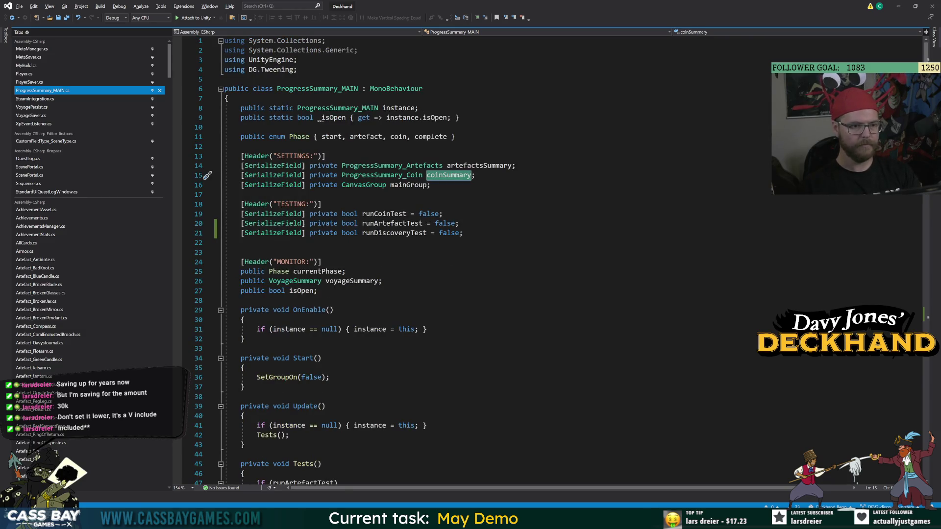
pyautogui.click(321, 262)
pyautogui.doubleClick(399, 177)
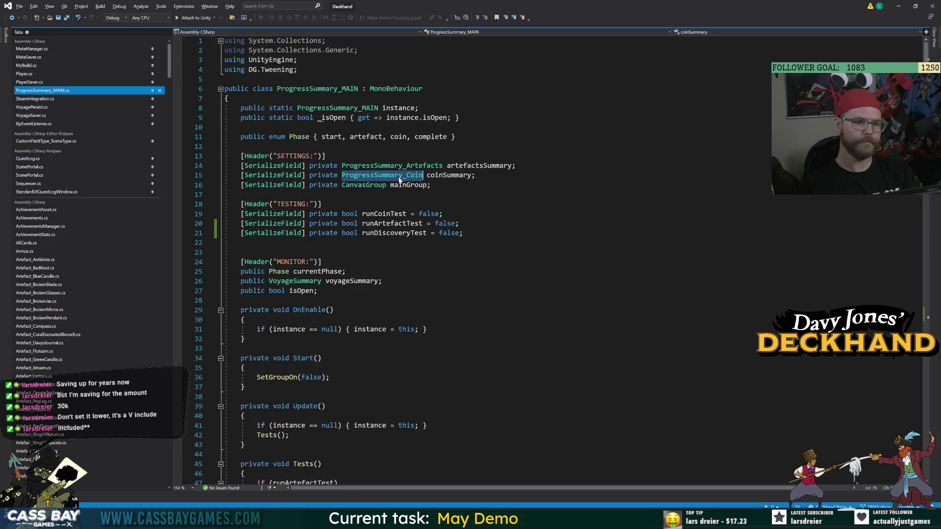
pyautogui.press('F12')
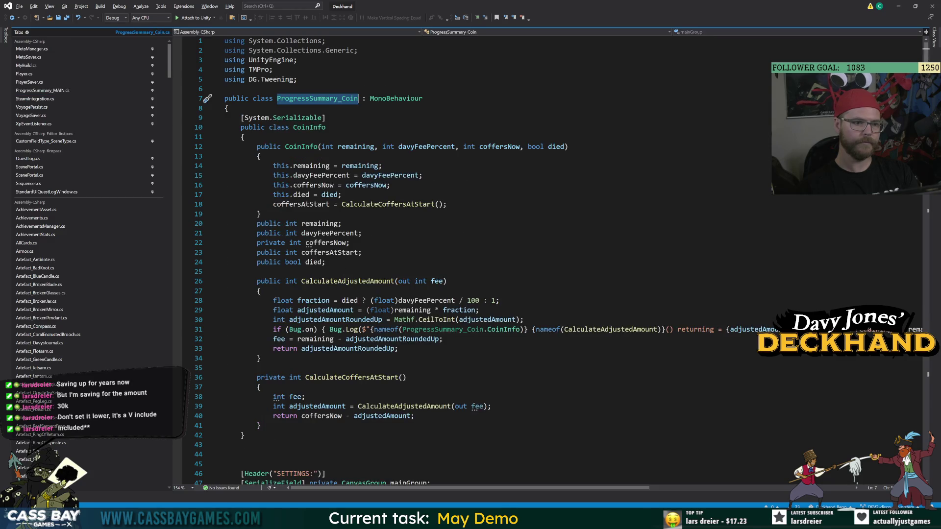
pyautogui.hotkey('ctrl', '-')
pyautogui.hotkey('ctrl', '-')
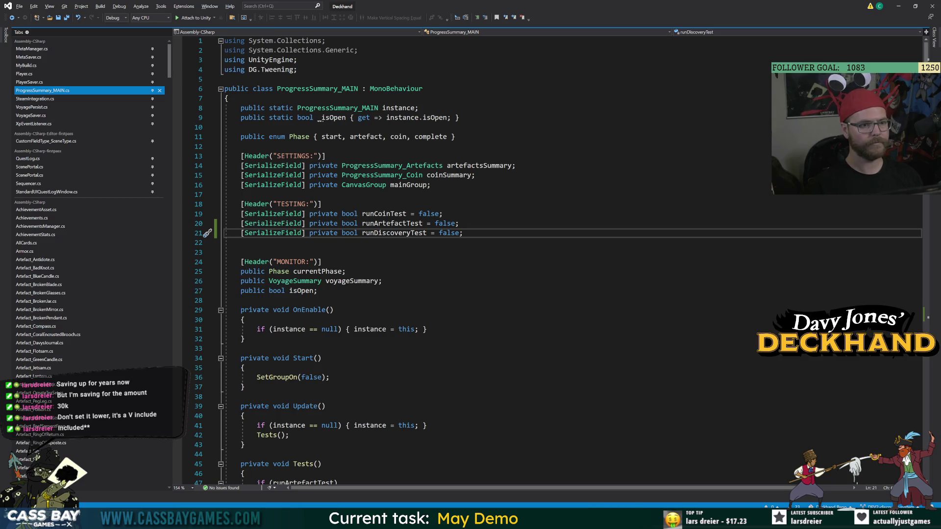
pyautogui.doubleClick(395, 176)
pyautogui.press('F12')
# Step: Fold away the CoinInfo class in ProgressSummary_Coin.cs and return to Unity
pyautogui.moveTo(171, 62)
pyautogui.mouseDown()
pyautogui.moveTo(182, 342)
pyautogui.moveTo(152, 149)
pyautogui.moveTo(171, 309)
pyautogui.mouseUp()
pyautogui.click(261, 214)
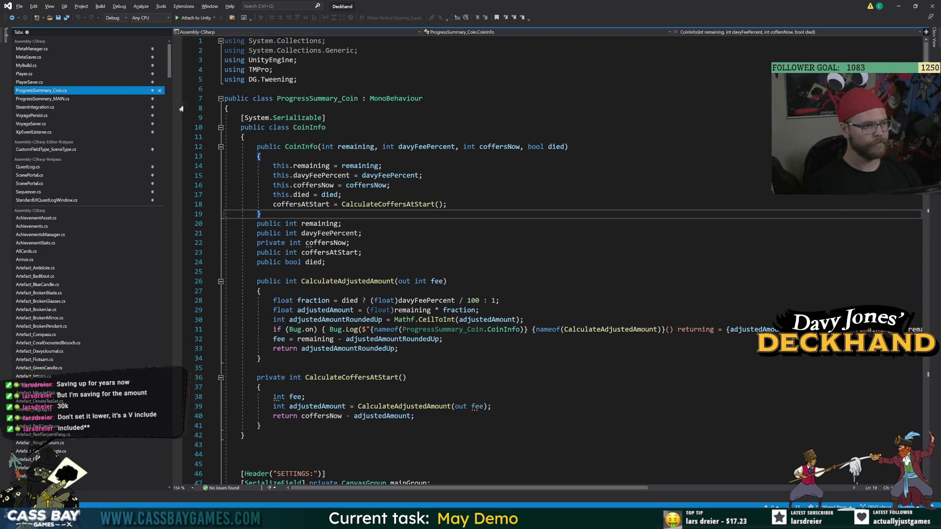
pyautogui.click(392, 184)
pyautogui.click(221, 128)
pyautogui.click(230, 89)
pyautogui.hotkey('alt', 'Tab')
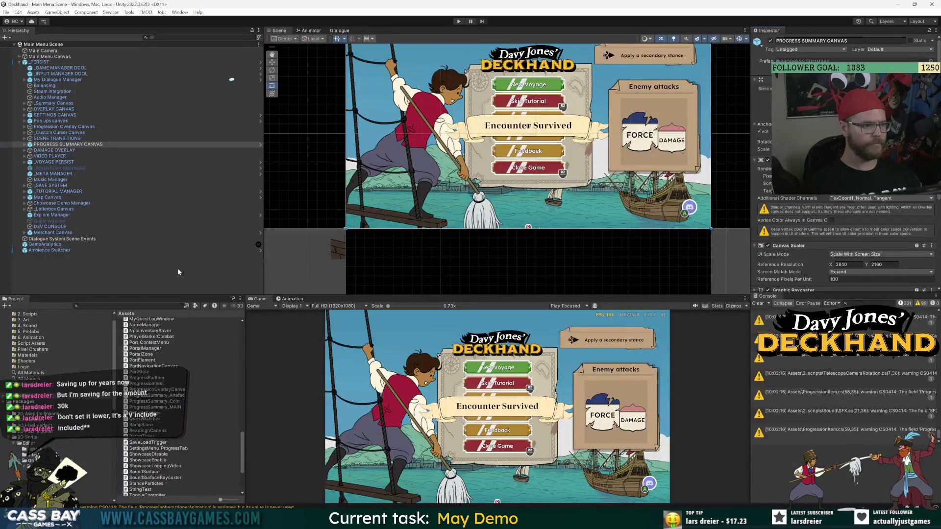
# Step: Select _META MANAGER and open its DiscoveryManager.cs script in Visual Studio
pyautogui.click(54, 174)
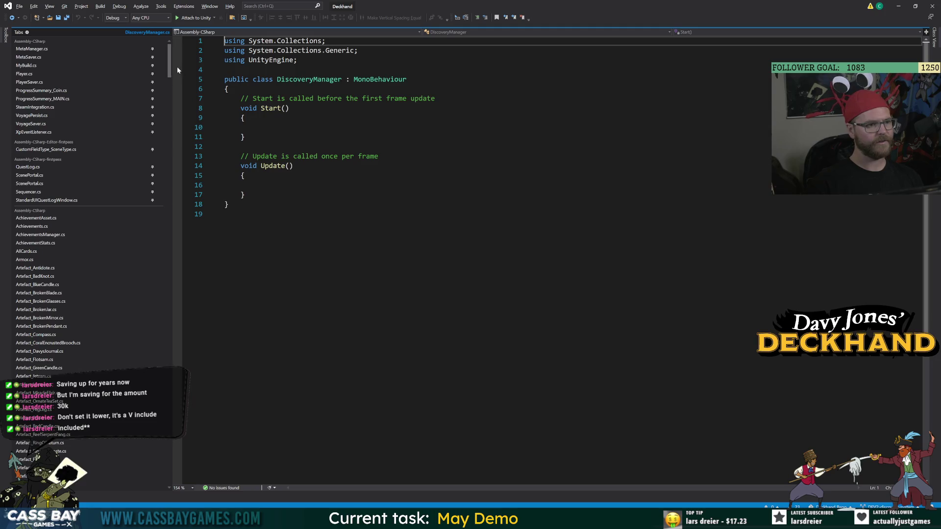
pyautogui.moveTo(169, 69)
pyautogui.mouseDown()
pyautogui.moveTo(179, 255)
pyautogui.moveTo(181, 208)
pyautogui.moveTo(170, 197)
pyautogui.mouseUp()
pyautogui.click(153, 345)
pyautogui.click(153, 343)
pyautogui.click(225, 214)
pyautogui.click(309, 79)
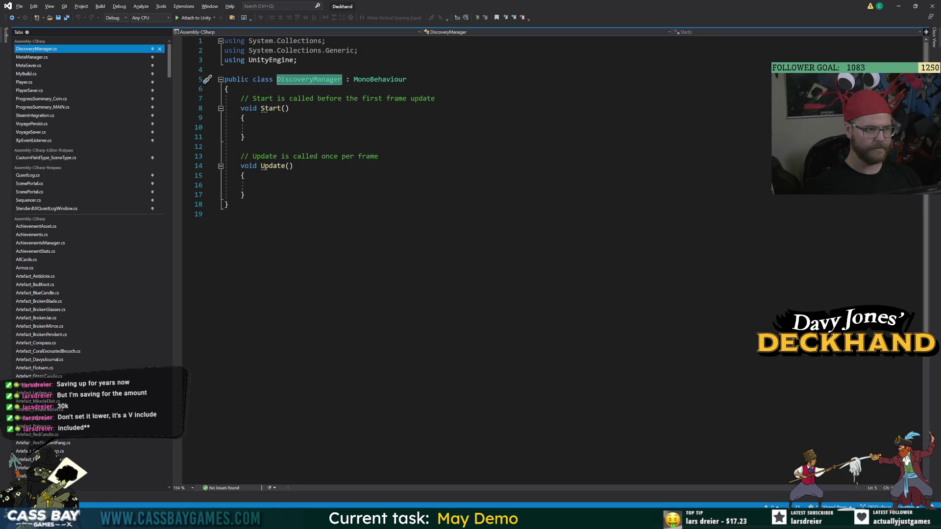
# Step: Check the manager component's context options in Unity, then start renaming the DiscoveryManager class
pyautogui.hotkey('alt', 'Tab')
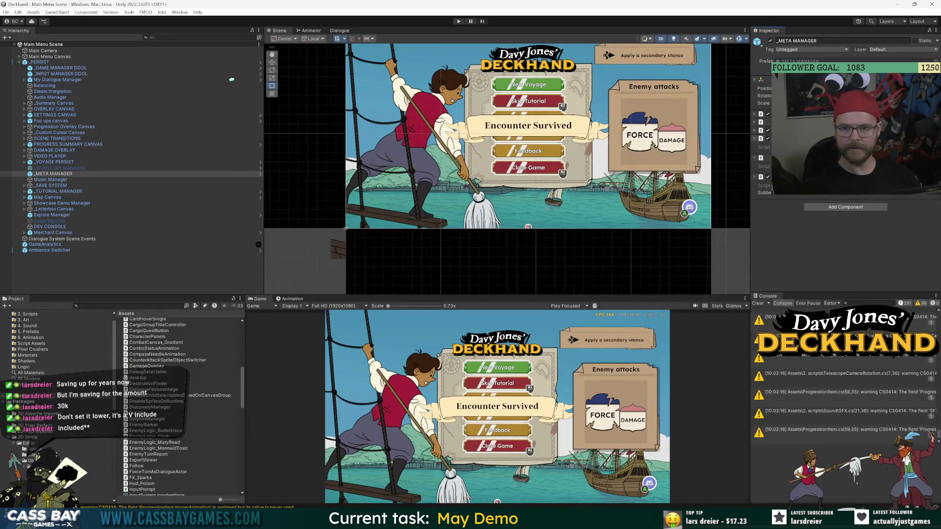
pyautogui.rightClick(859, 195)
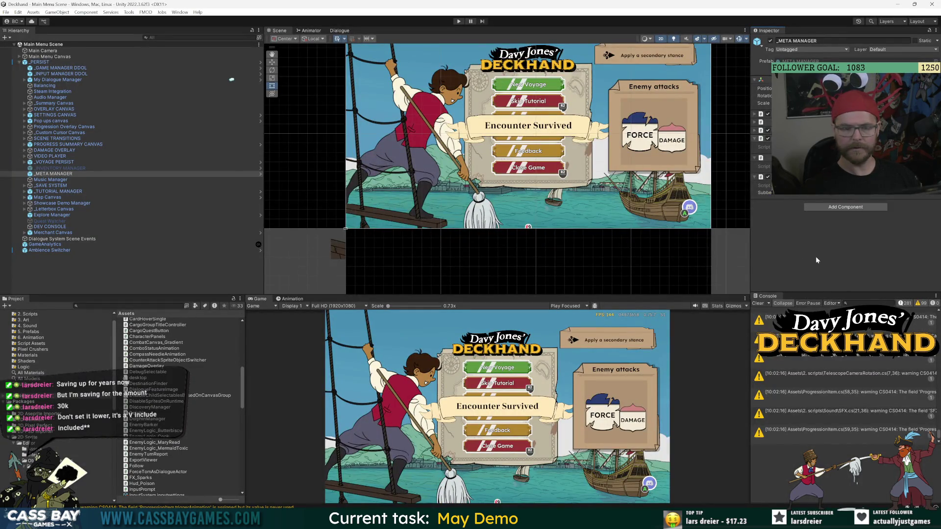
pyautogui.hotkey('alt', 'Tab')
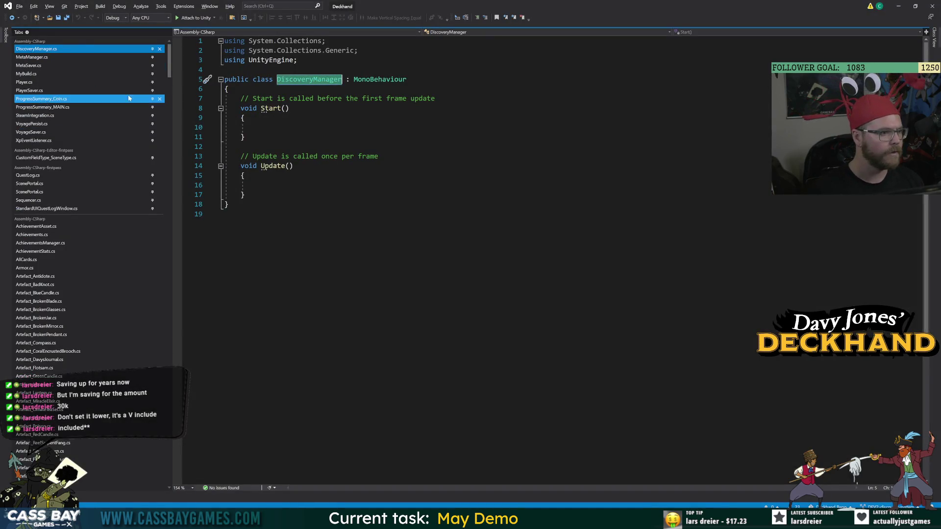
pyautogui.hotkey('ctrl', 'r')
pyautogui.hotkey('ctrl', 'r')
# Step: Name the new script ProgressSummary_DISCOVERY and rename its class to ProgressSummary_Discovery
pyautogui.write('ProgressSummary_DISCOVERY.cs')
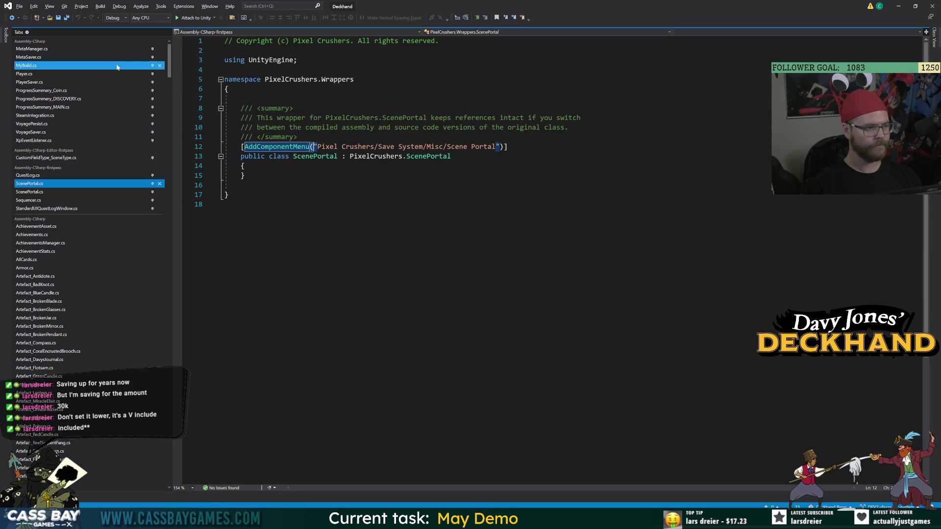
pyautogui.click(77, 101)
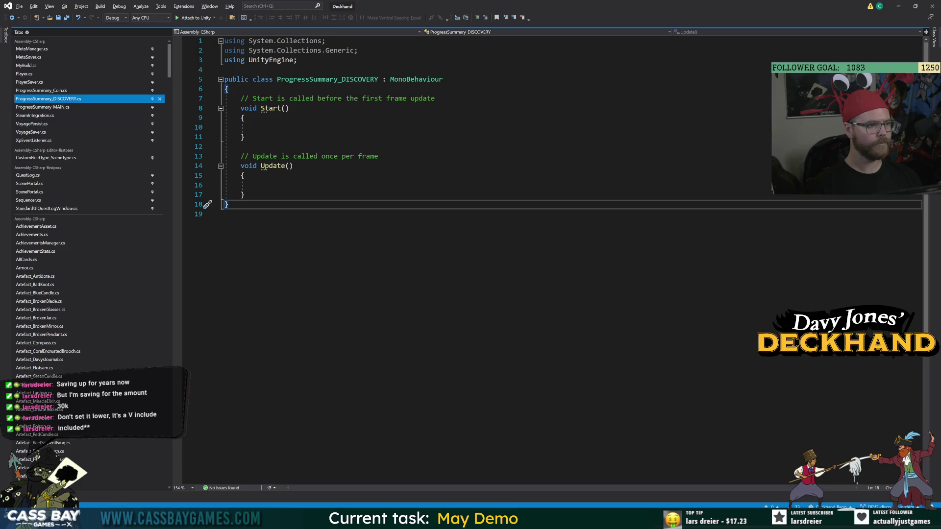
pyautogui.click(328, 78)
pyautogui.hotkey('ctrl', 'r')
pyautogui.hotkey('ctrl', 'r')
pyautogui.press('BackSpace')
pyautogui.press('BackSpace')
pyautogui.press('BackSpace')
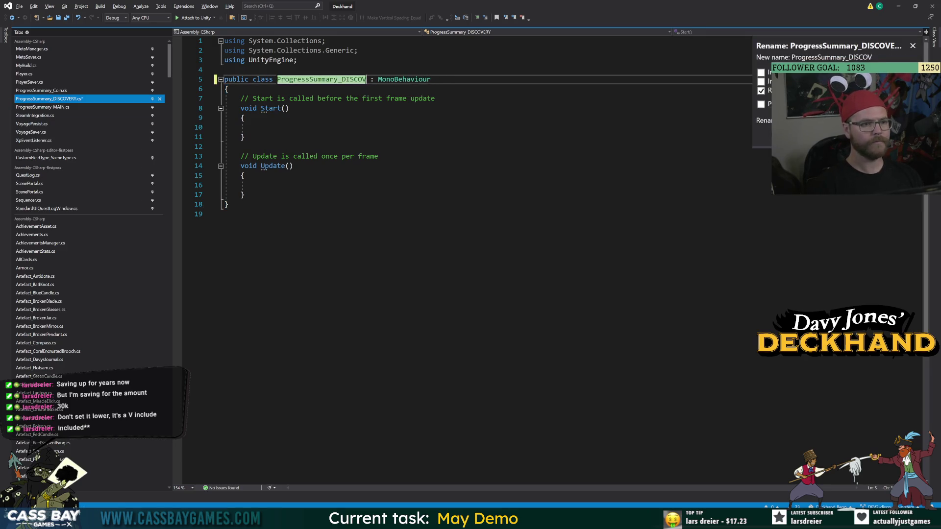
pyautogui.press('BackSpace')
pyautogui.press('BackSpace')
pyautogui.write('iscovery')
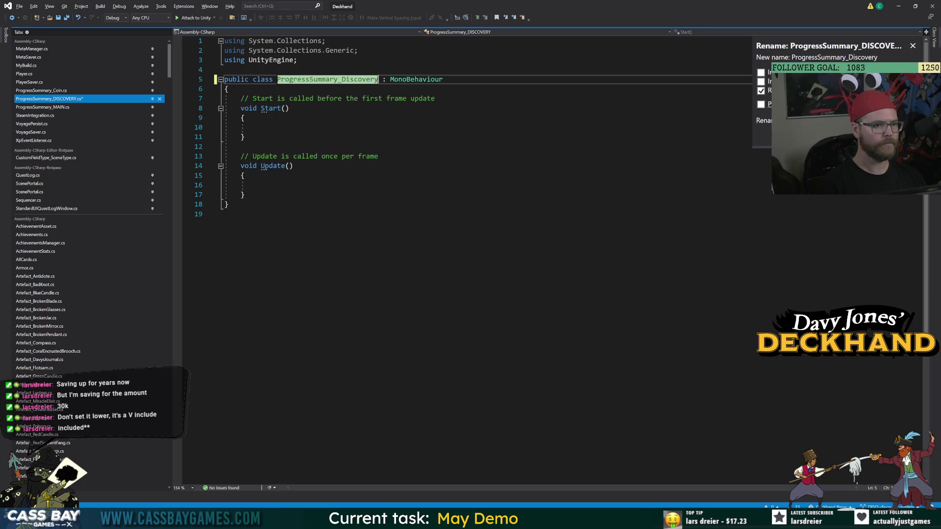
pyautogui.press('Return')
# Step: Delete the template Start and Update methods, leaving an empty class, and return to ProgressSummary_MAIN
pyautogui.click(244, 195)
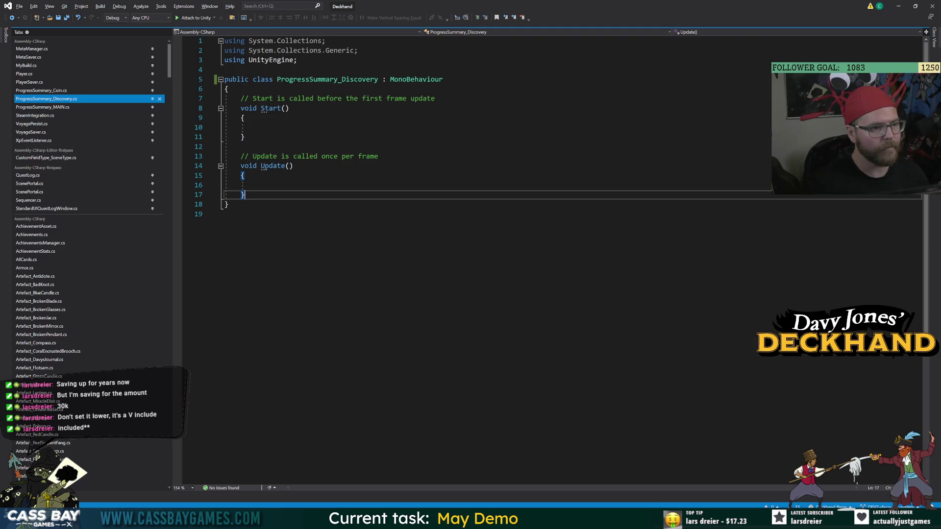
pyautogui.moveTo(240, 98)
pyautogui.mouseDown()
pyautogui.moveTo(228, 147)
pyautogui.moveTo(245, 195)
pyautogui.mouseUp()
pyautogui.press('Delete')
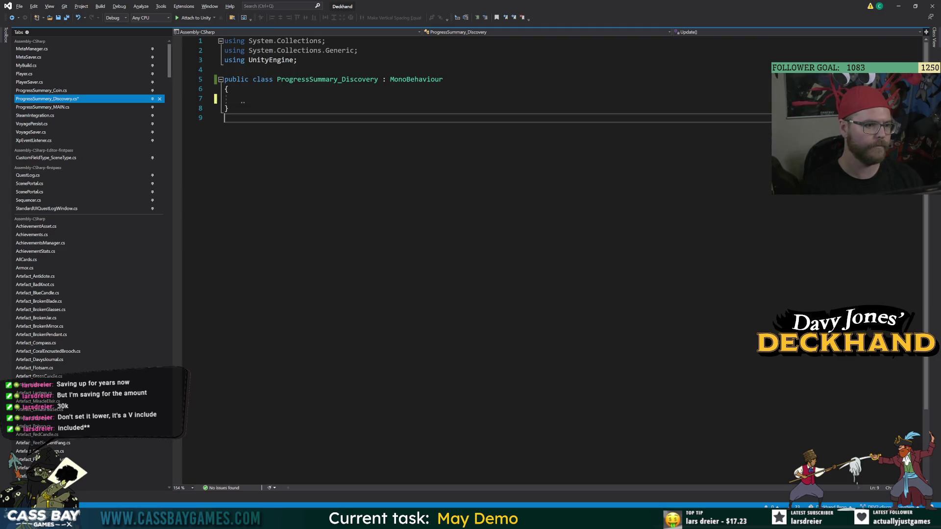
pyautogui.keyDown('ctrl'); pyautogui.click(80, 108); pyautogui.keyUp('ctrl')
pyautogui.click(65, 109)
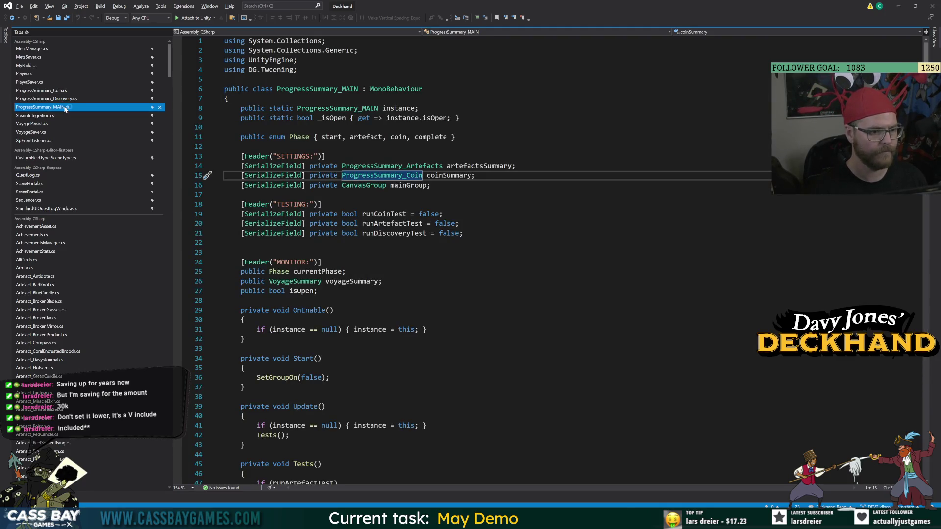
pyautogui.keyDown('ctrl'); pyautogui.click(76, 93); pyautogui.keyUp('ctrl')
pyautogui.click(76, 93)
pyautogui.scroll(-20, 442, 245)
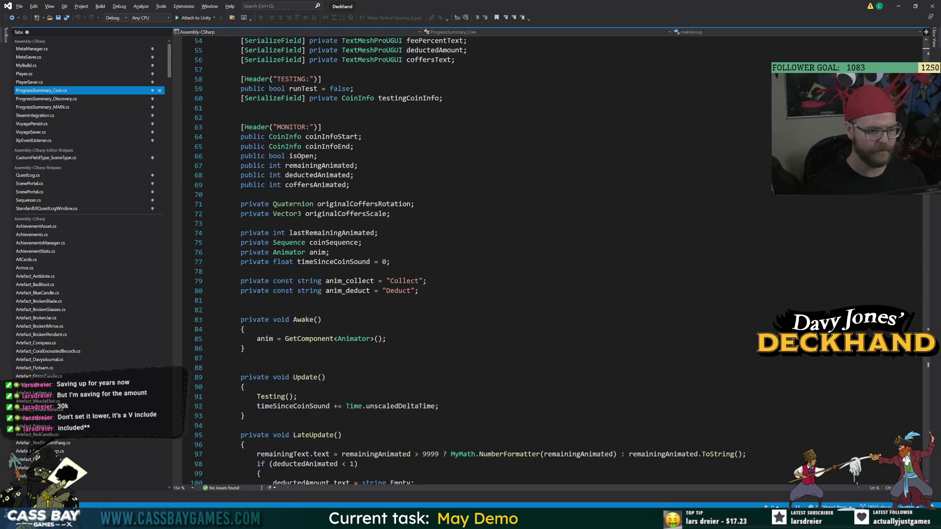
pyautogui.scroll(-16, 441, 245)
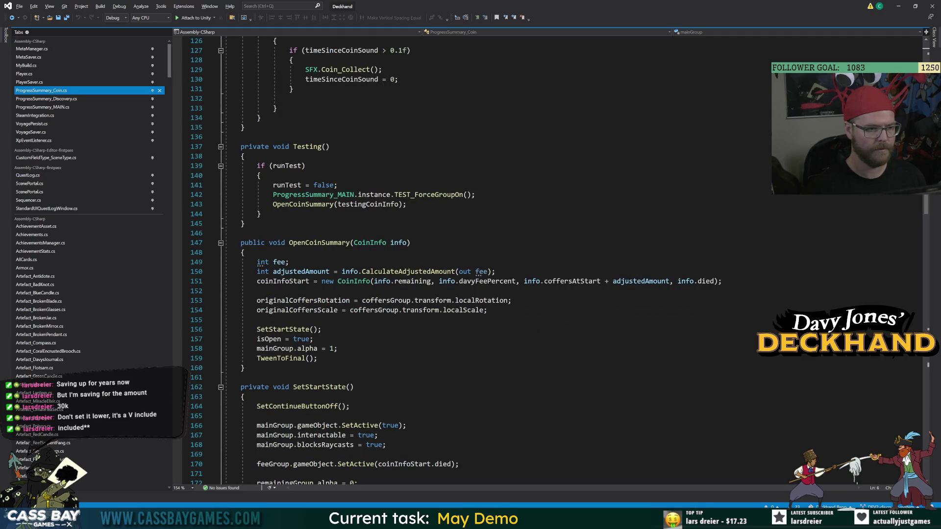
pyautogui.click(309, 146)
pyautogui.doubleClick(287, 166)
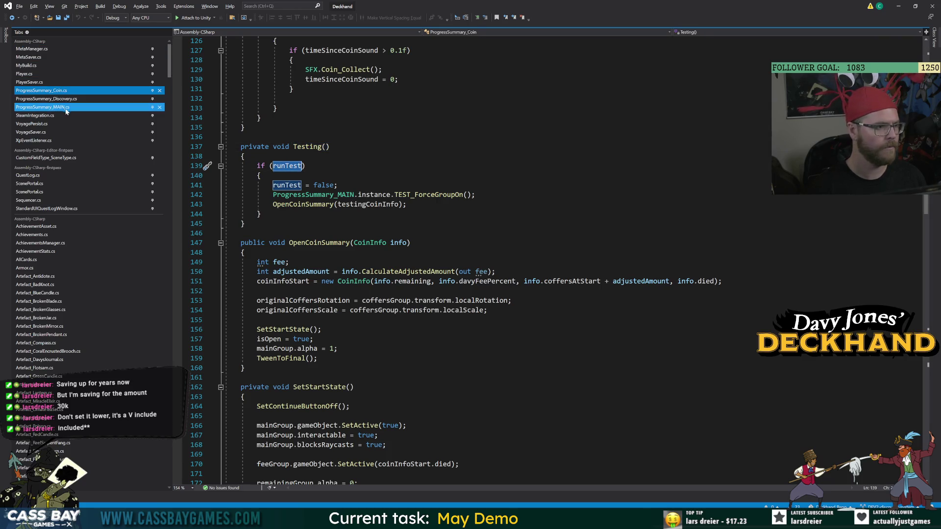
pyautogui.click(49, 107)
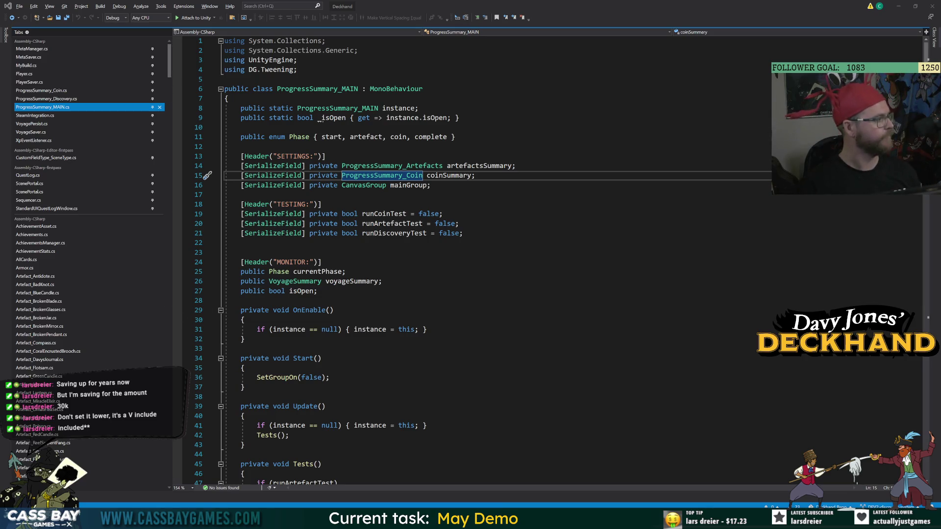
pyautogui.click(294, 301)
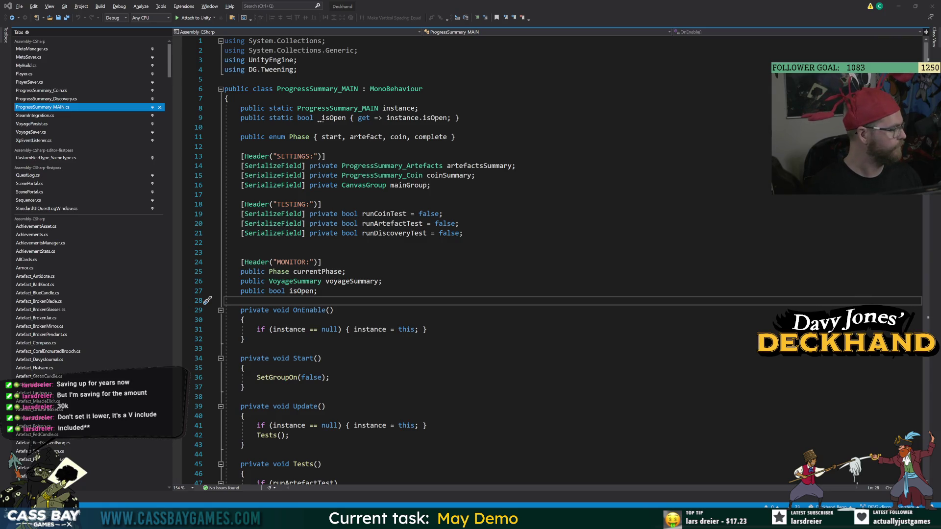
# Step: Add the Programming label to the New Sound implementation (Swine etc.) Trello card
pyautogui.hotkey('alt', 'Tab')
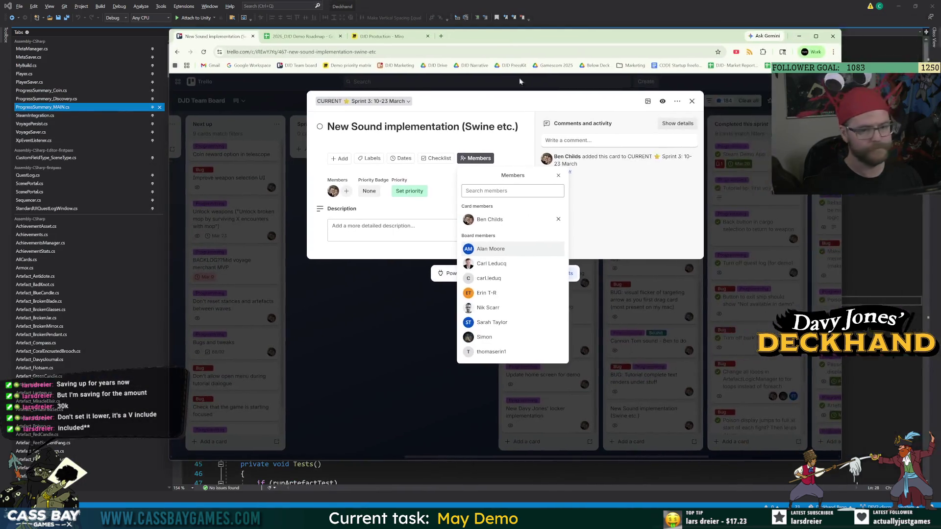
pyautogui.click(641, 203)
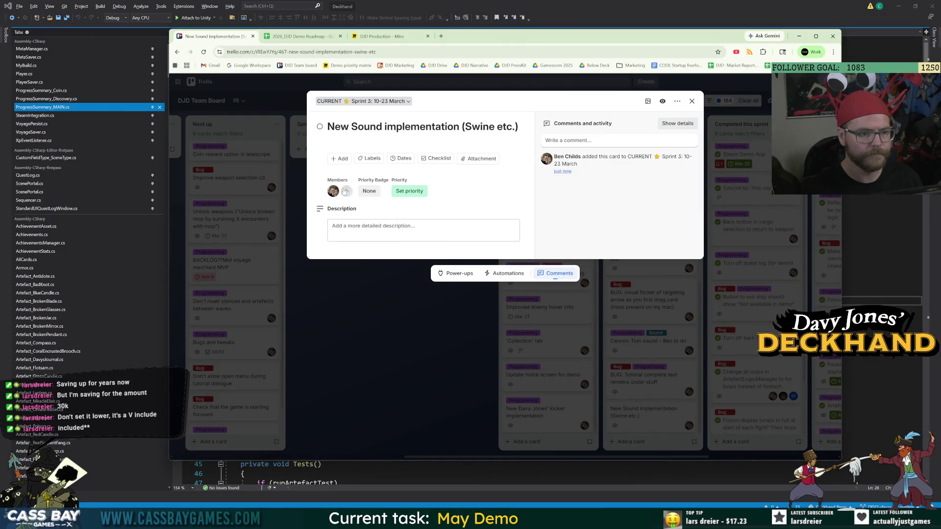
pyautogui.click(370, 158)
pyautogui.click(403, 218)
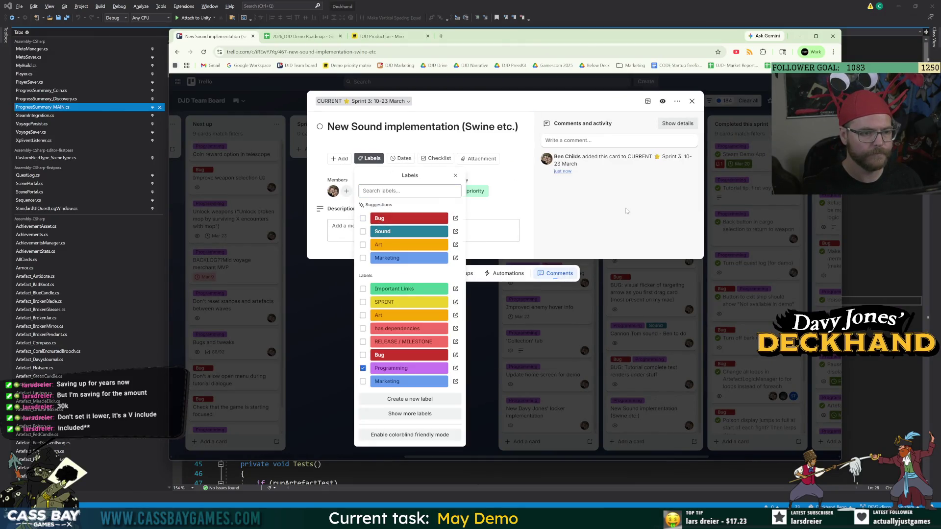
pyautogui.click(585, 205)
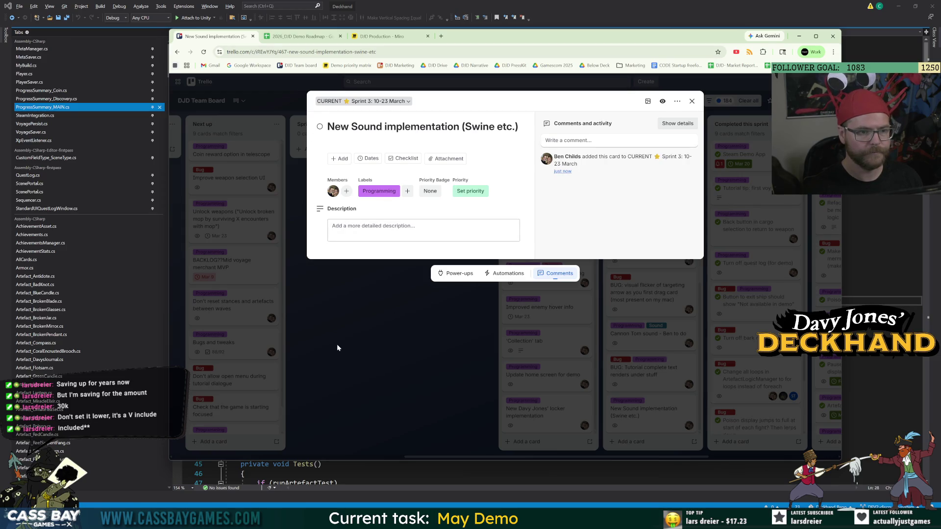
pyautogui.click(418, 320)
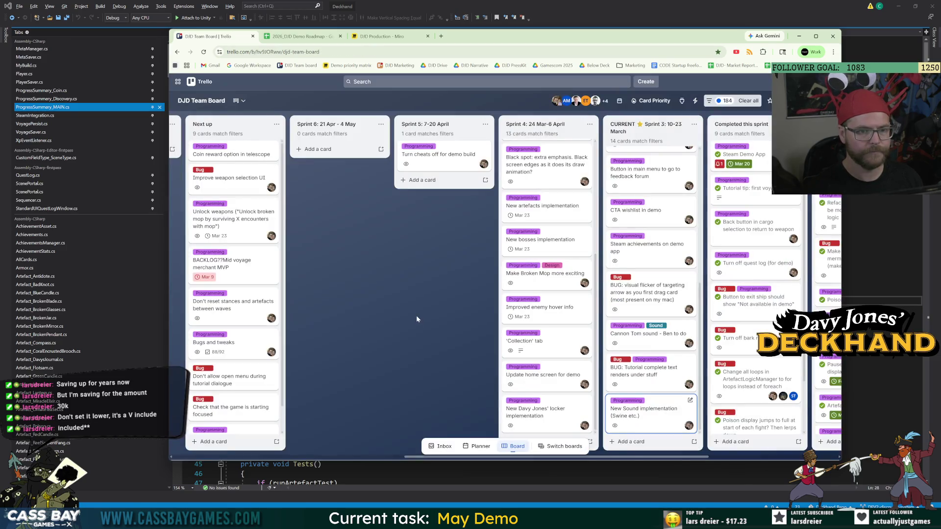
pyautogui.click(799, 35)
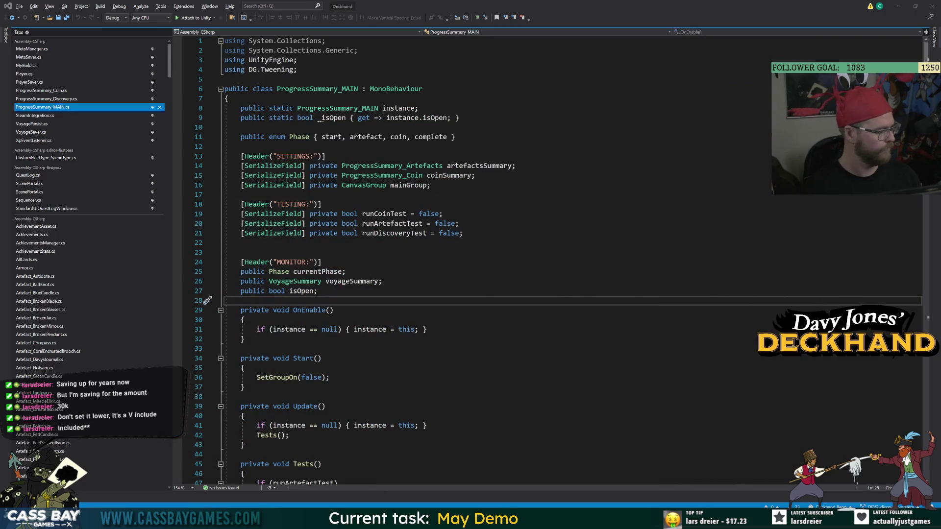
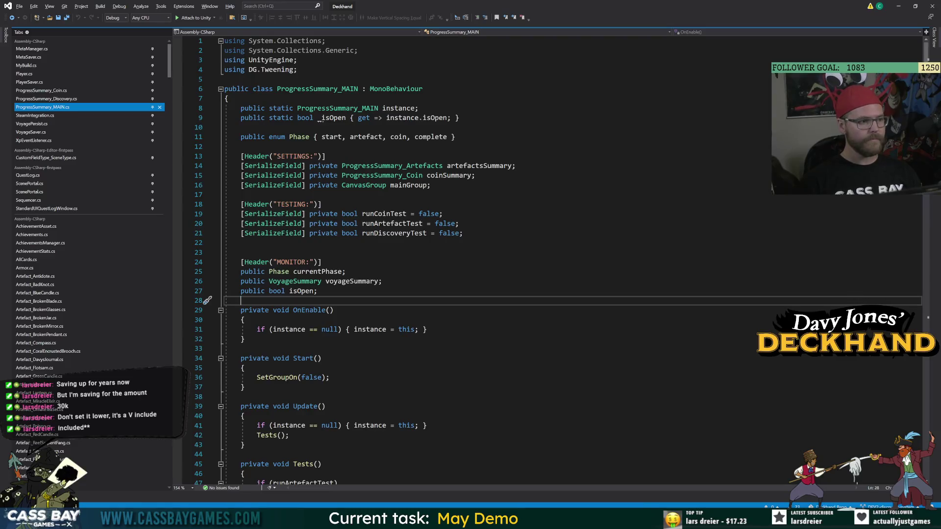
# Step: Look over the Discovery, Coin and MAIN summary scripts, checking the coin test's SetGroupOn call
pyautogui.click(61, 100)
pyautogui.click(57, 92)
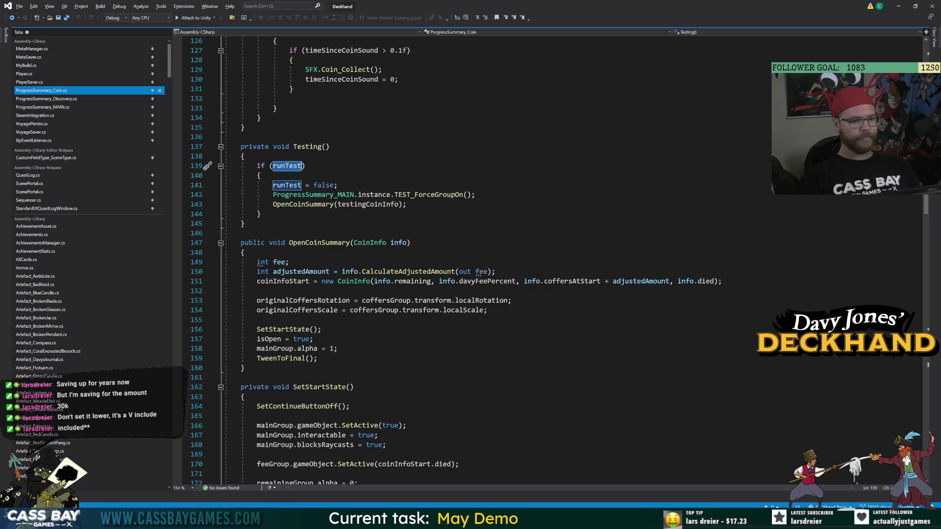
pyautogui.click(64, 108)
pyautogui.scroll(-12, 490, 260)
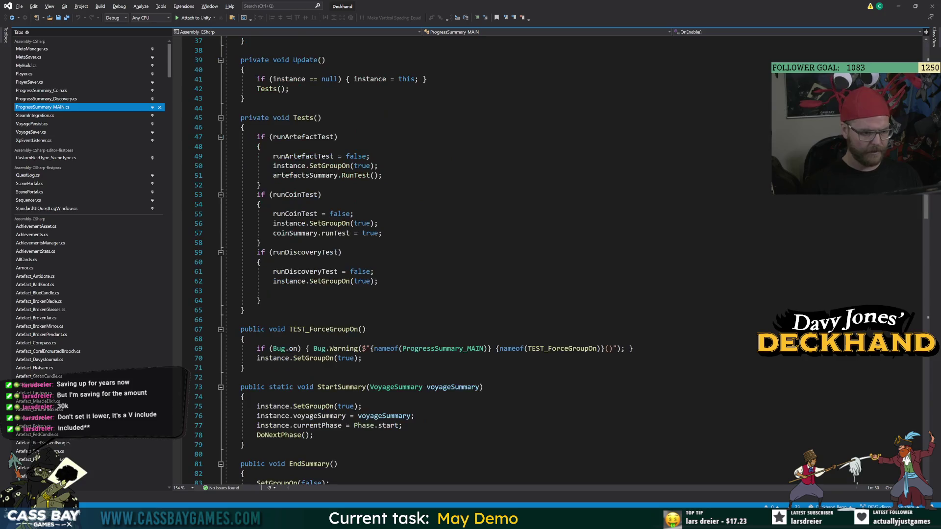
pyautogui.click(380, 223)
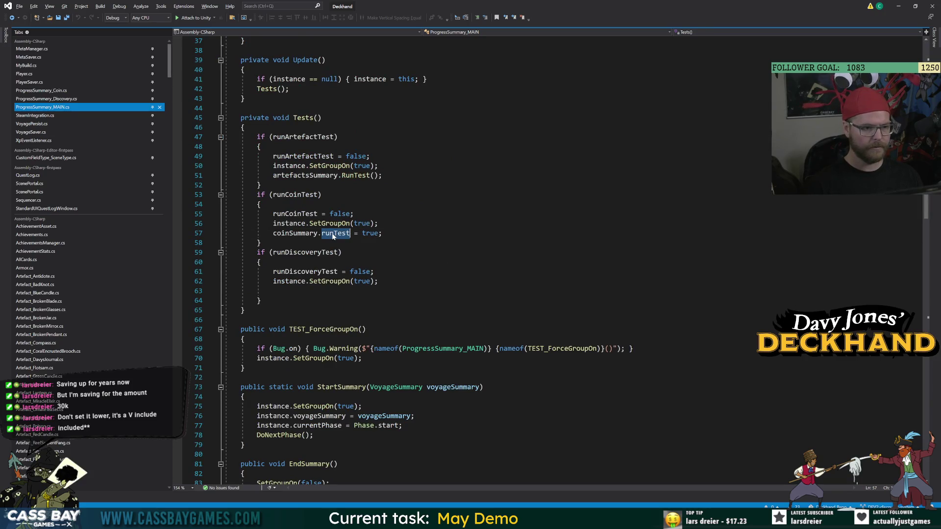
# Step: Add a [SerializeField] private bool runTest = false field to ProgressSummary_Discovery
pyautogui.click(61, 99)
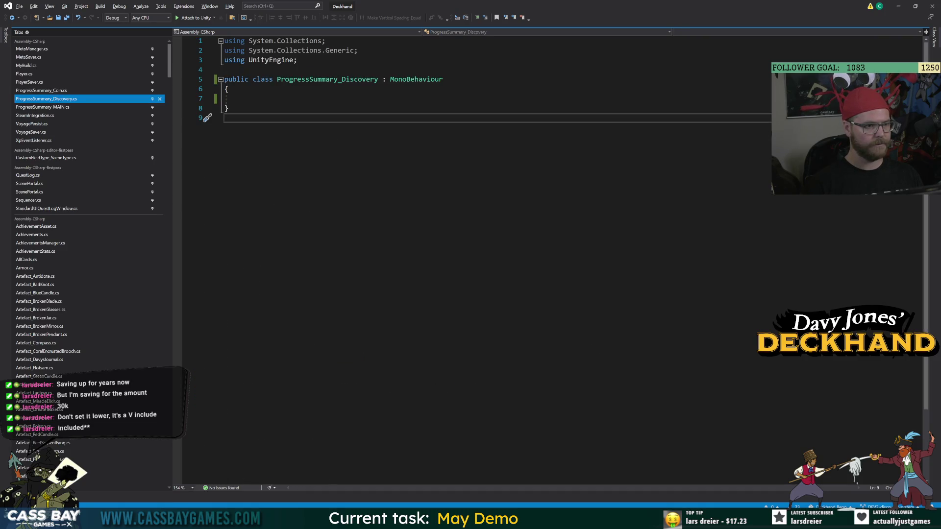
pyautogui.hotkey('ctrl', 'Return')
pyautogui.press('Up')
pyautogui.write('[ser')
pyautogui.press('Tab')
pyautogui.write('] private boool')
pyautogui.press('BackSpace')
pyautogui.press('BackSpace')
pyautogui.press('BackSpace')
pyautogui.write('l runTest = false;')
# Step: Add an Update method with an if (runTest) block that resets runTest to false
pyautogui.press('Down')
pyautogui.press('Return')
pyautogui.press('Return')
pyautogui.write('update')
pyautogui.press('Return')
pyautogui.write('if (runT')
pyautogui.press('Tab')
pyautogui.write(')')
pyautogui.press('Return')
pyautogui.write('{')
pyautogui.press('Return')
pyautogui.write('runT')
pyautogui.press('Tab')
pyautogui.write('= false;')
pyautogui.press('Down')
pyautogui.press('Down')
pyautogui.press('Return')
pyautogui.press('Return')
# Step: Define an empty private void DoSummary() method and save the script
pyautogui.click(240, 117)
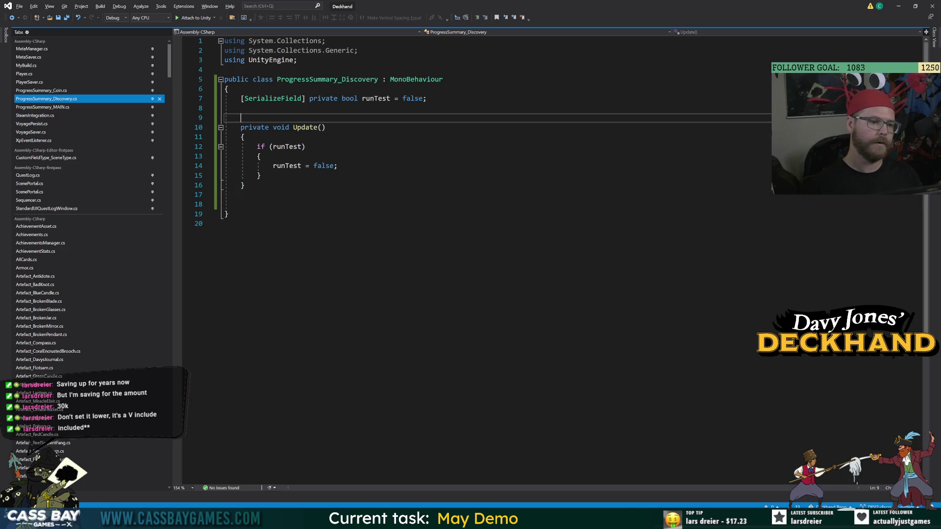
pyautogui.press('Up')
pyautogui.click(241, 204)
pyautogui.write('private')
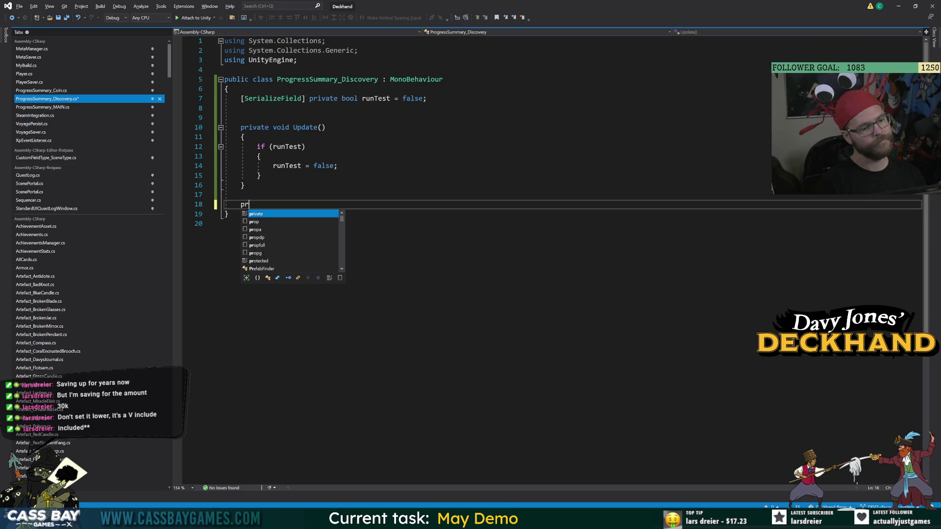
pyautogui.write(' void')
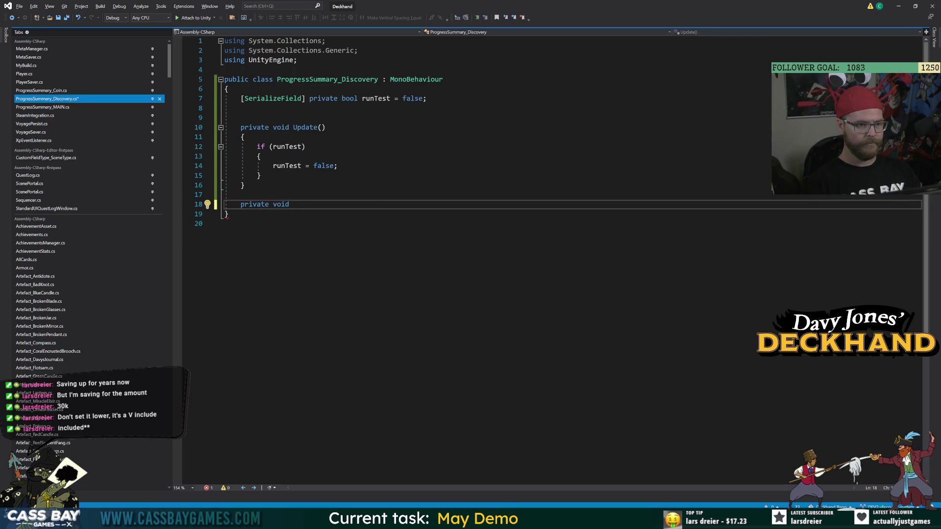
pyautogui.write(' DoSummary(')
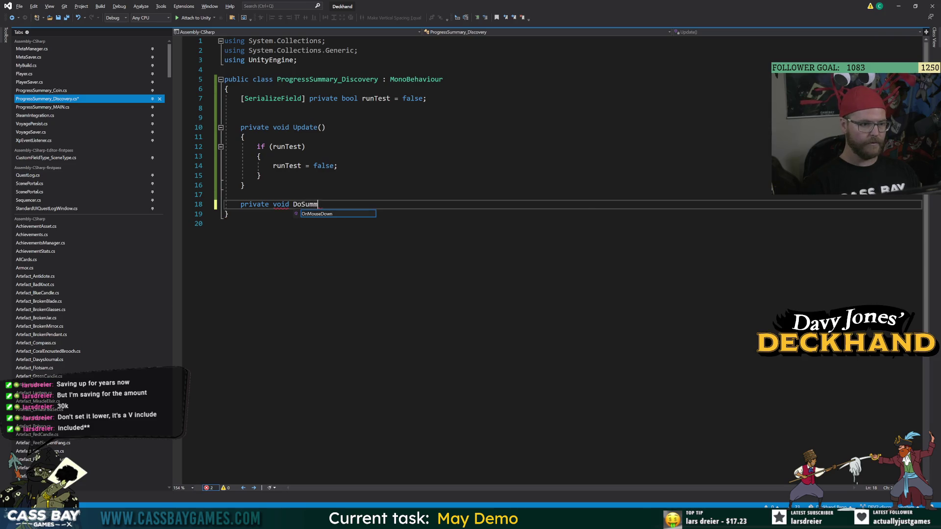
pyautogui.write(')')
pyautogui.press('Return')
pyautogui.write('{')
pyautogui.press('Return')
pyautogui.hotkey('ctrl', 's')
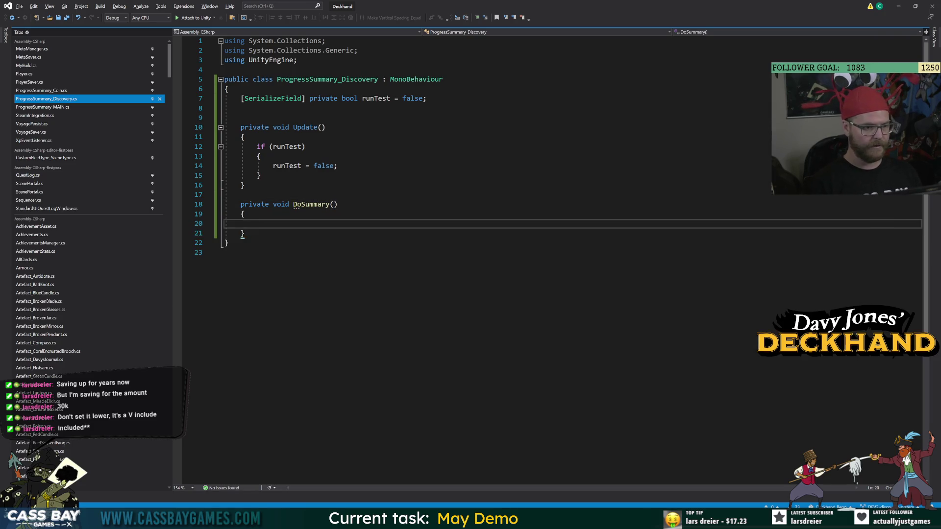
# Step: Call DoSummary() inside Update's runTest block and save, leaving DoSummary's body empty
pyautogui.click(338, 165)
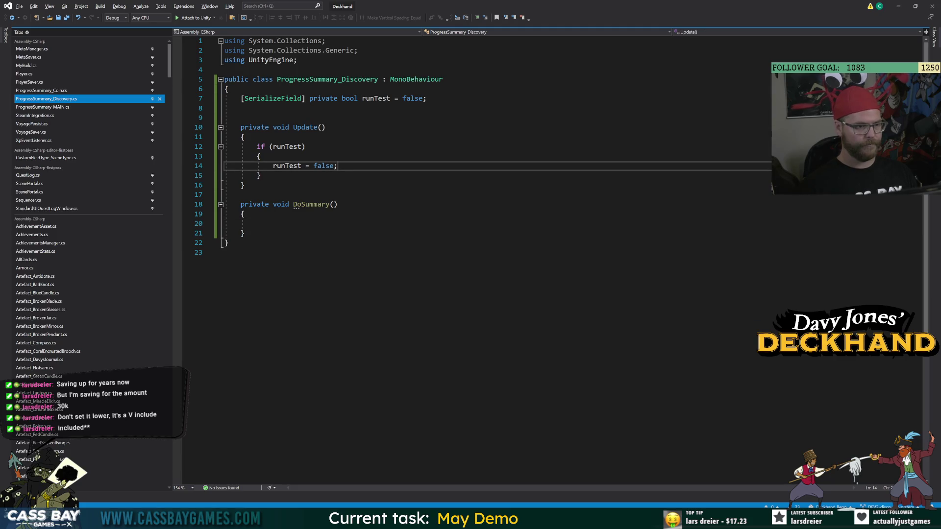
pyautogui.press('Return')
pyautogui.write('DoSu')
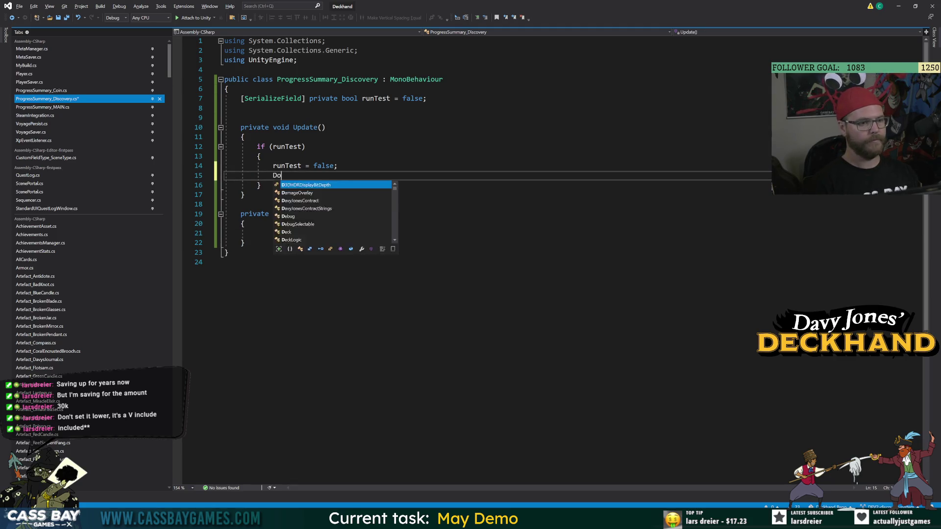
pyautogui.press('Tab')
pyautogui.write('();')
pyautogui.click(257, 233)
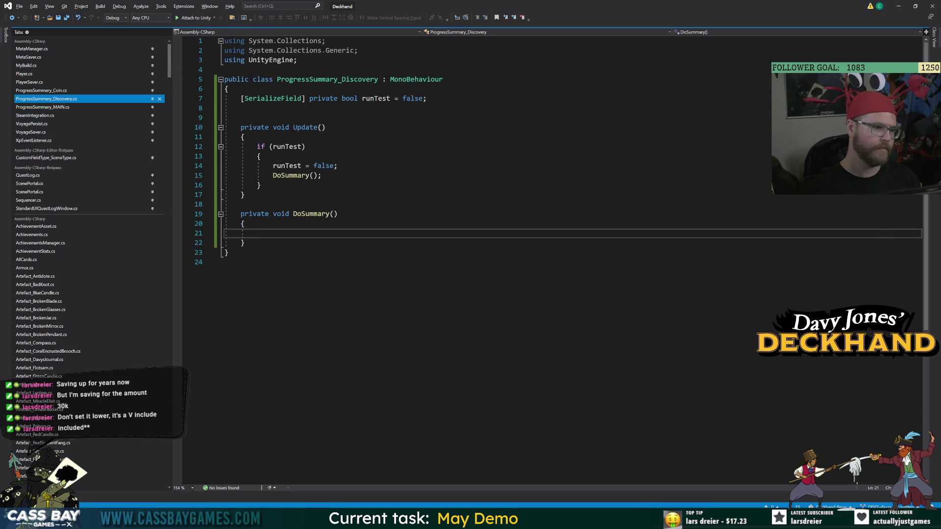
pyautogui.write('int levels')
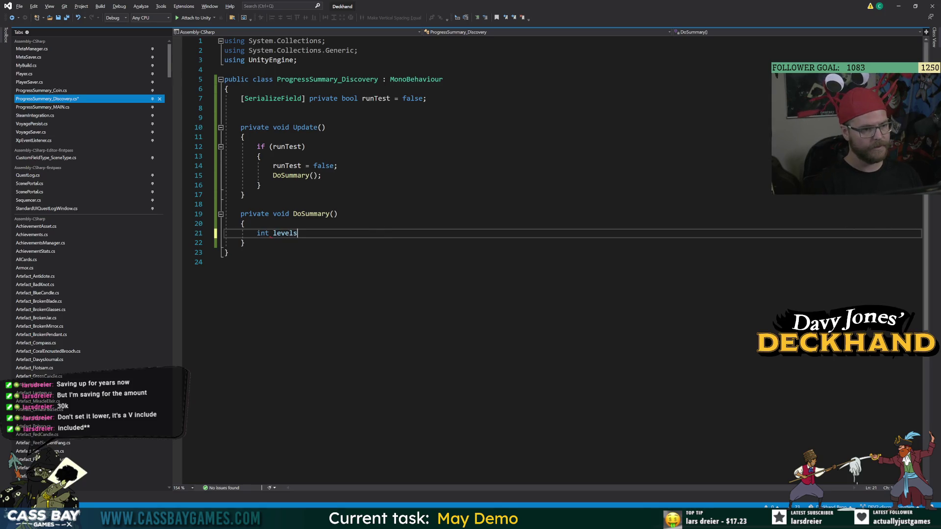
pyautogui.hotkey('ctrl', 's')
pyautogui.hotkey('ctrl', 'z')
pyautogui.hotkey('ctrl', 'z')
pyautogui.click(231, 262)
# Step: Review StartSummary, DoCoinPhase and OpenCoinSummary in ProgressSummary_MAIN using Go To Definition (F12)
pyautogui.click(67, 107)
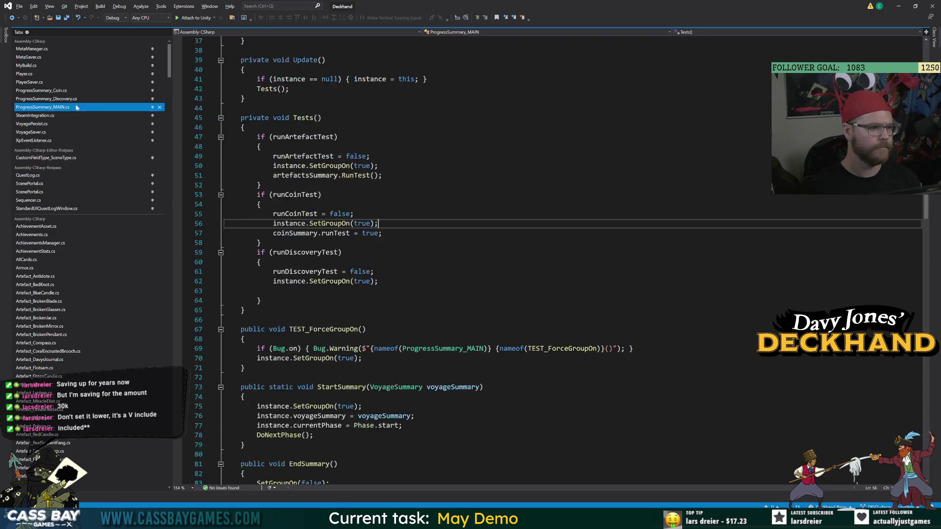
pyautogui.click(366, 387)
pyautogui.scroll(-9, 369, 438)
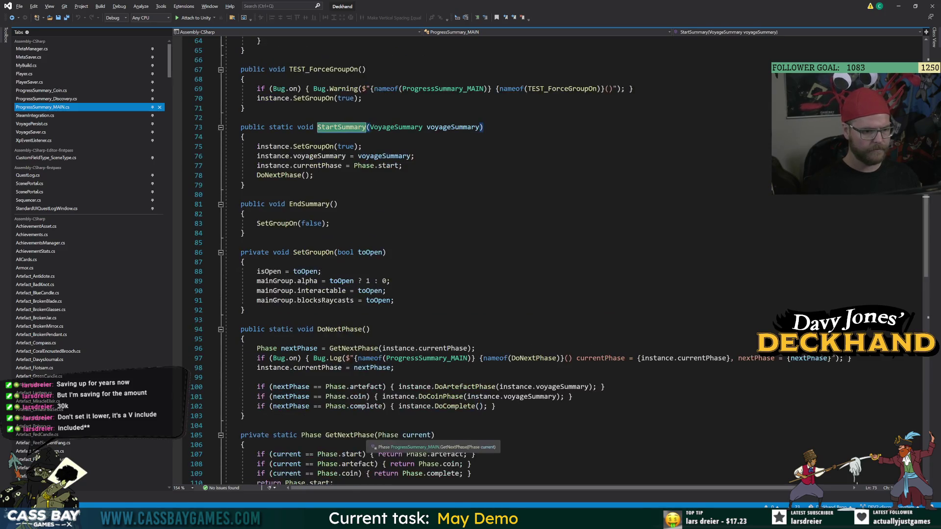
pyautogui.scroll(-3, 368, 442)
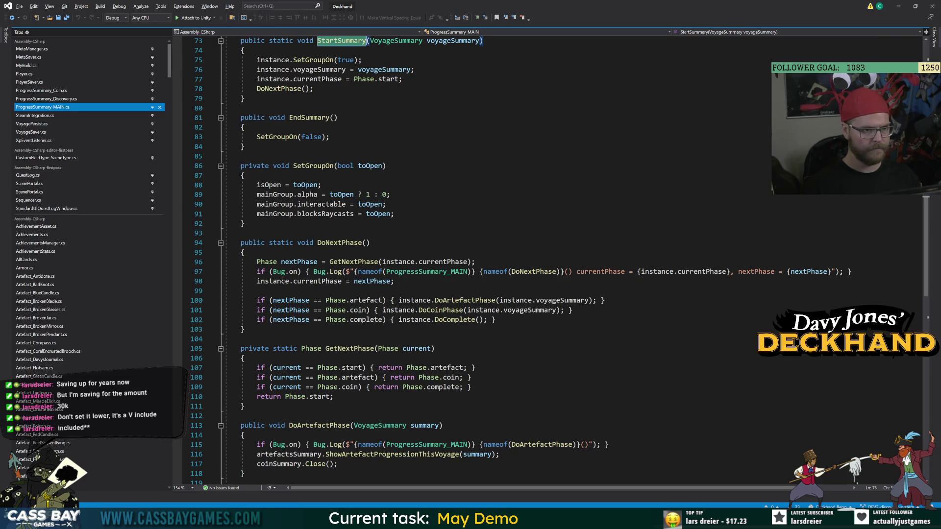
pyautogui.doubleClick(343, 243)
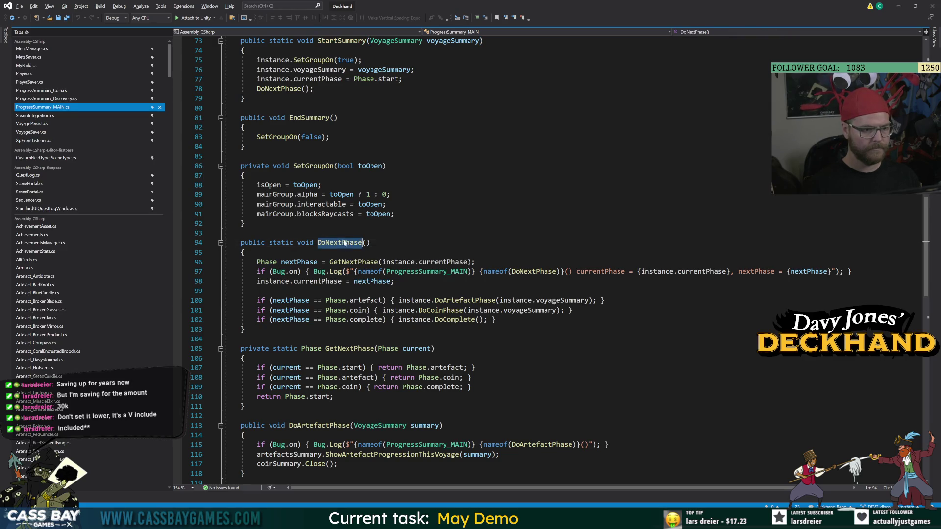
pyautogui.doubleClick(440, 310)
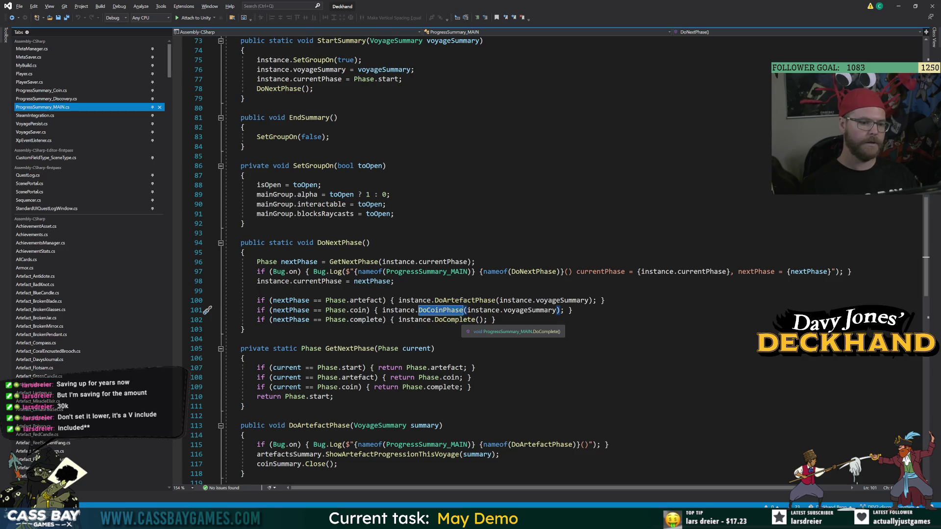
pyautogui.press('F12')
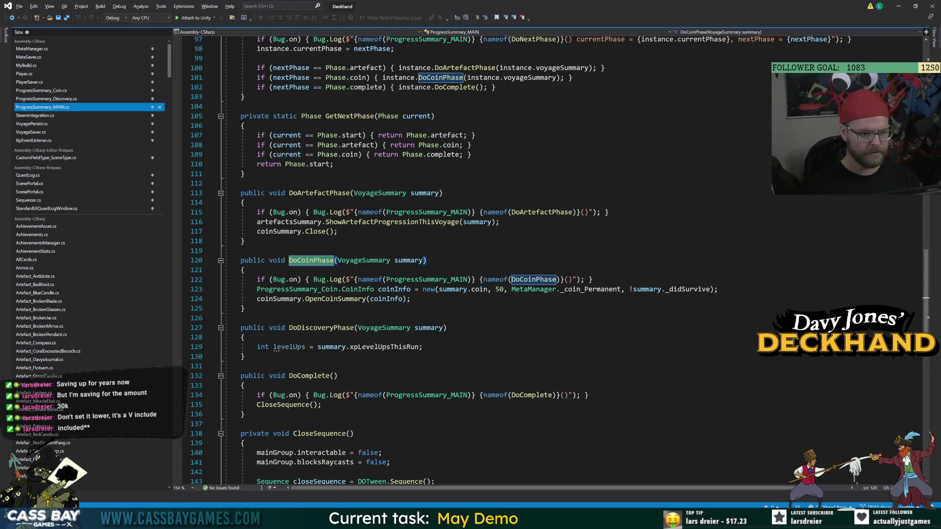
pyautogui.click(409, 289)
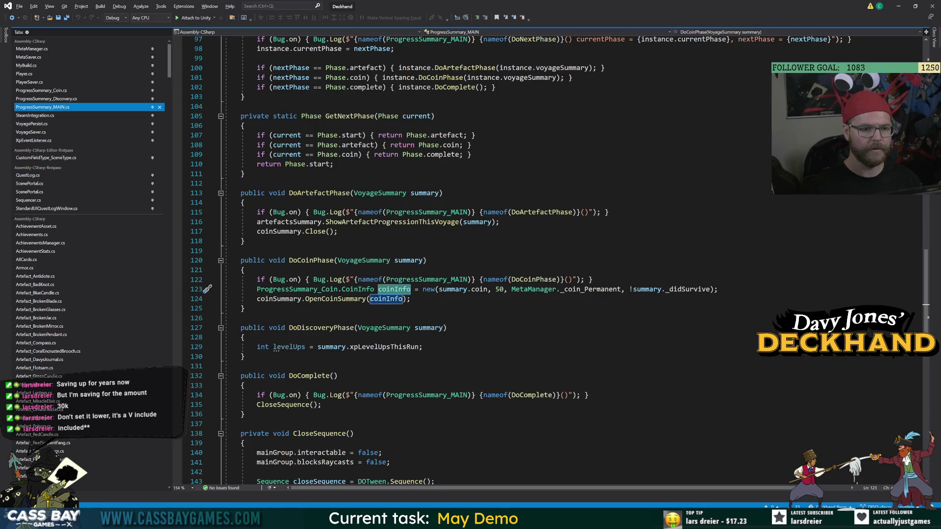
pyautogui.click(336, 299)
pyautogui.press('F12')
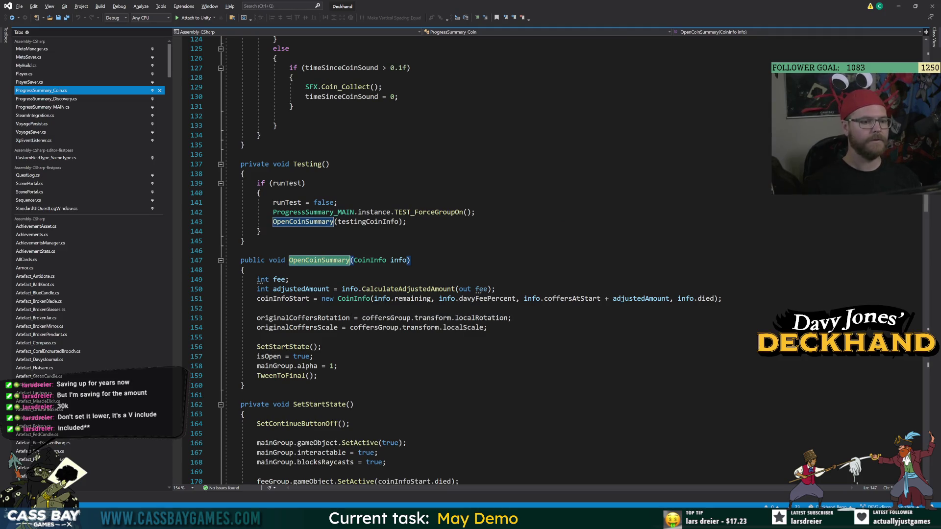
# Step: In ProgressSummary_Discovery, type 'public class DiscoveryInfo' on a new line below runTest
pyautogui.click(37, 98)
pyautogui.click(245, 108)
pyautogui.press('Return')
pyautogui.write('publc')
pyautogui.press('BackSpace')
pyautogui.press('BackSpace')
pyautogui.write('ic class DiscoveryInfo(){')
# Step: Give DiscoveryInfo a brace block containing an int discoveryCount field, then save
pyautogui.press('Return')
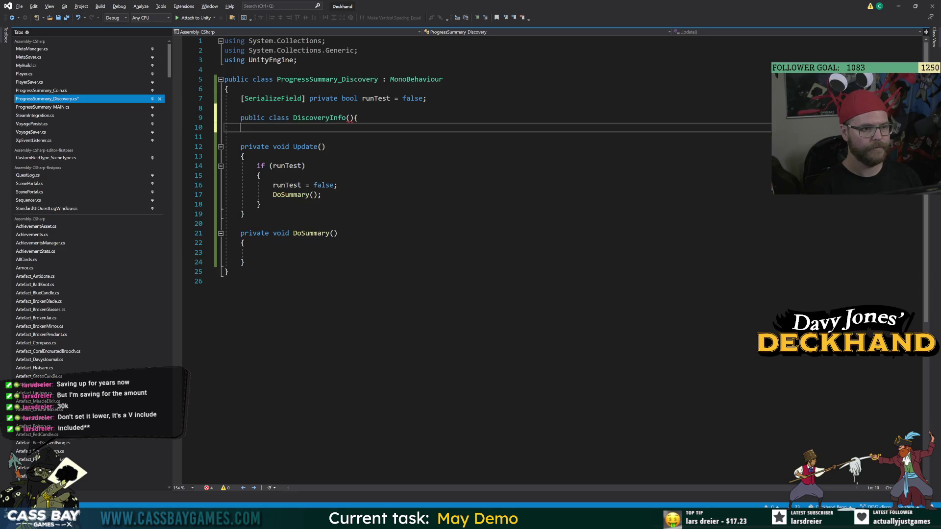
pyautogui.press('BackSpace')
pyautogui.press('BackSpace')
pyautogui.press('BackSpace')
pyautogui.write('{')
pyautogui.press('Return')
pyautogui.write('int leve')
pyautogui.press('BackSpace')
pyautogui.press('BackSpace')
pyautogui.press('BackSpace')
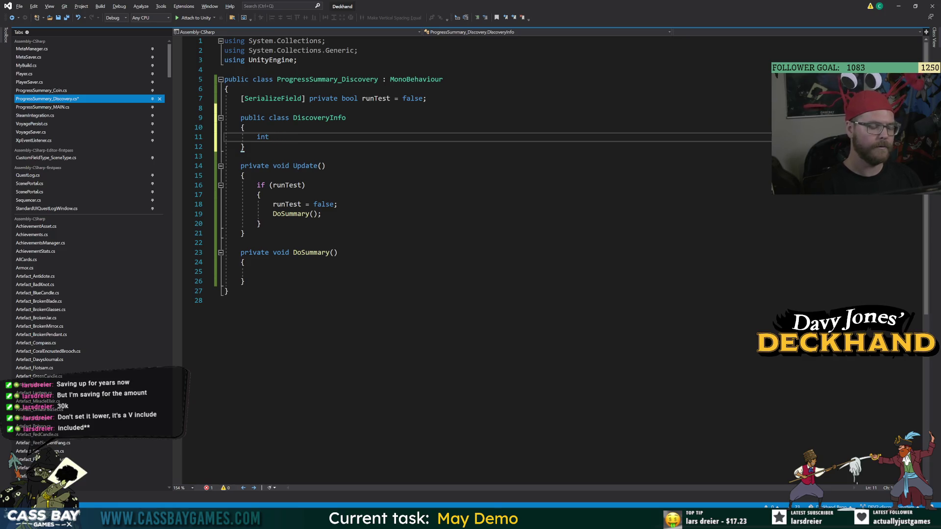
pyautogui.write('discovery')
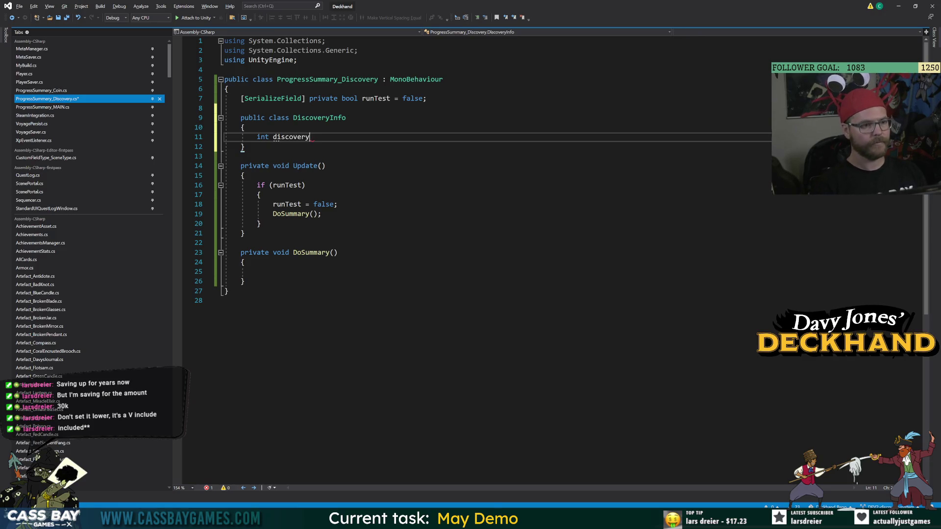
pyautogui.write('Count;')
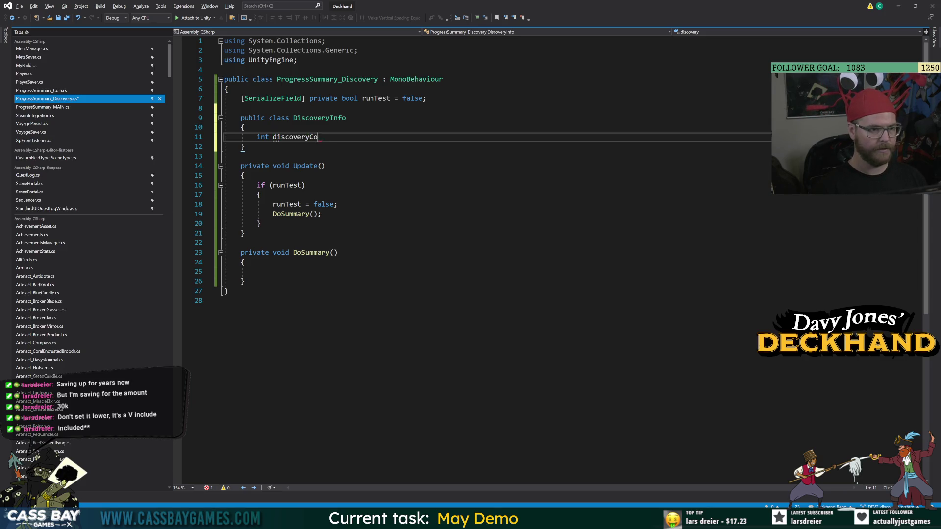
pyautogui.hotkey('ctrl', 's')
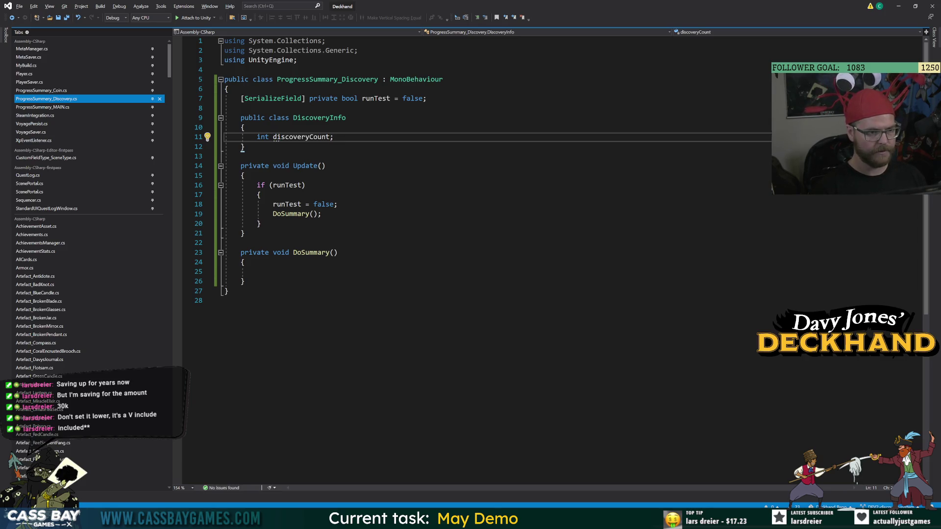
# Step: Add a DiscoveryInfo(int discoveryCount) constructor that assigns the discoveryCount field, and save
pyautogui.hotkey('ctrl', 'Return')
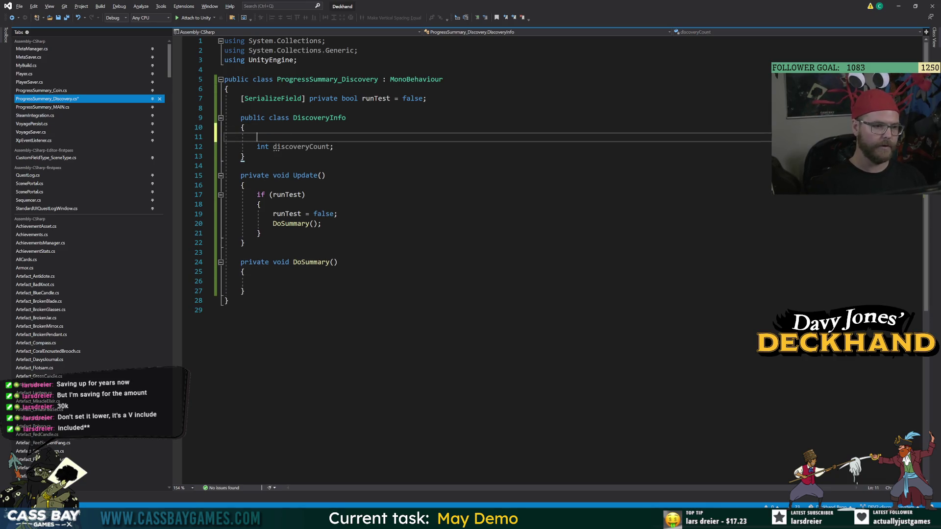
pyautogui.write('public Discvo')
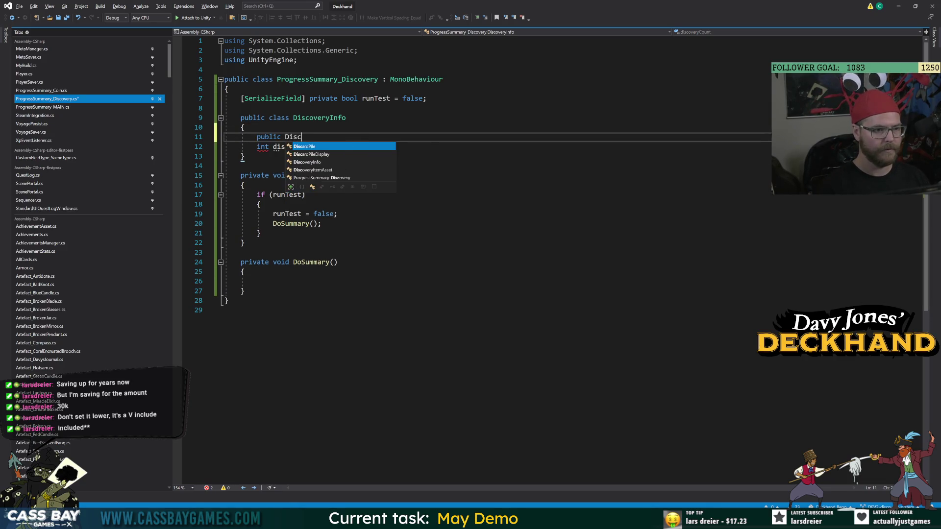
pyautogui.press('BackSpace')
pyautogui.press('BackSpace')
pyautogui.write('overy')
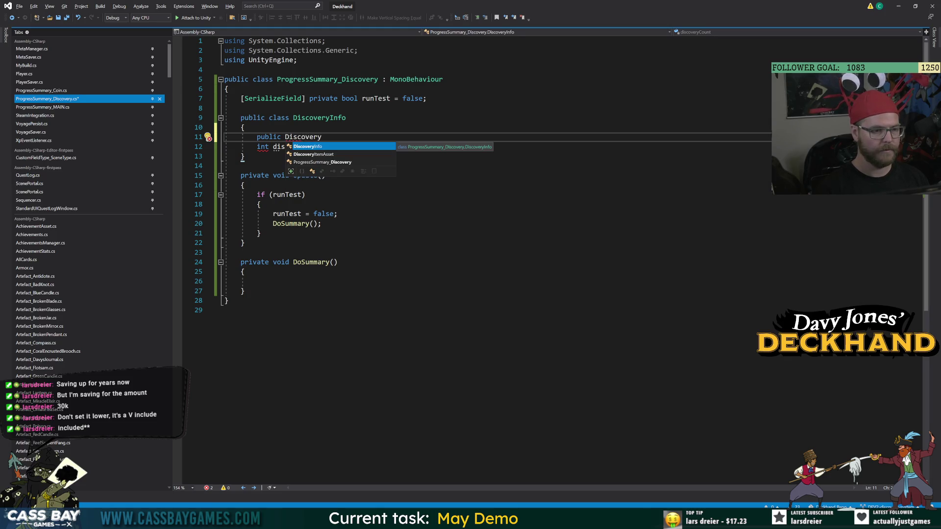
pyautogui.press('Tab')
pyautogui.write('(int disc')
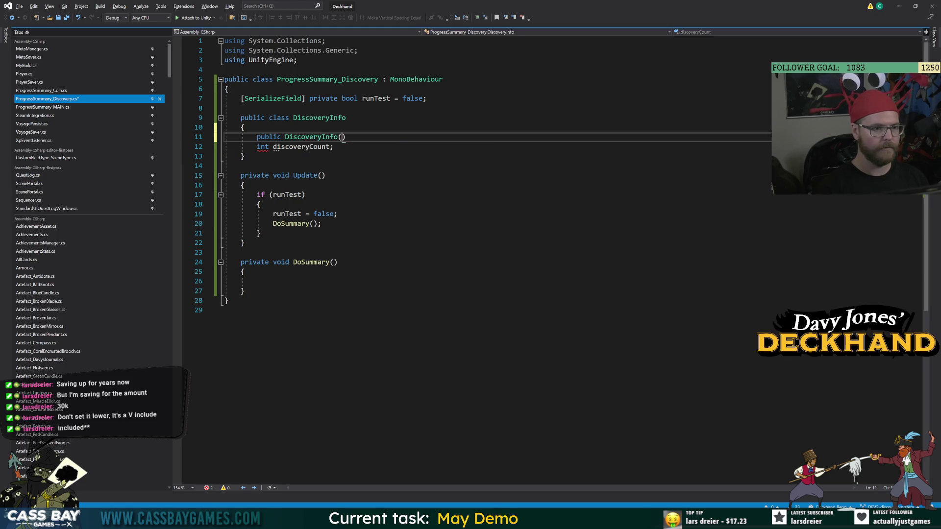
pyautogui.write('overyCount)')
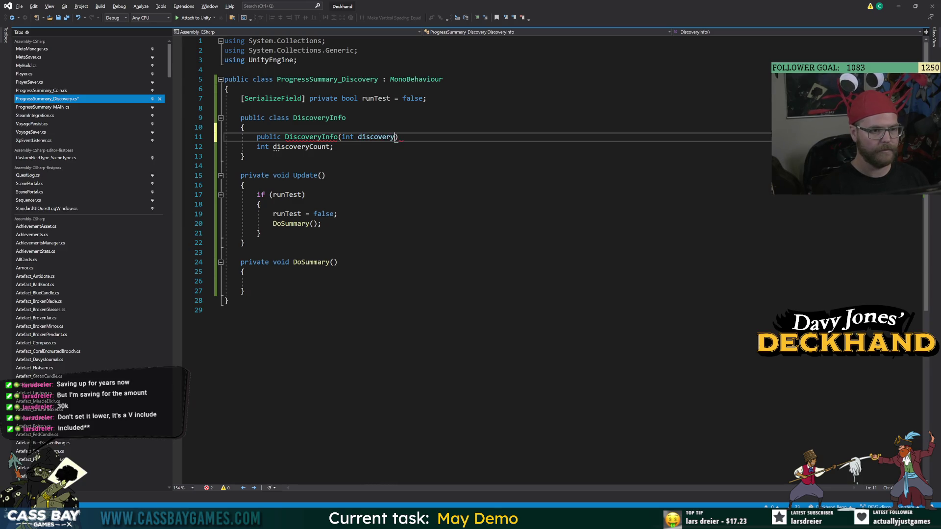
pyautogui.write('{')
pyautogui.press('Return')
pyautogui.write('disc')
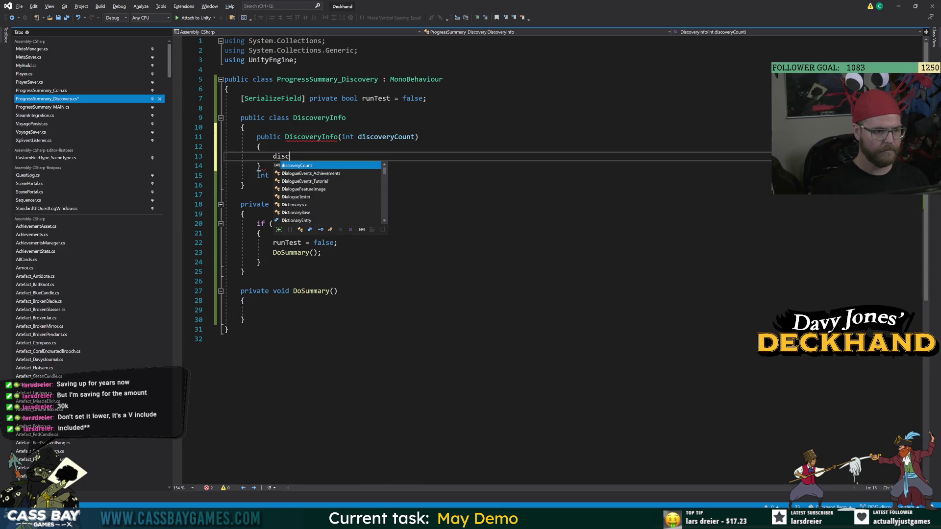
pyautogui.press('Tab')
pyautogui.write('= di')
pyautogui.press('Tab')
pyautogui.write(';')
pyautogui.hotkey('ctrl', 's')
# Step: Prefix the constructor assignment with 'this.' and give DoSummary a DiscoveryInfo info parameter
pyautogui.click(241, 195)
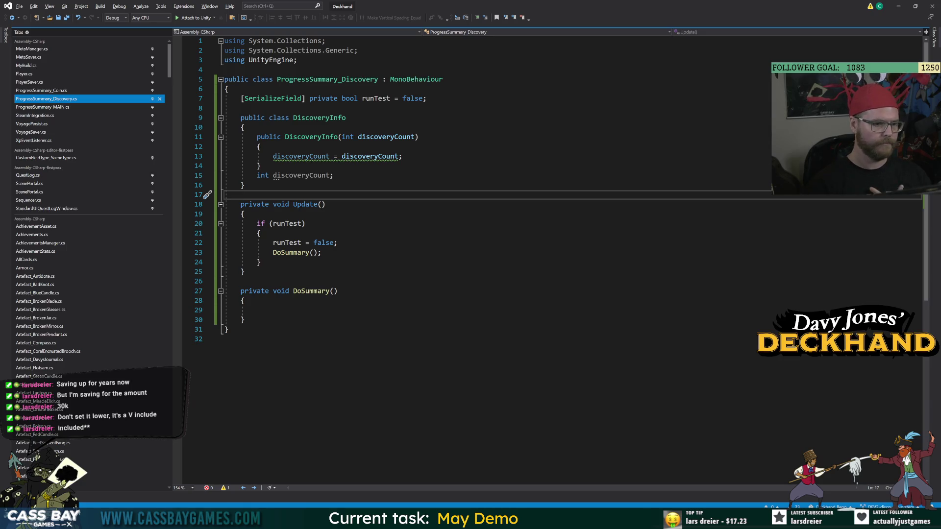
pyautogui.click(245, 214)
pyautogui.moveTo(371, 156)
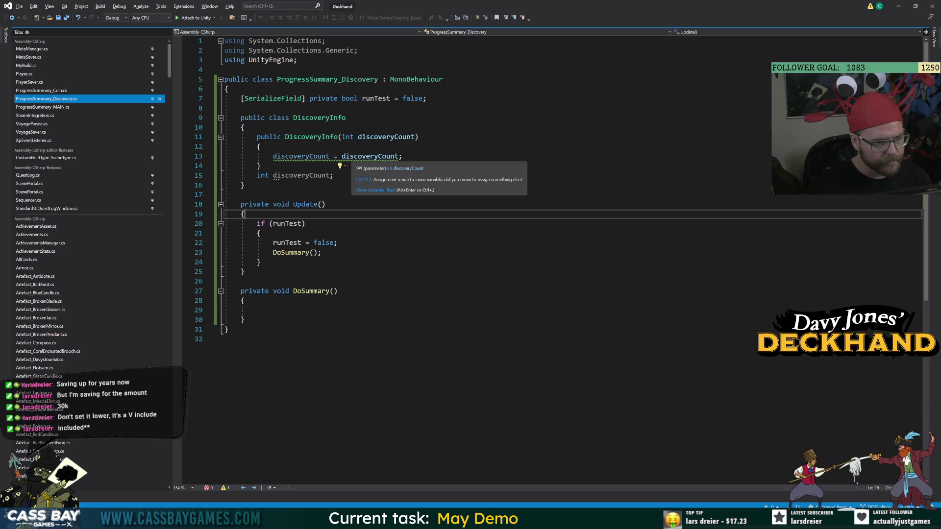
pyautogui.click(273, 156)
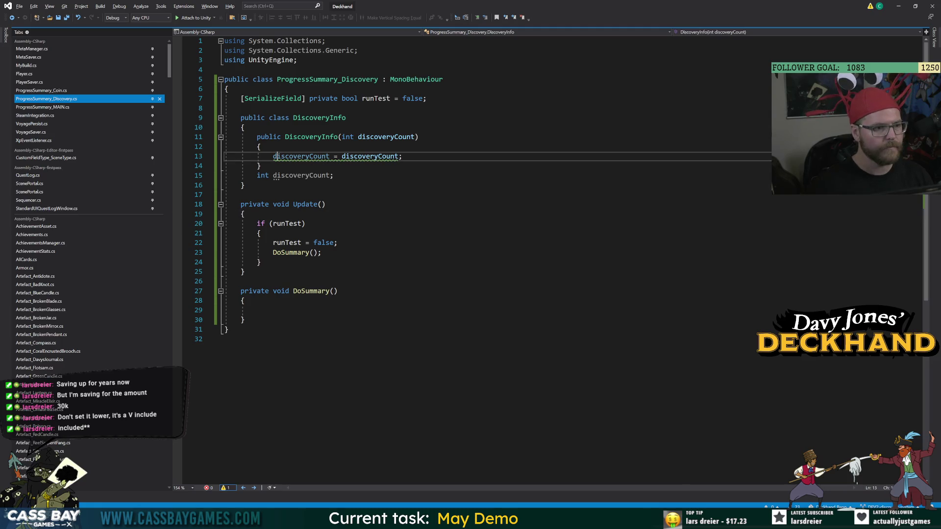
pyautogui.write('this.')
pyautogui.click(333, 176)
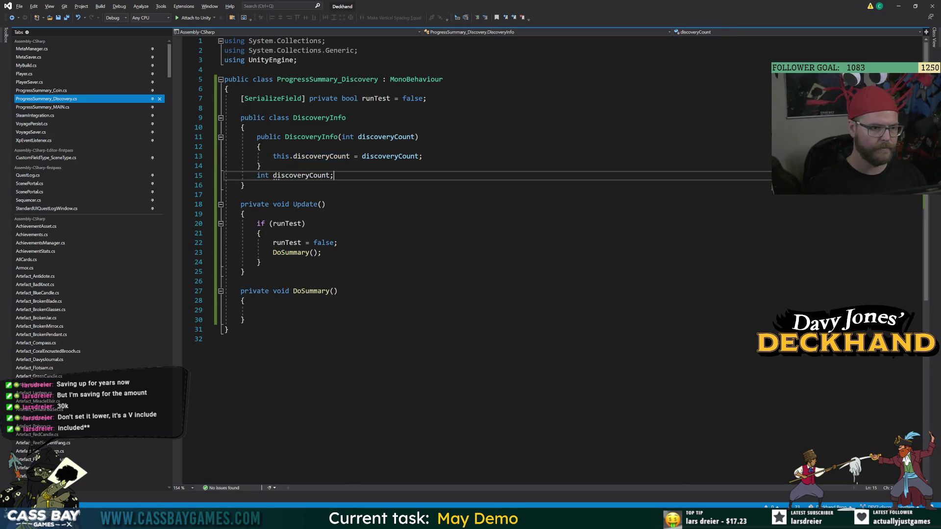
pyautogui.click(334, 291)
pyautogui.write('Disco')
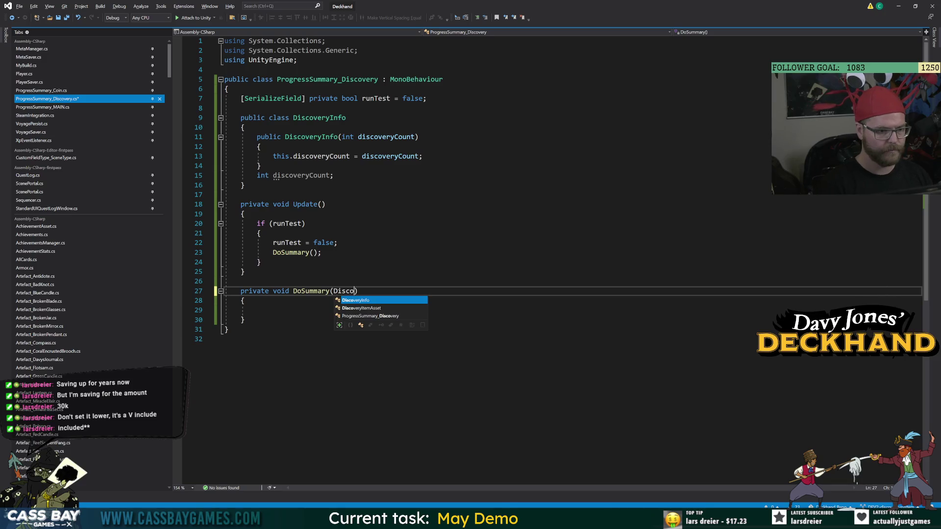
pyautogui.press('Tab')
pyautogui.write('info')
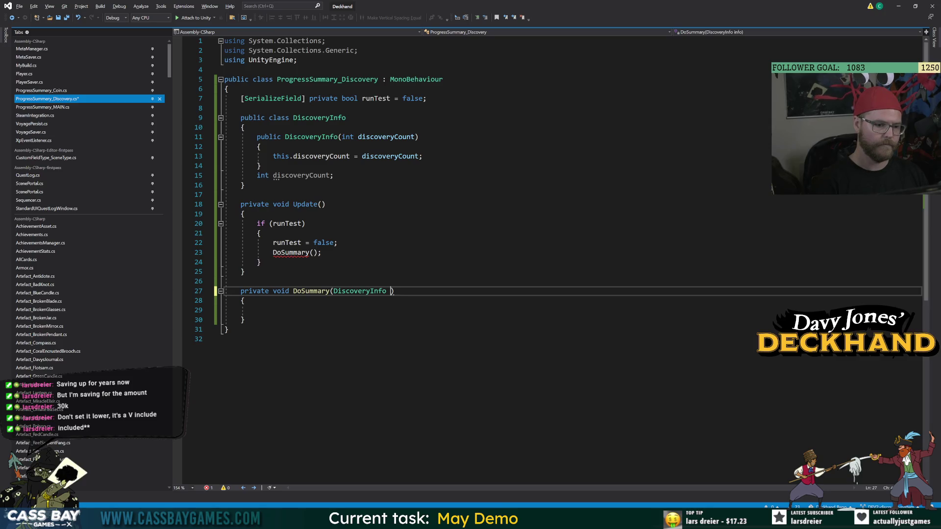
pyautogui.click(225, 339)
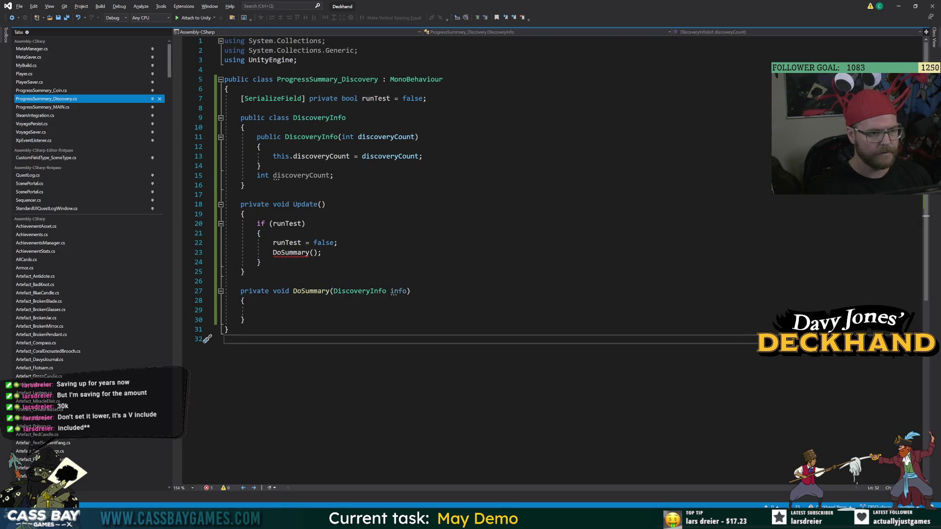
# Step: Mark DiscoveryInfo [System.Serializable], move it above runTest, and make discoveryCount public
pyautogui.click(241, 108)
pyautogui.press('Return')
pyautogui.write('[s')
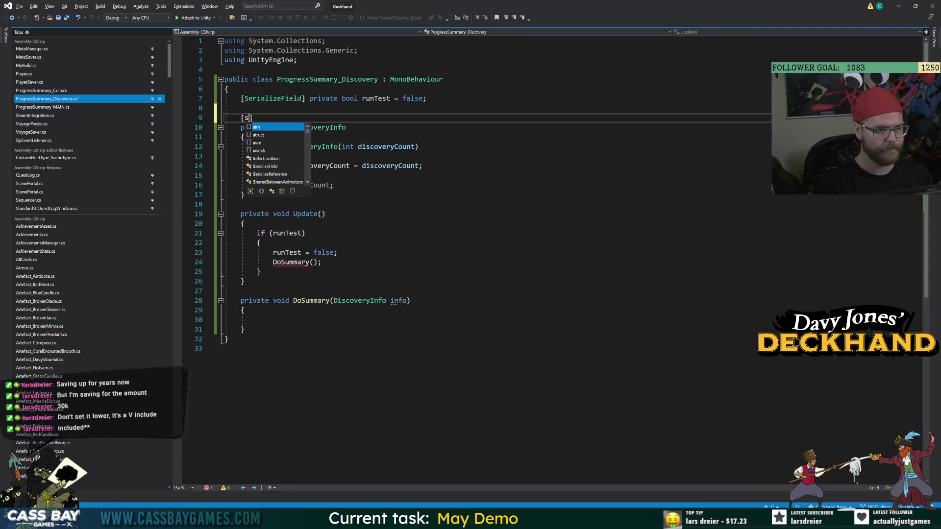
pyautogui.write('ystem')
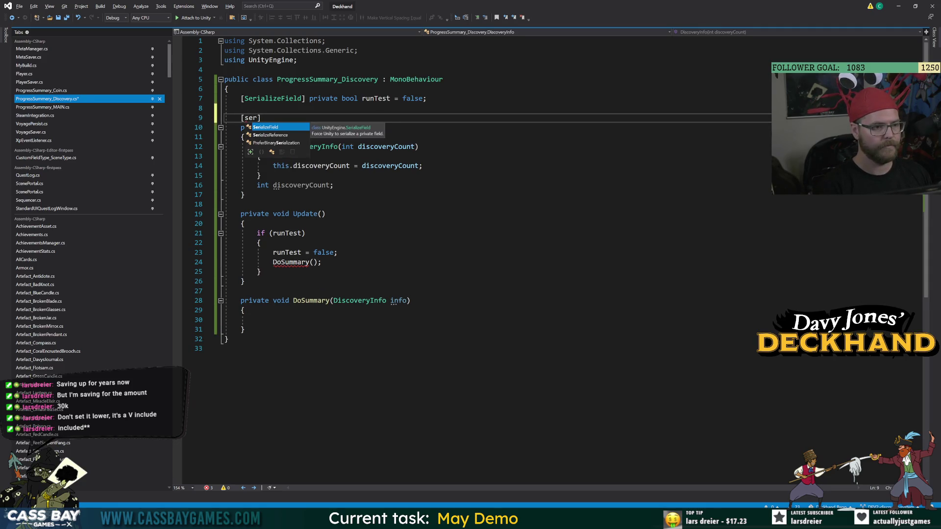
pyautogui.write('.ser')
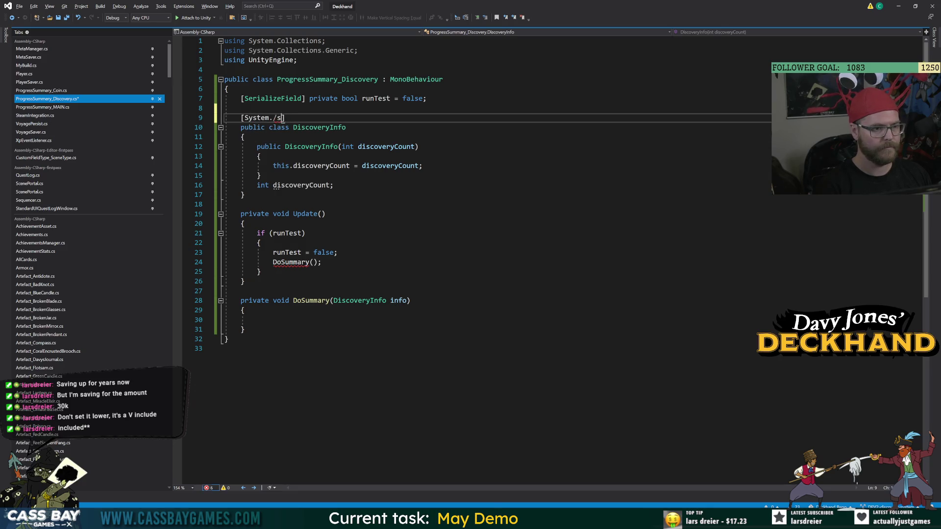
pyautogui.press('Tab')
pyautogui.moveTo(244, 204); pyautogui.dragTo(241, 118)
pyautogui.press('Delete')
pyautogui.press('Up')
pyautogui.press('Up')
pyautogui.press('Up')
pyautogui.press('Return')
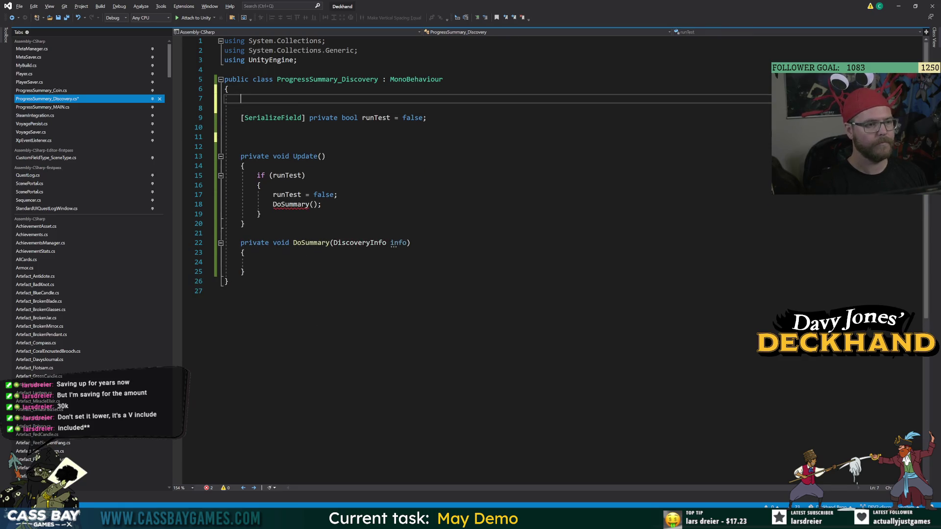
pyautogui.write('[System.Serializable]     public class DiscoveryInfo     {         public DiscoveryInfo(int discoveryCount)         {             this.discoveryCount = discoveryCount;         }         int discoveryCount;     }')
pyautogui.press('Up')
pyautogui.press('Up')
pyautogui.write('pulic')
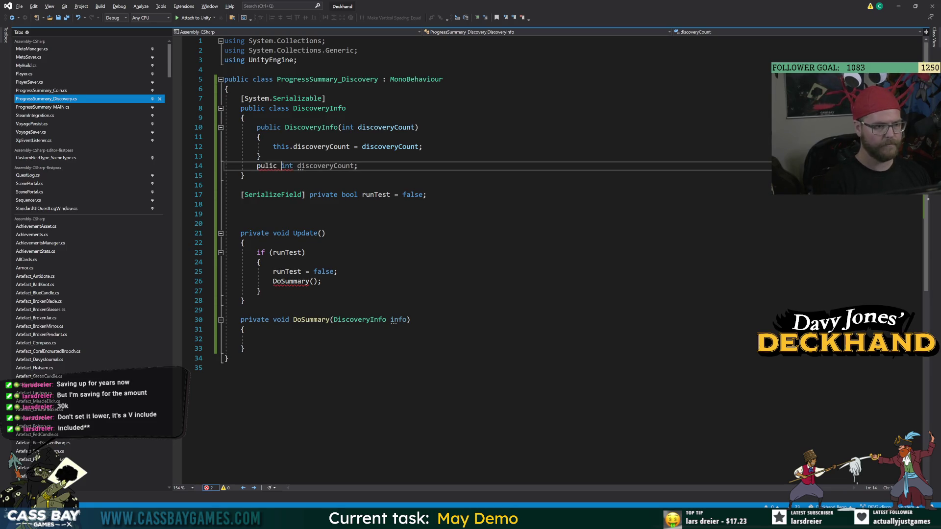
pyautogui.press('Left')
pyautogui.press('Left')
pyautogui.press('Left')
pyautogui.write('b')
pyautogui.press('Down')
pyautogui.press('Down')
pyautogui.press('Down')
# Step: Add a [SerializeField] private DiscoveryInfo testInfo field below runTest and save
pyautogui.click(220, 108)
pyautogui.press('Down')
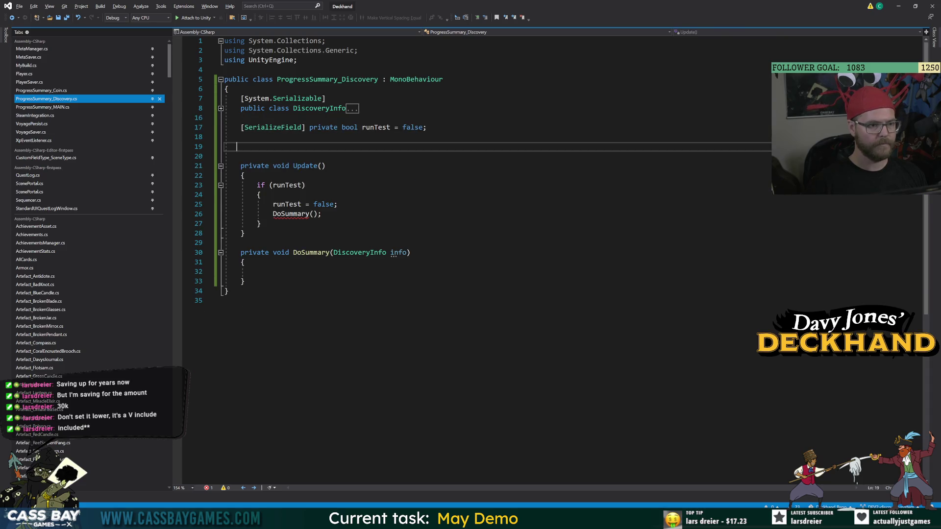
pyautogui.write('[SerializeField] private ')
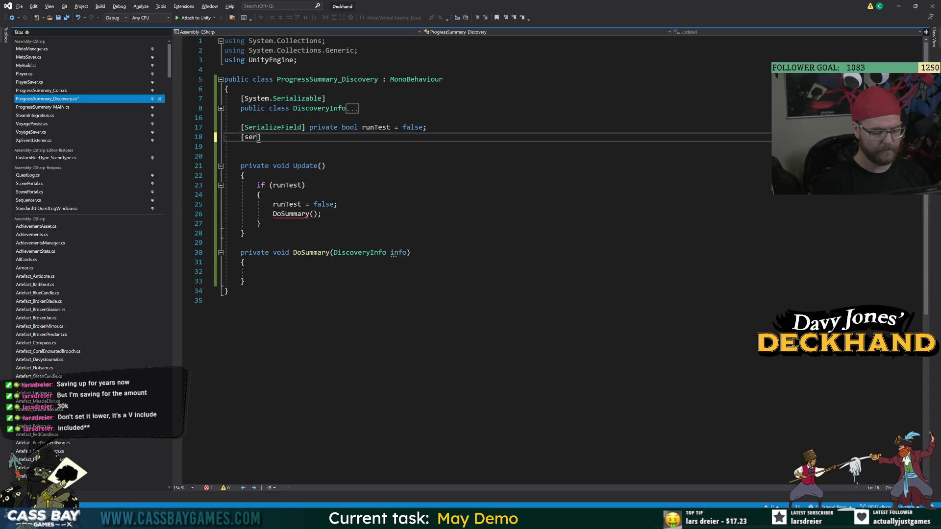
pyautogui.write('DiscoveryInfo te')
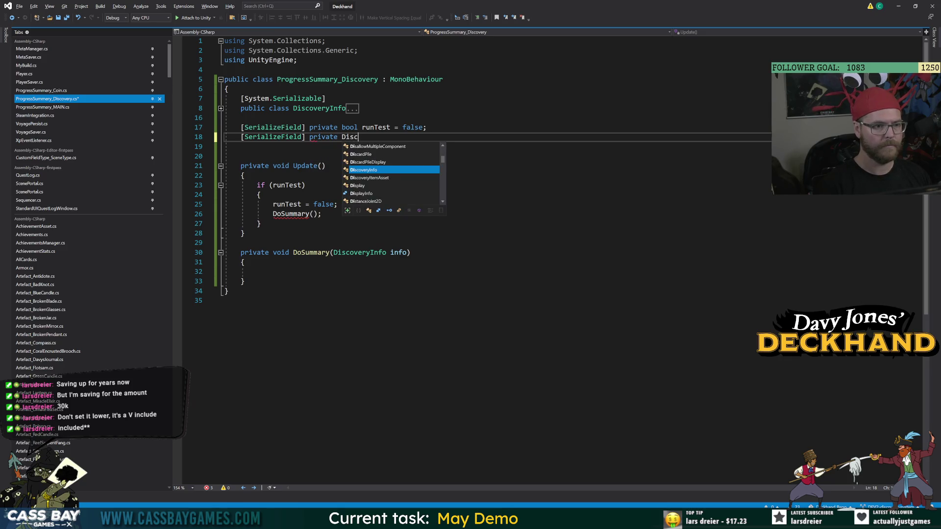
pyautogui.write('stInfo;')
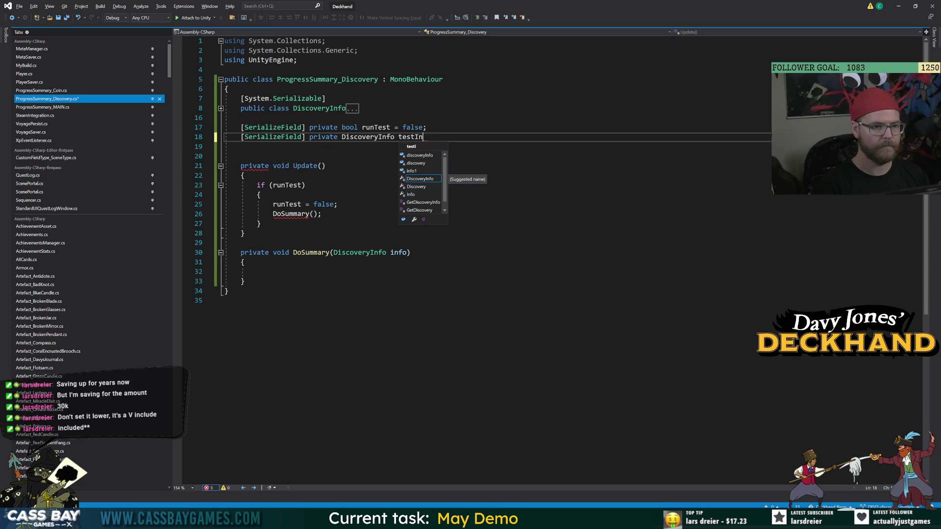
pyautogui.hotkey('ctrl', 's')
# Step: Pass testInfo to the DoSummary call and read int count = info.discoveryCount inside DoSummary
pyautogui.click(306, 185)
pyautogui.click(435, 136)
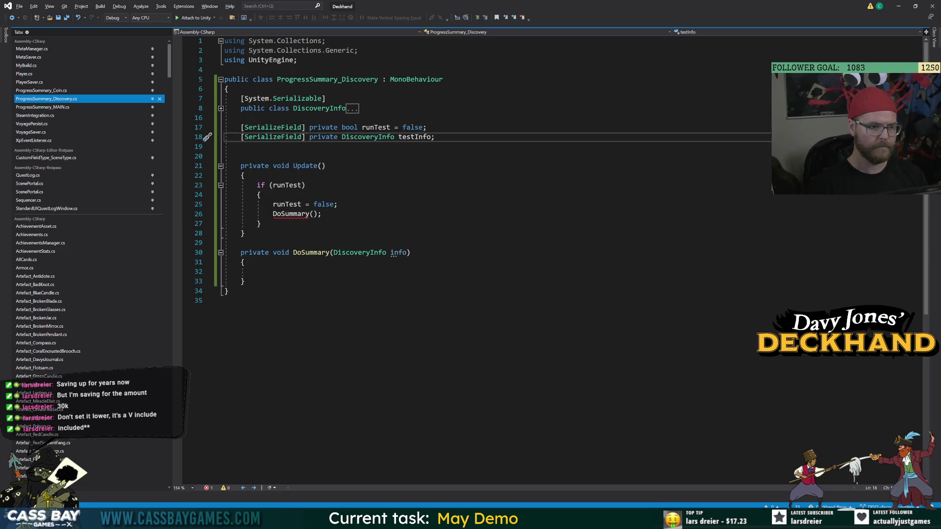
pyautogui.click(313, 215)
pyautogui.write('testInfo')
pyautogui.press('Down')
pyautogui.press('Down')
pyautogui.press('Down')
pyautogui.press('Down')
pyautogui.press('Down')
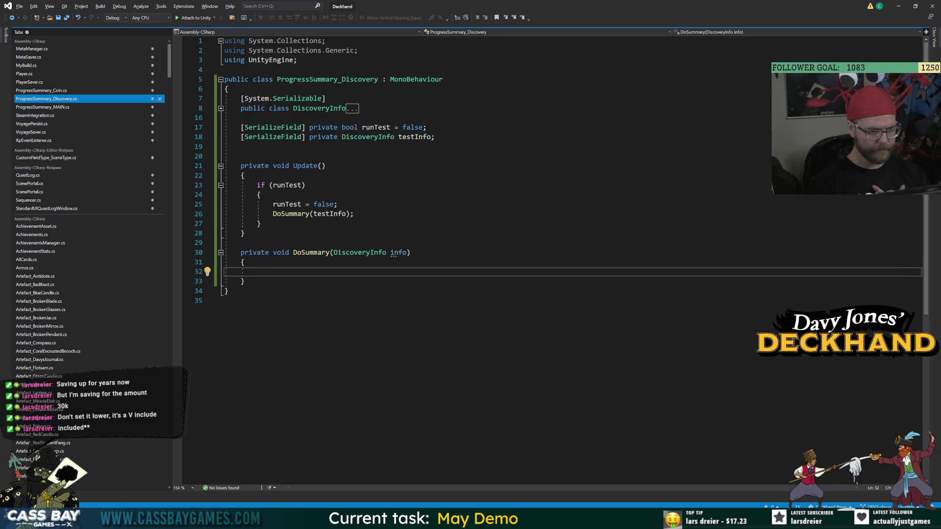
pyautogui.write('int count = info')
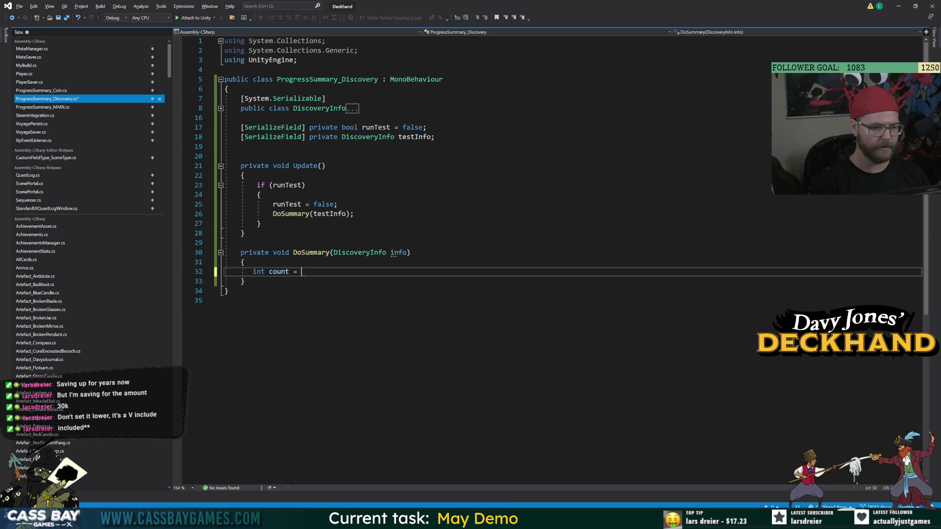
pyautogui.write('.discoveryCount;')
pyautogui.press('Return')
pyautogui.press('Return')
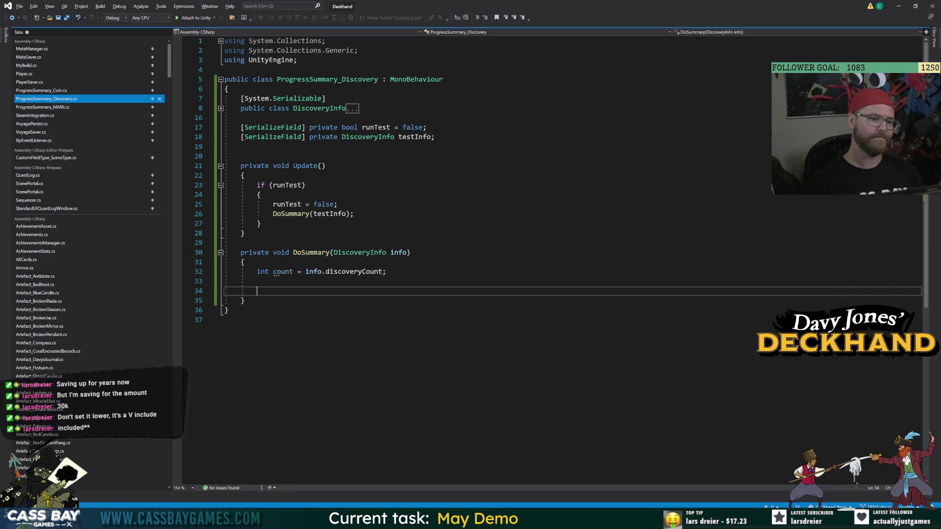
pyautogui.hotkey('alt', 'Tab')
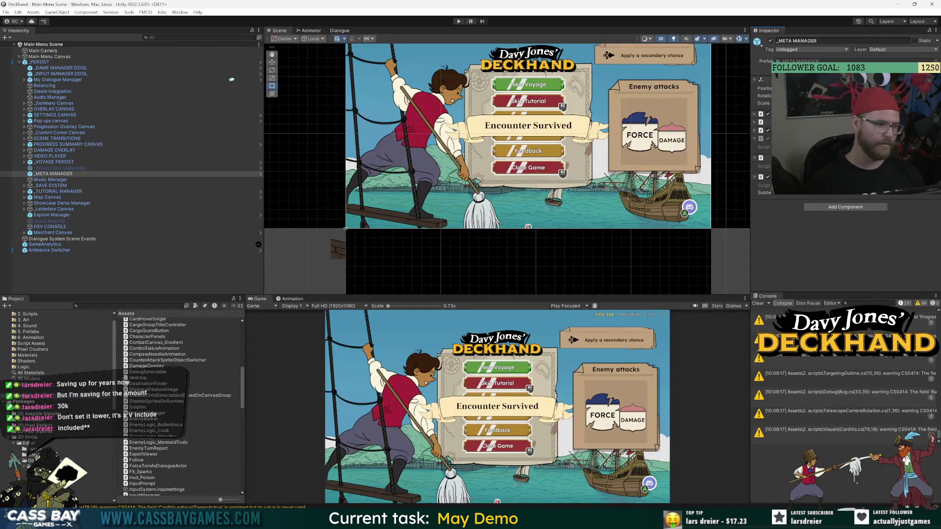
# Step: Open the _META MANAGER prefab and attach a new script component named DiscoveryManager
pyautogui.click(261, 173)
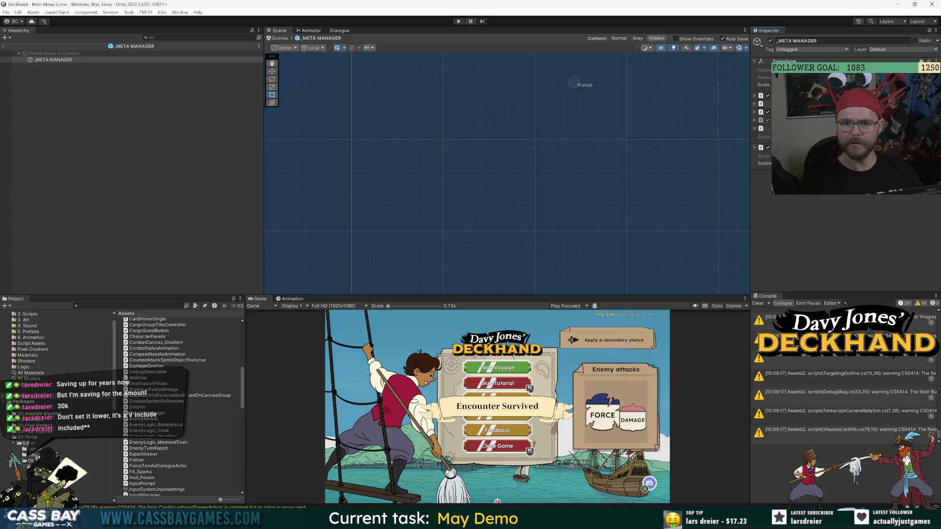
pyautogui.click(846, 169)
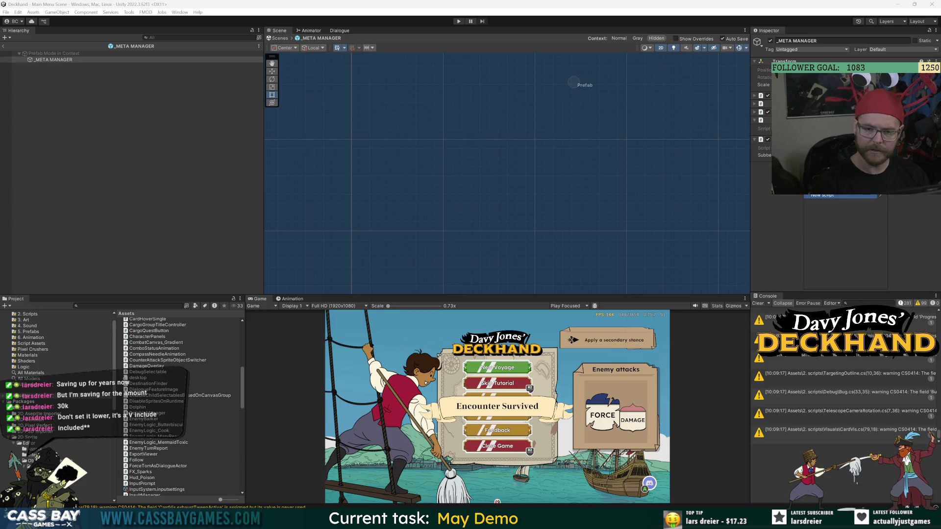
pyautogui.press('Return')
pyautogui.click(859, 280)
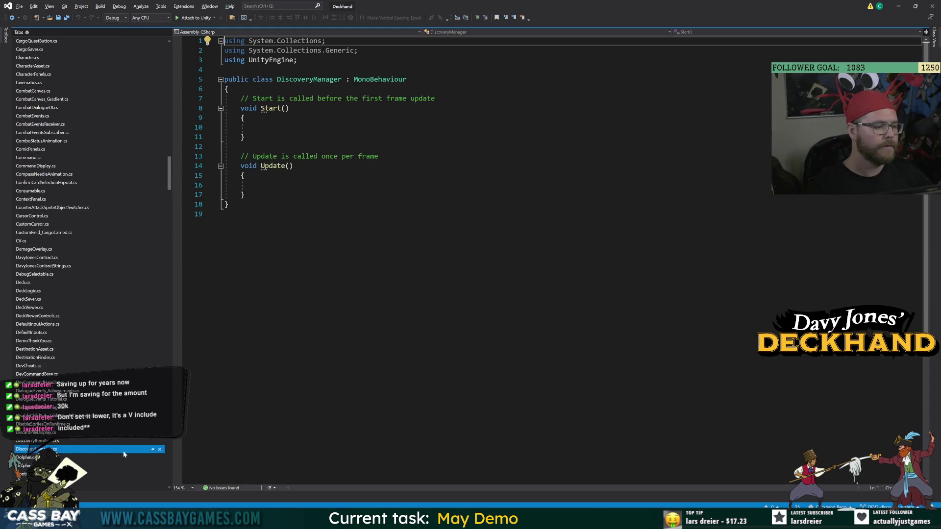
# Step: Delete DiscoveryManager's default Start and Update methods
pyautogui.click(153, 449)
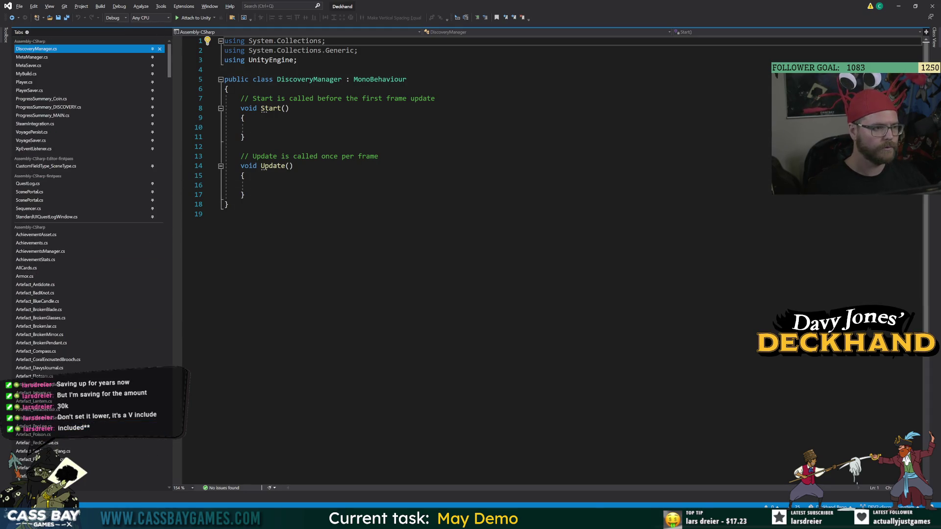
pyautogui.moveTo(246, 137); pyautogui.dragTo(245, 195)
pyautogui.keyDown('shift'); pyautogui.click(225, 98); pyautogui.keyUp('shift')
pyautogui.press('Delete')
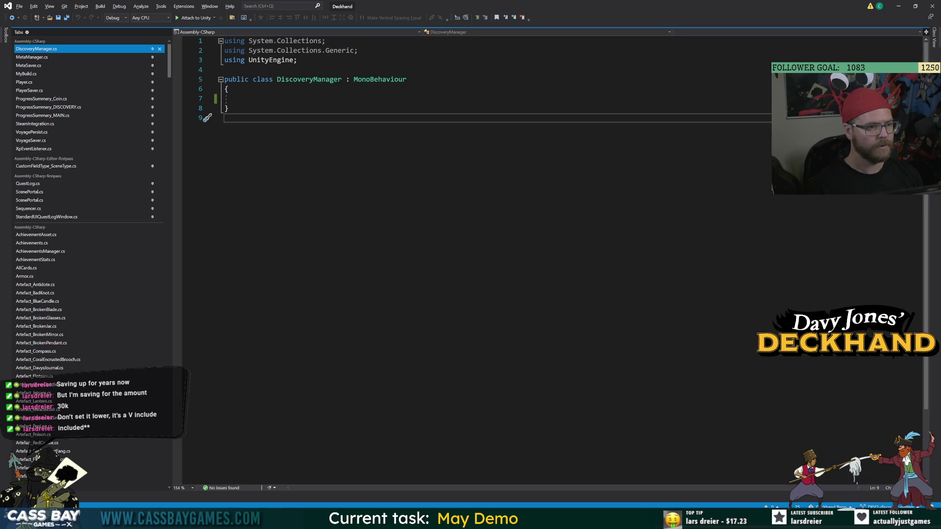
# Step: Add a [SerializeField] private DiscoveryItemAsset[] discoverySequence field
pyautogui.write('[')
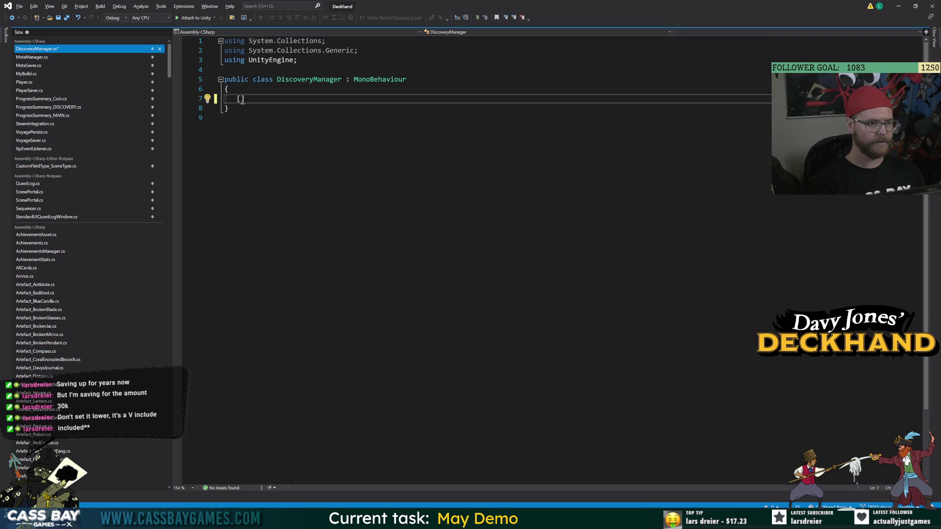
pyautogui.write('ser')
pyautogui.press('Tab')
pyautogui.write('] private ')
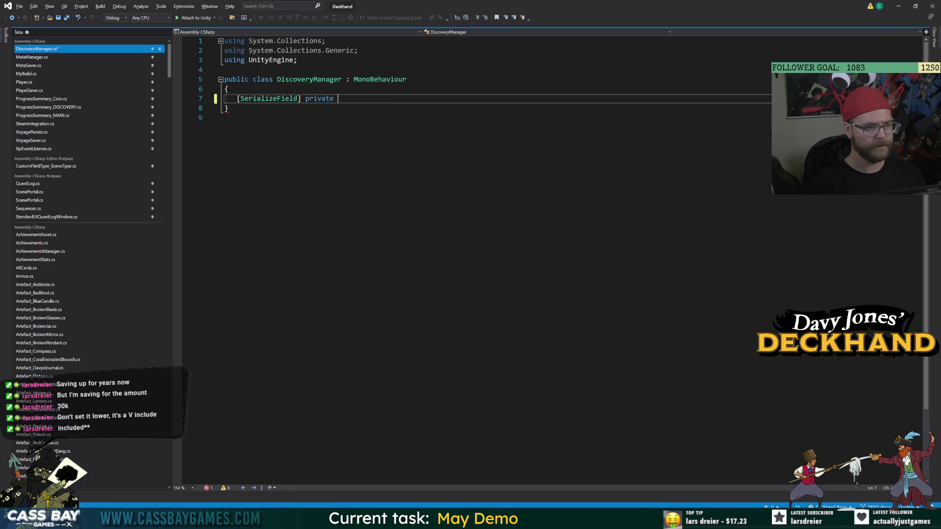
pyautogui.write('Discover')
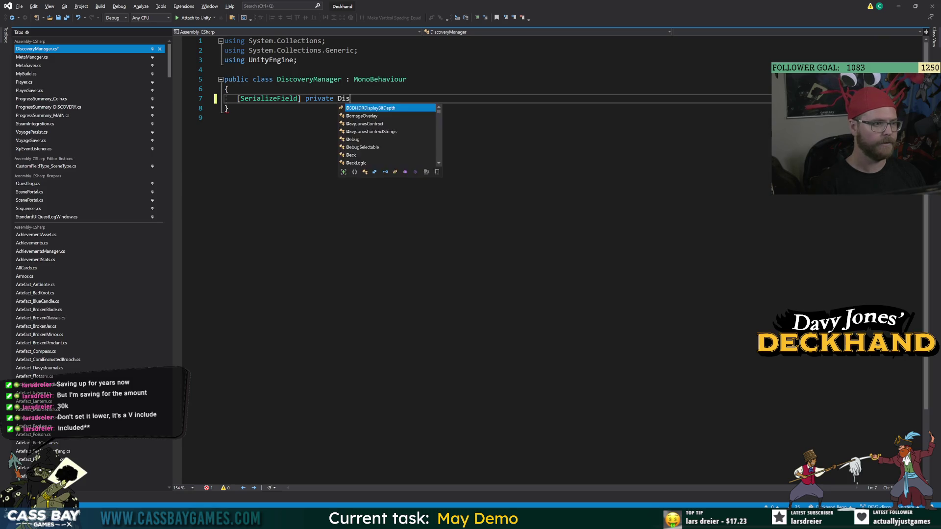
pyautogui.press('Tab')
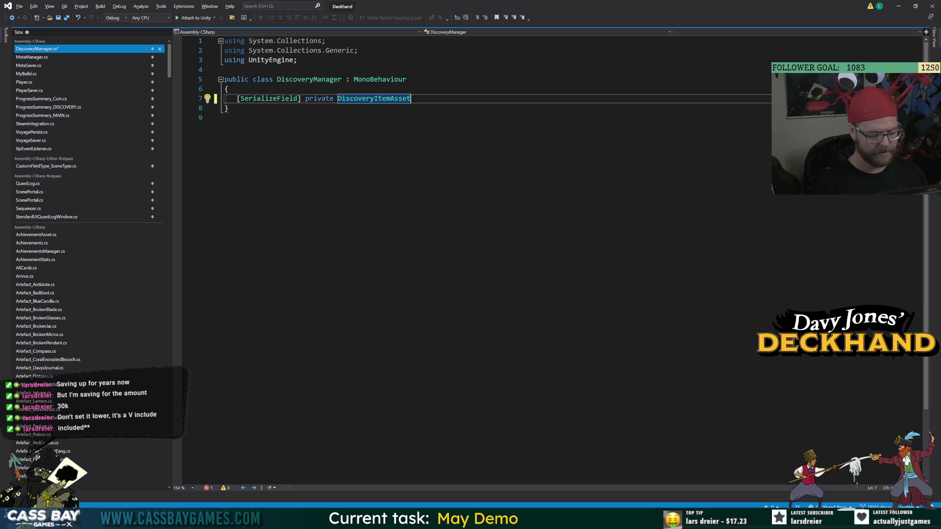
pyautogui.write('[]')
pyautogui.write('discoverySeq')
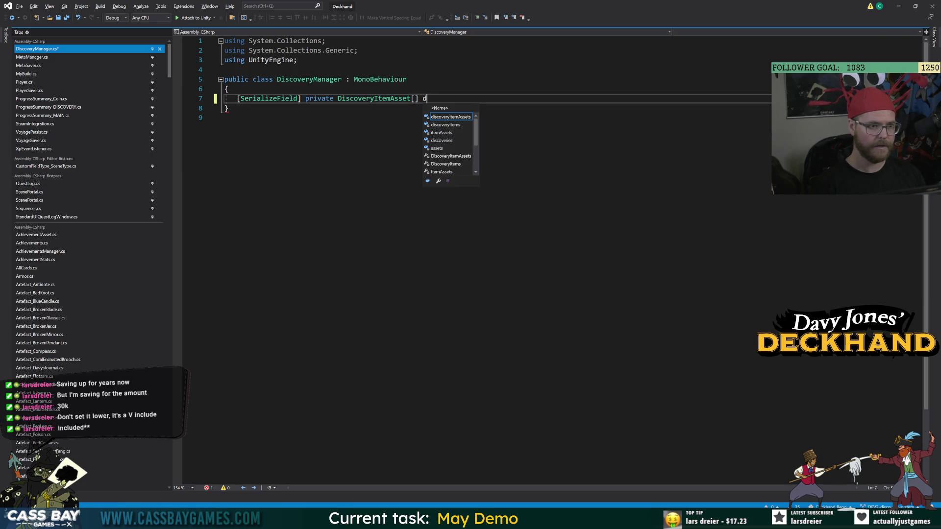
pyautogui.write('uence;')
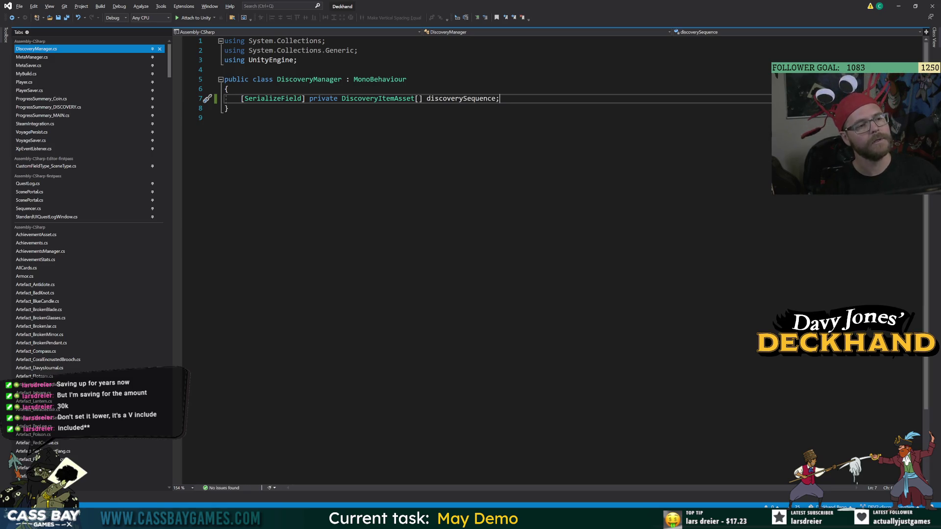
pyautogui.press('Down')
pyautogui.press('Down')
pyautogui.press('Up')
pyautogui.press('Up')
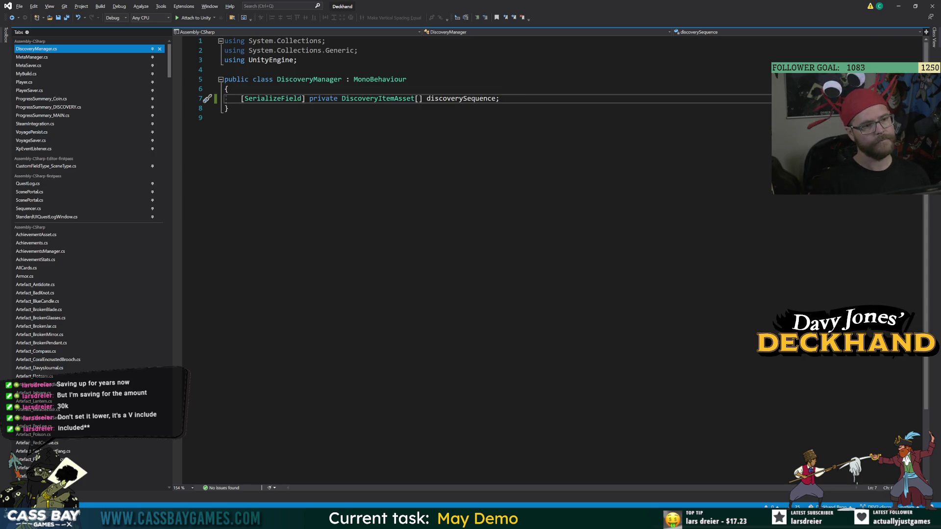
# Step: Add a public DiscoveryItemAsset[] _discoverySequence getter property returning discoverySequence
pyautogui.press('Return')
pyautogui.write('public Disc')
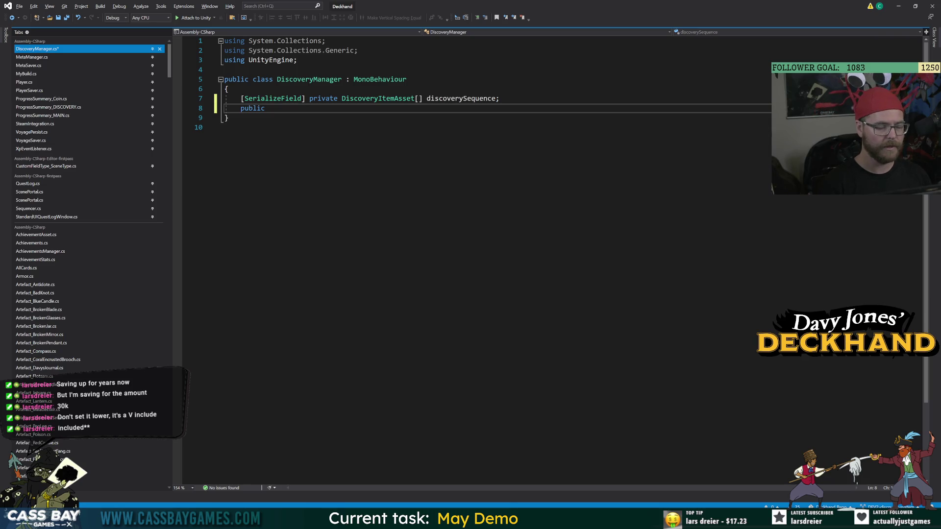
pyautogui.write('ov')
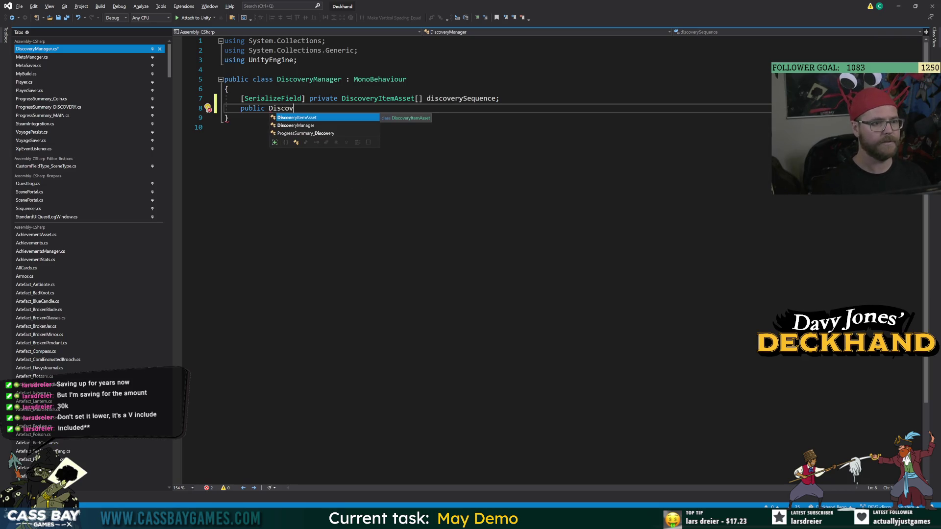
pyautogui.press('Tab')
pyautogui.write('[]')
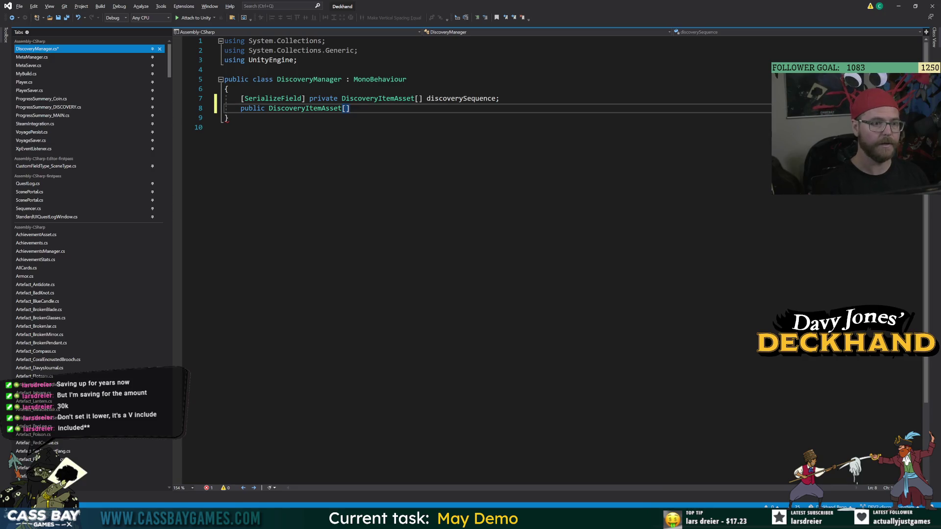
pyautogui.write(' _discoveryS')
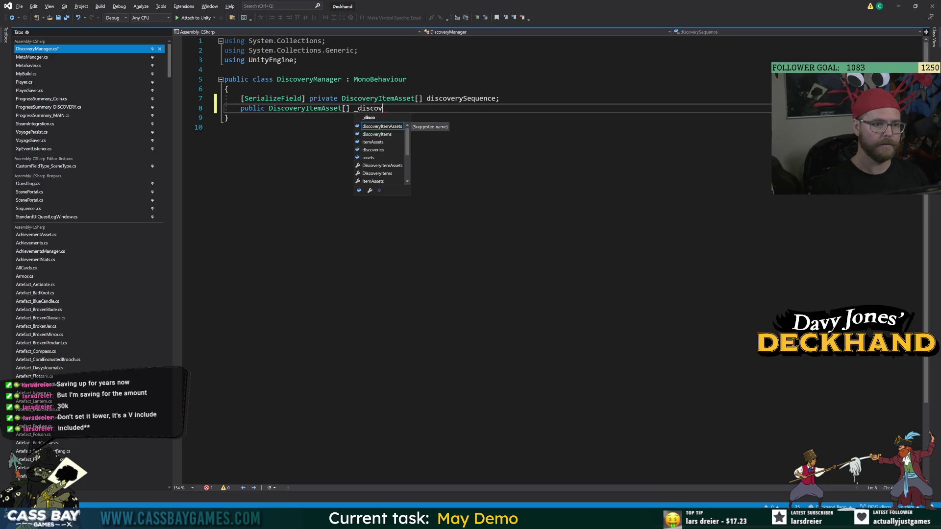
pyautogui.write('equence { get=>')
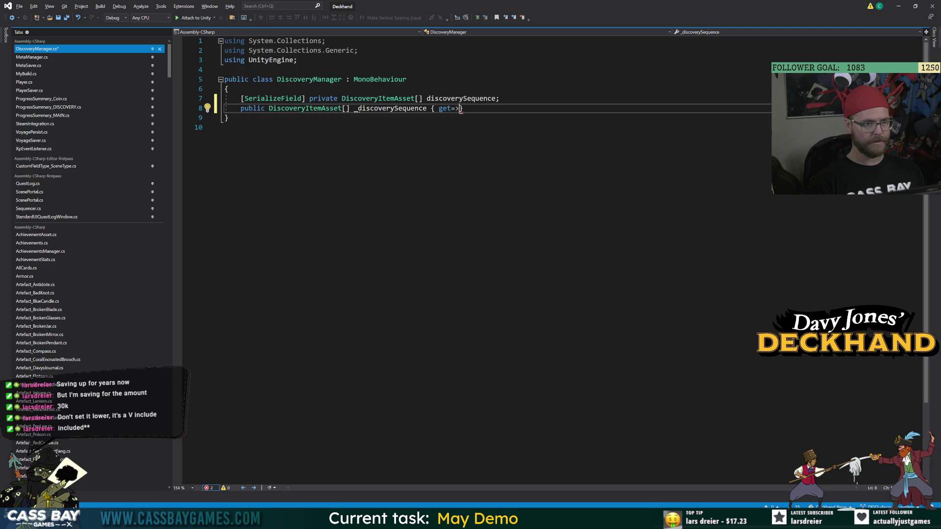
# Step: Finish the discoverySequence accessor and declare a public static DiscoveryManager instance field
pyautogui.write('discoverySequence;')
pyautogui.click(228, 89)
pyautogui.press('Return')
pyautogui.write('public static Disc')
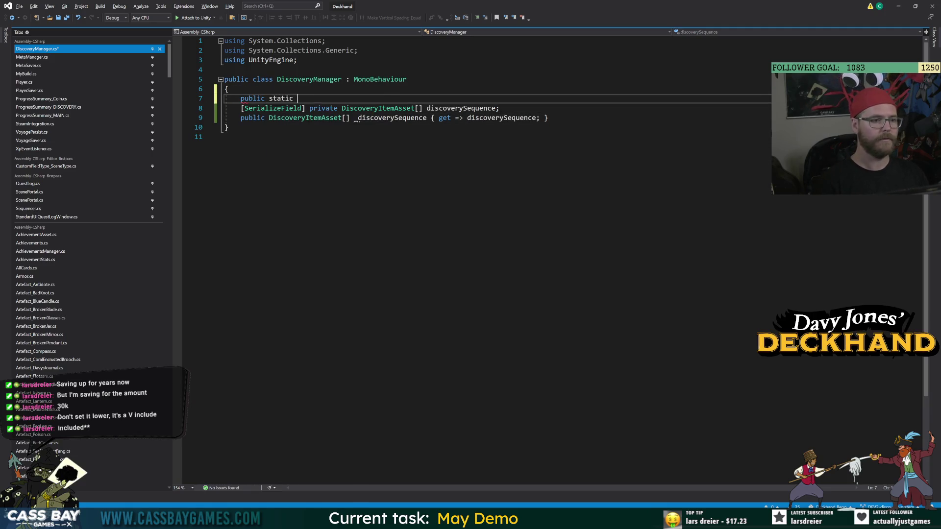
pyautogui.write('overyManager')
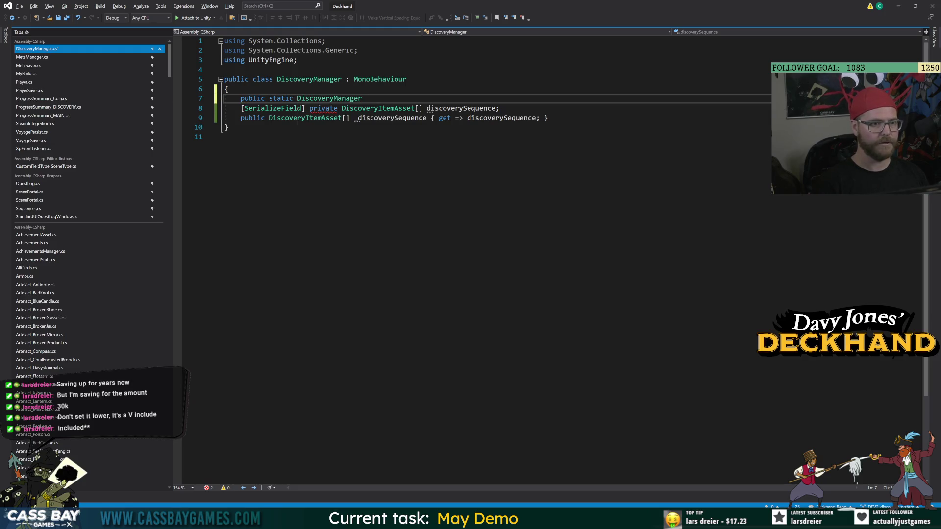
pyautogui.write(' instance;')
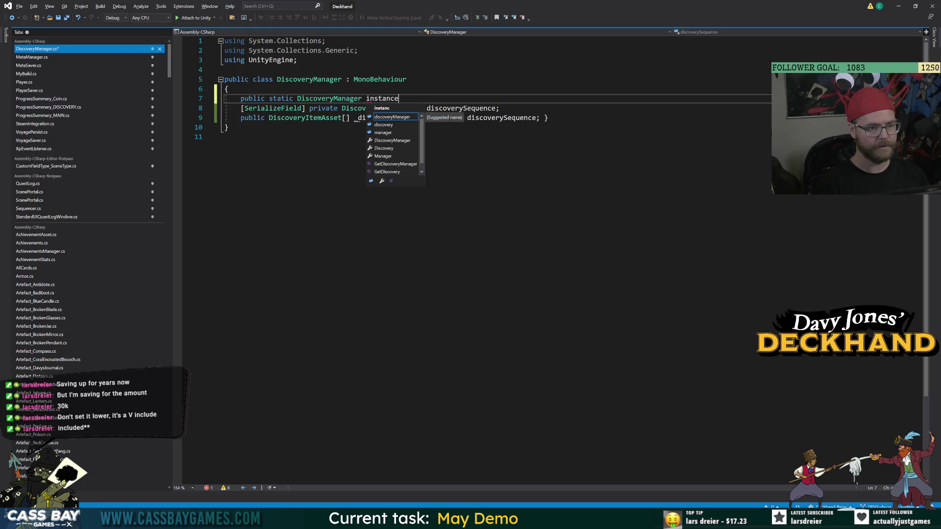
# Step: Add an Update method that sets instance = this when instance == null, and save
pyautogui.press('Down')
pyautogui.press('Down')
pyautogui.press('End')
pyautogui.press('Return')
pyautogui.press('Return')
pyautogui.write('Upd')
pyautogui.press('Tab')
pyautogui.write('if (instance = n')
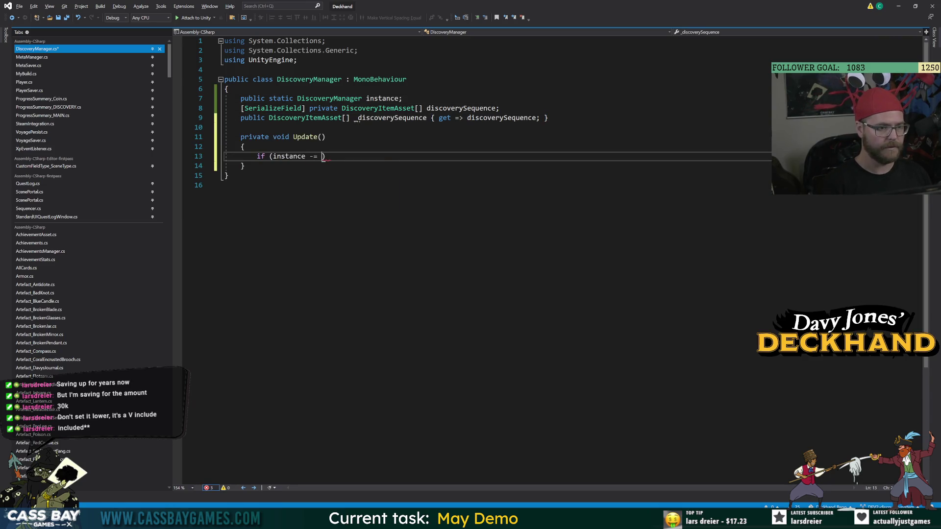
pyautogui.write('ull) { instance =')
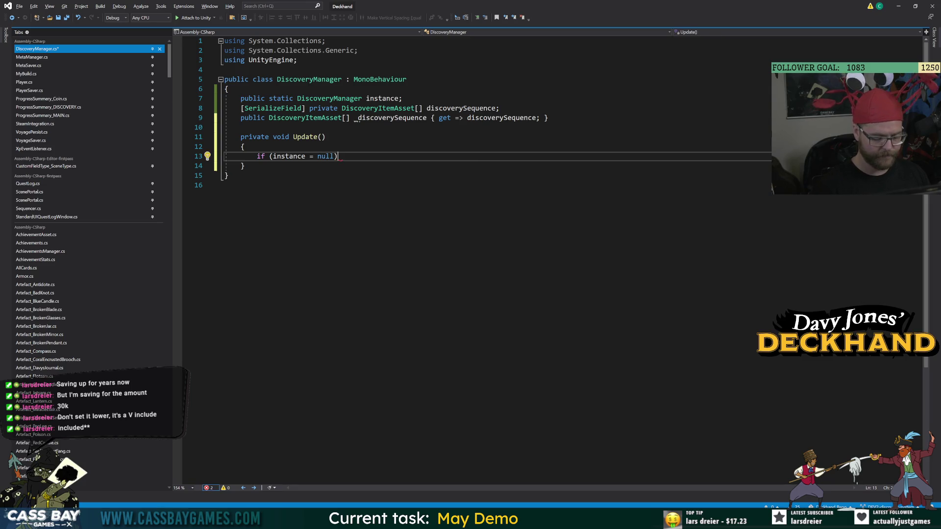
pyautogui.write(' this;')
pyautogui.hotkey('ctrl', 's')
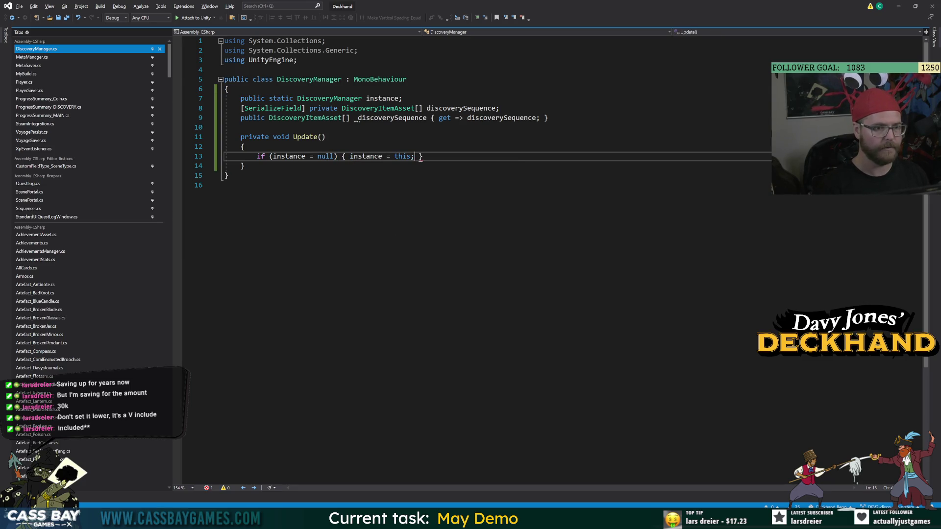
pyautogui.write('=')
pyautogui.click(231, 175)
# Step: Add an OnEnable method containing the same instance null-check copied from Update
pyautogui.click(225, 127)
pyautogui.press('Return')
pyautogui.press('Return')
pyautogui.press('Up')
pyautogui.write('OnEn')
pyautogui.press('Tab')
pyautogui.hotkey('ctrl', 's')
pyautogui.moveTo(427, 204); pyautogui.dragTo(237, 204)
pyautogui.hotkey('ctrl', 'c')
pyautogui.click(245, 156)
pyautogui.hotkey('ctrl', 'v')
pyautogui.click(228, 224)
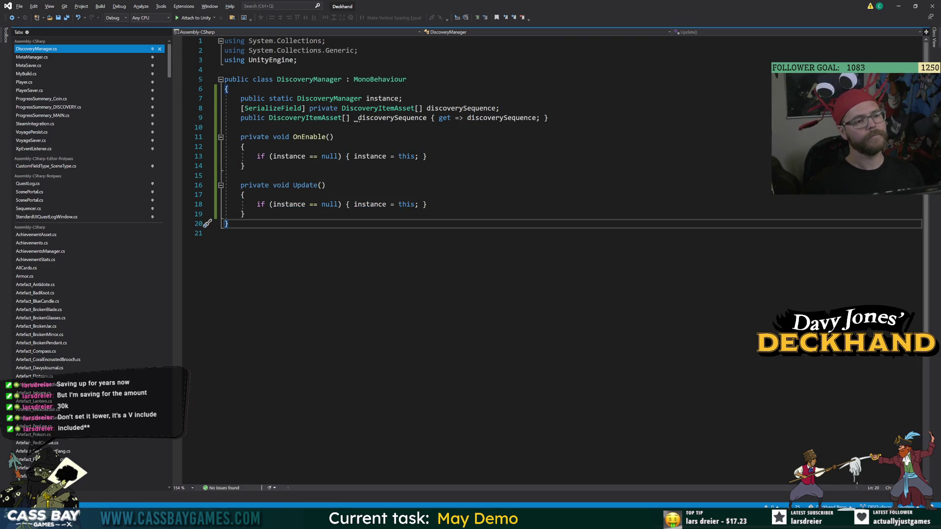
# Step: Make the accessor static so it reads instance.discoverySequence, and save
pyautogui.click(269, 118)
pyautogui.write('static ')
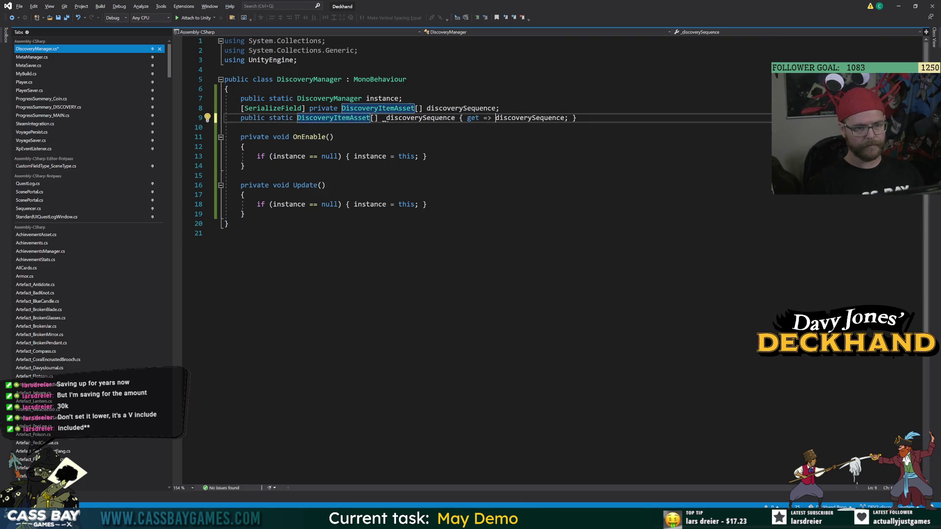
pyautogui.write('instance.')
pyautogui.hotkey('ctrl', 's')
pyautogui.click(325, 185)
# Step: Start a public DiscoveryItemAsset GetNextDiscovery() method after Update
pyautogui.click(245, 166)
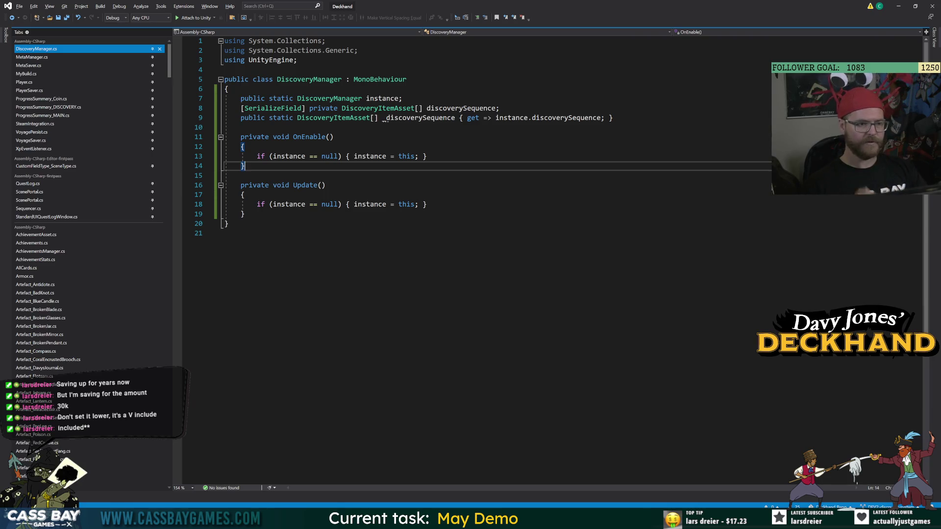
pyautogui.click(245, 214)
pyautogui.press('Return')
pyautogui.press('Return')
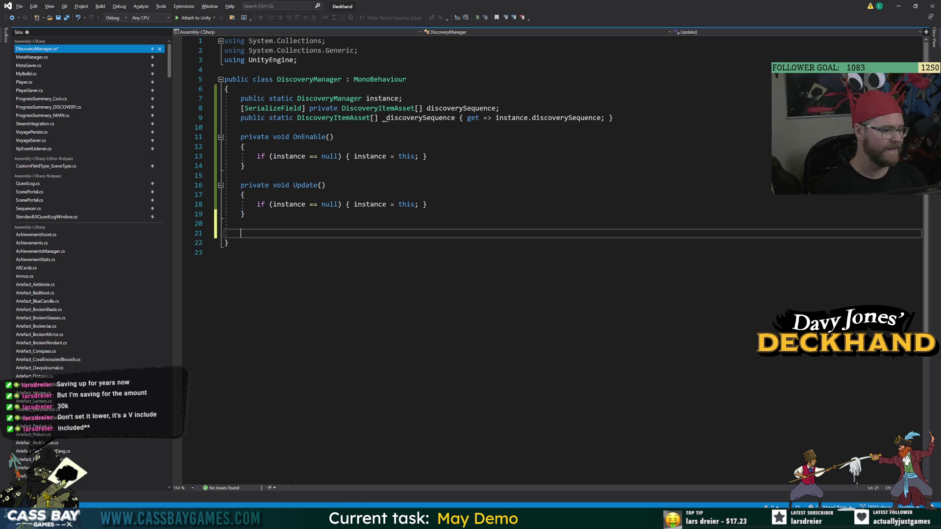
pyautogui.write('pulbic')
pyautogui.press('BackSpace')
pyautogui.press('BackSpace')
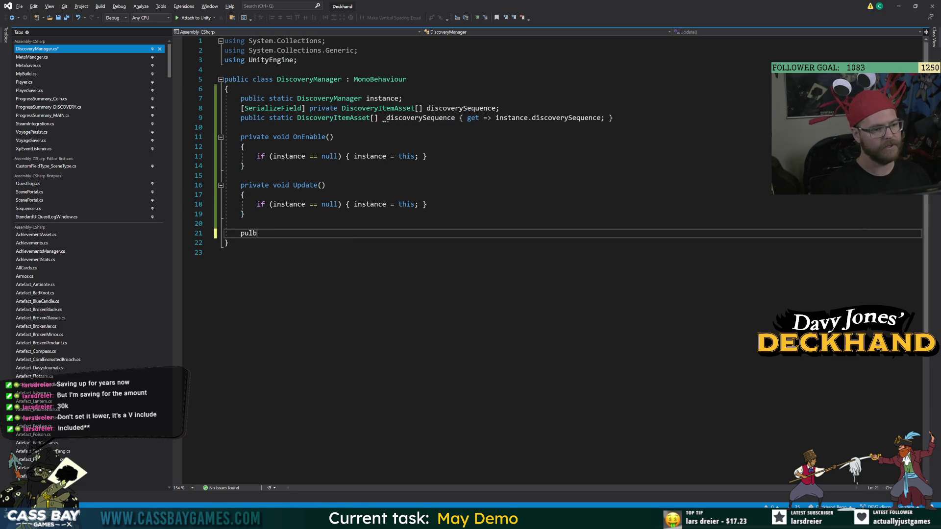
pyautogui.write('ic Discovery')
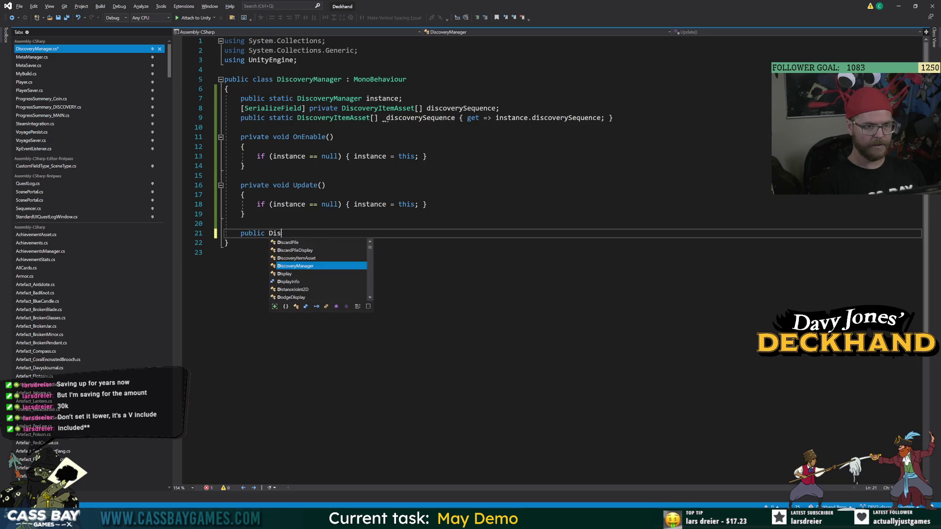
pyautogui.write('I')
pyautogui.press('Tab')
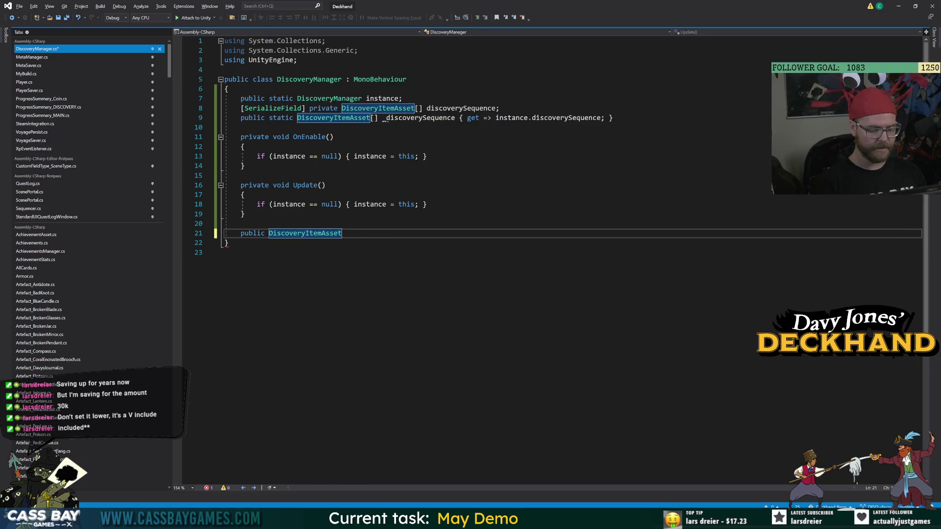
pyautogui.write('GetNex')
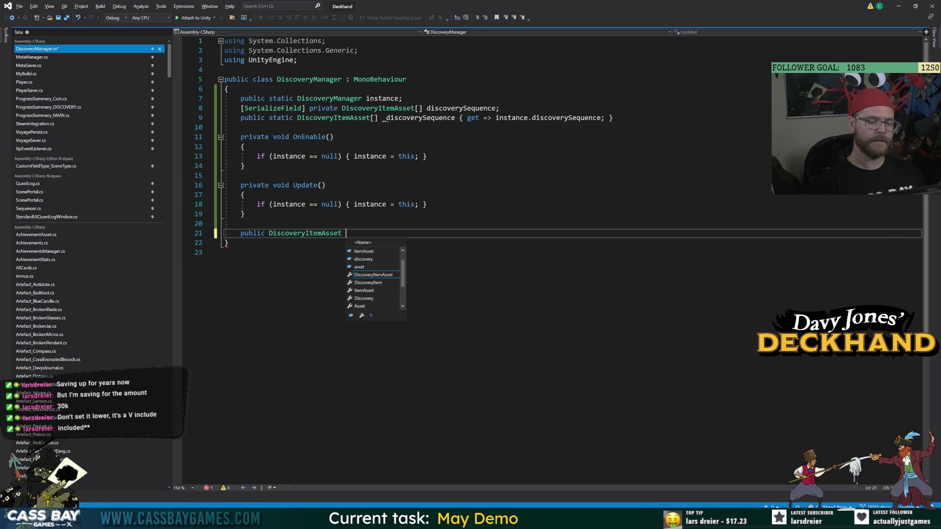
pyautogui.write('tDis')
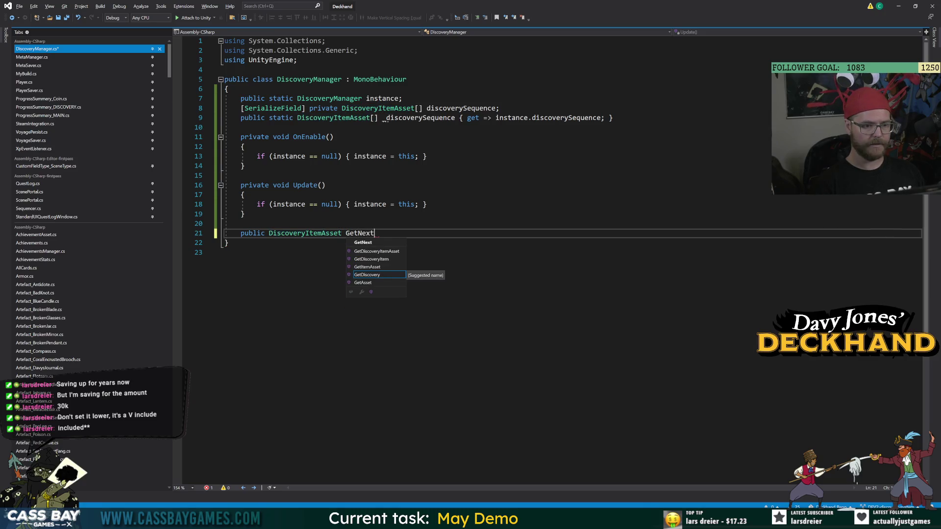
pyautogui.write('ver')
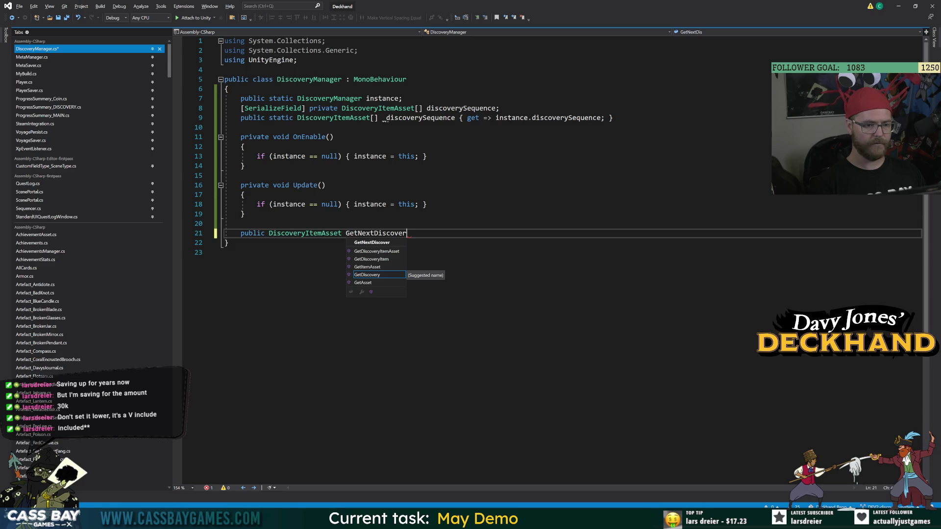
pyautogui.write('(){')
# Step: Complete GetNextDiscovery()'s braces and insert static after public, leaving the body empty
pyautogui.press('Return')
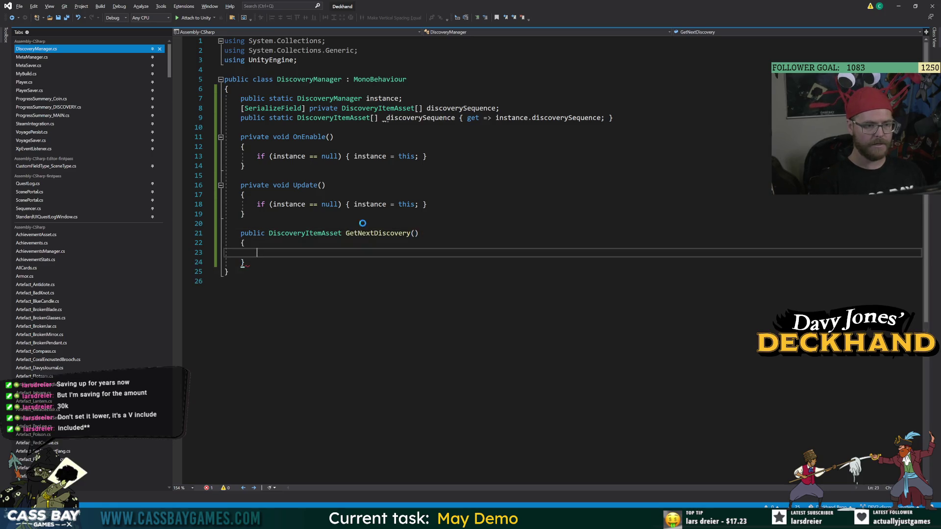
pyautogui.click(268, 233)
pyautogui.write('static')
pyautogui.click(257, 252)
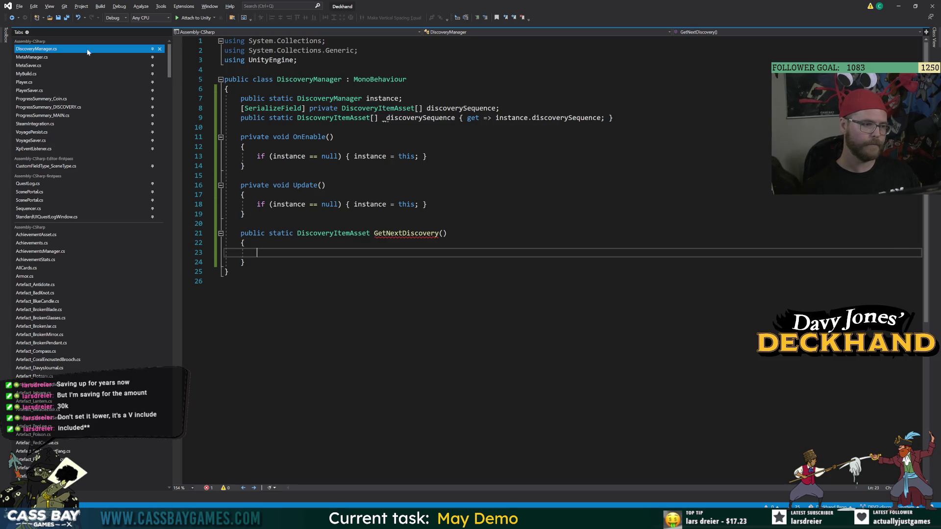
pyautogui.click(61, 57)
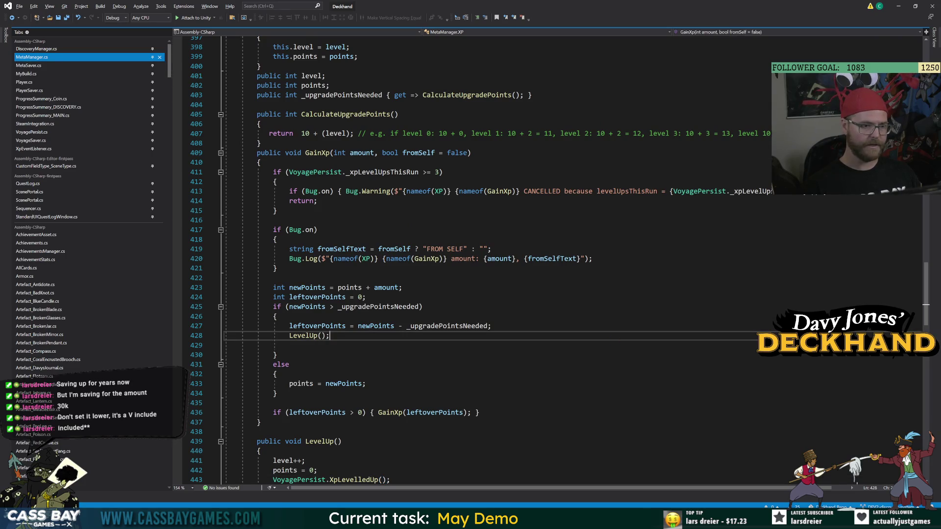
pyautogui.scroll(4, 490, 259)
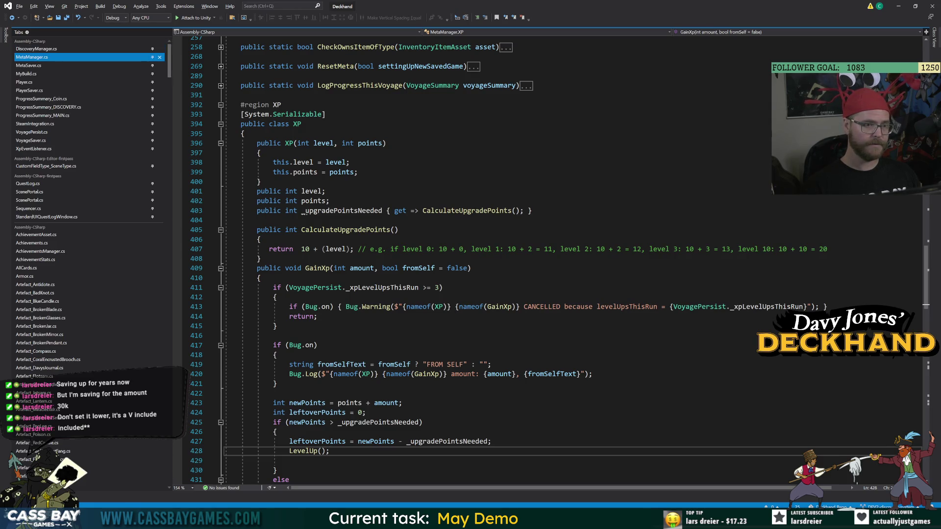
pyautogui.click(220, 66)
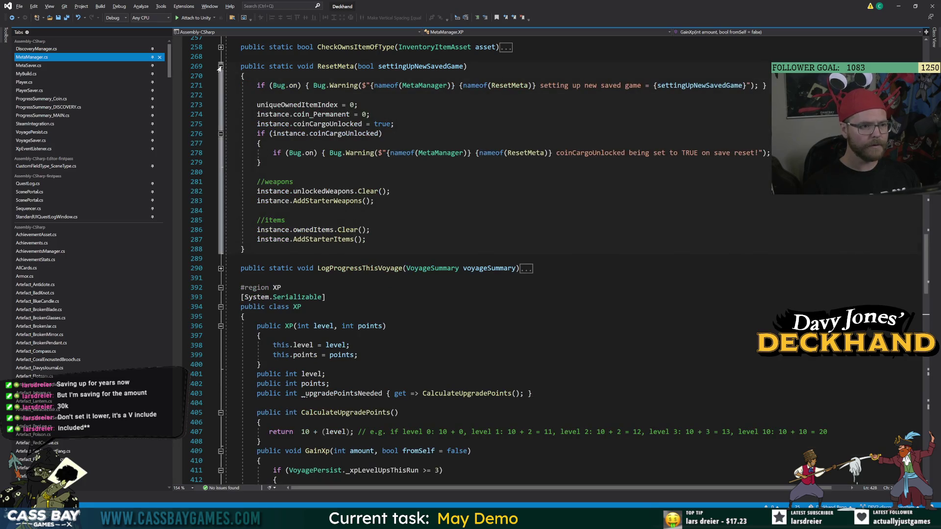
pyautogui.scroll(-10, 490, 259)
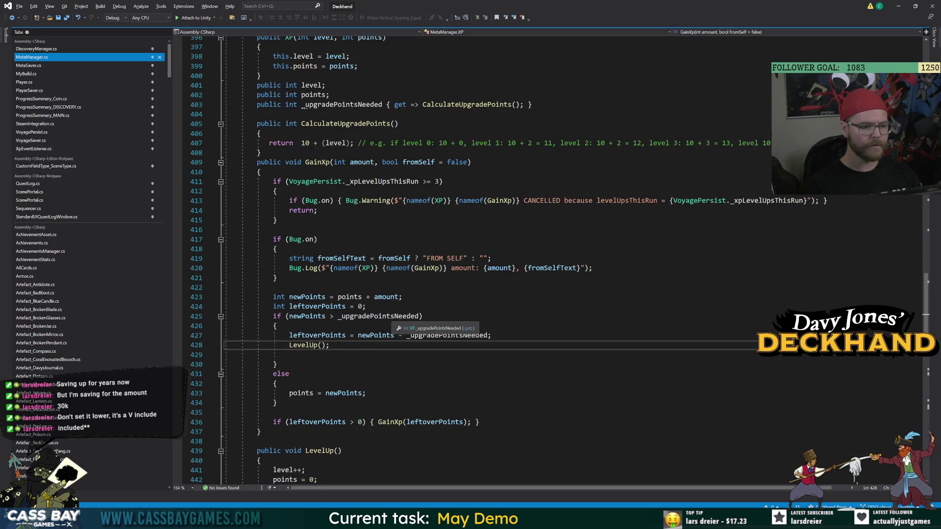
pyautogui.scroll(-4, 432, 328)
pyautogui.scroll(13, 490, 260)
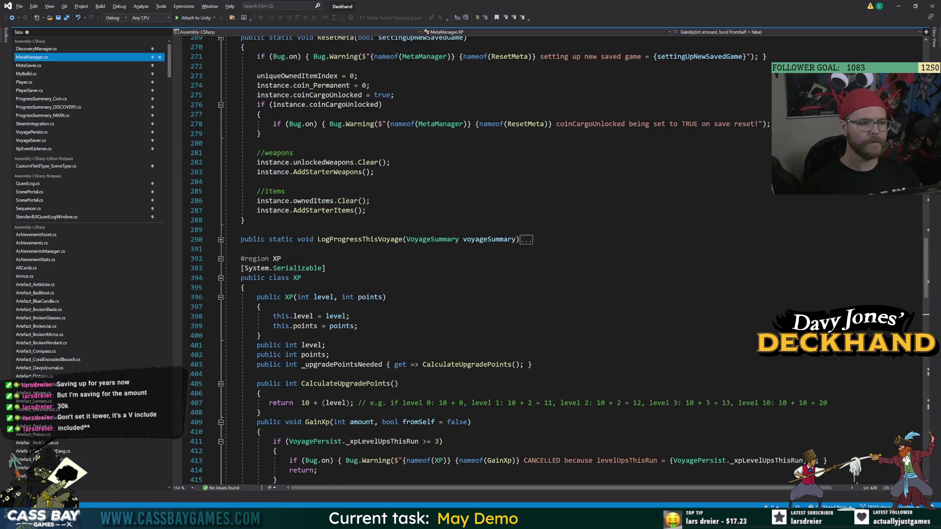
pyautogui.scroll(6, 490, 259)
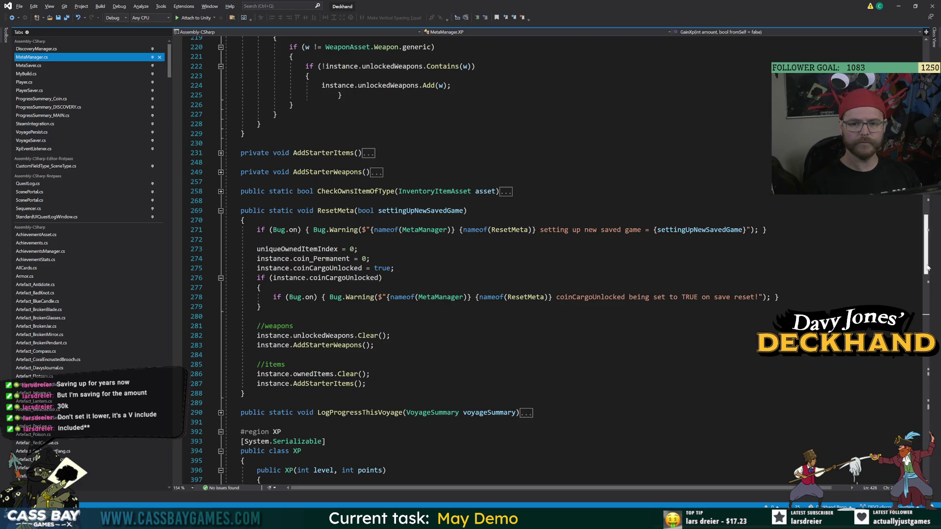
pyautogui.moveTo(927, 245); pyautogui.dragTo(914, 36)
pyautogui.scroll(-20, 858, 122)
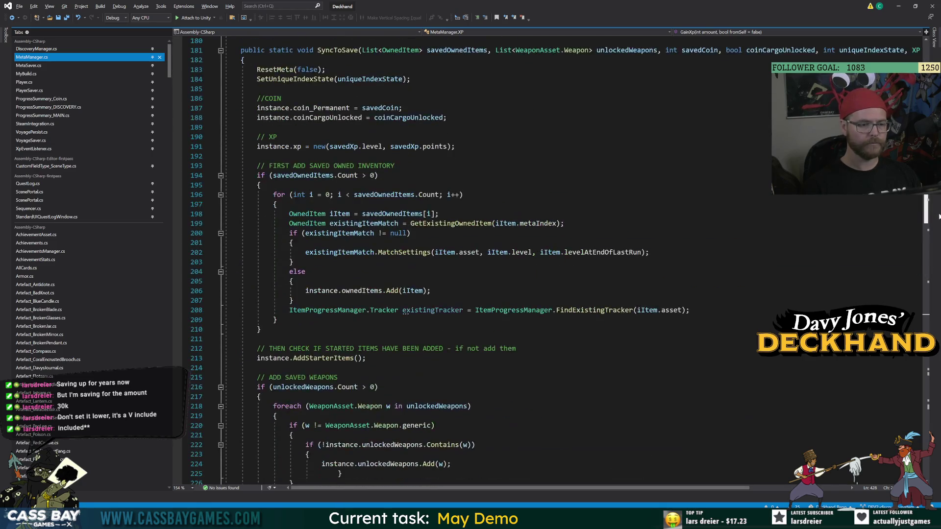
pyautogui.scroll(20, 858, 122)
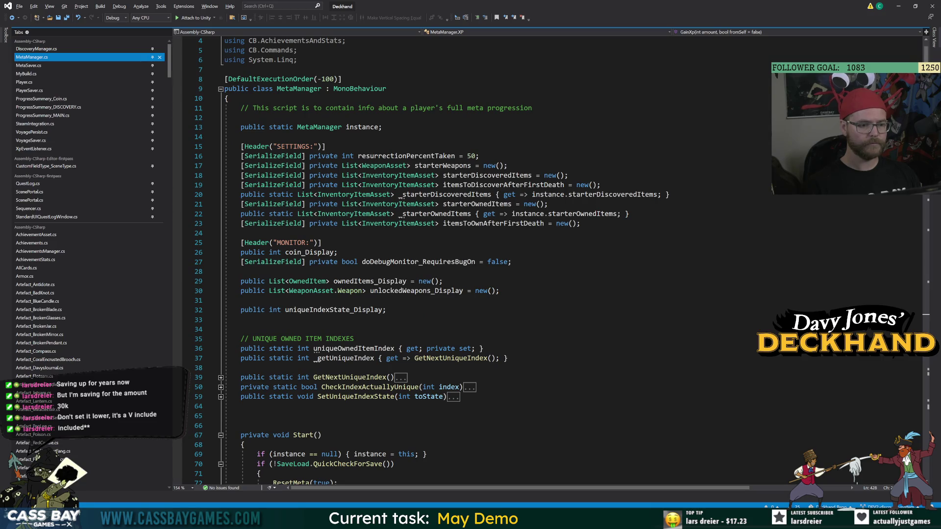
pyautogui.click(65, 49)
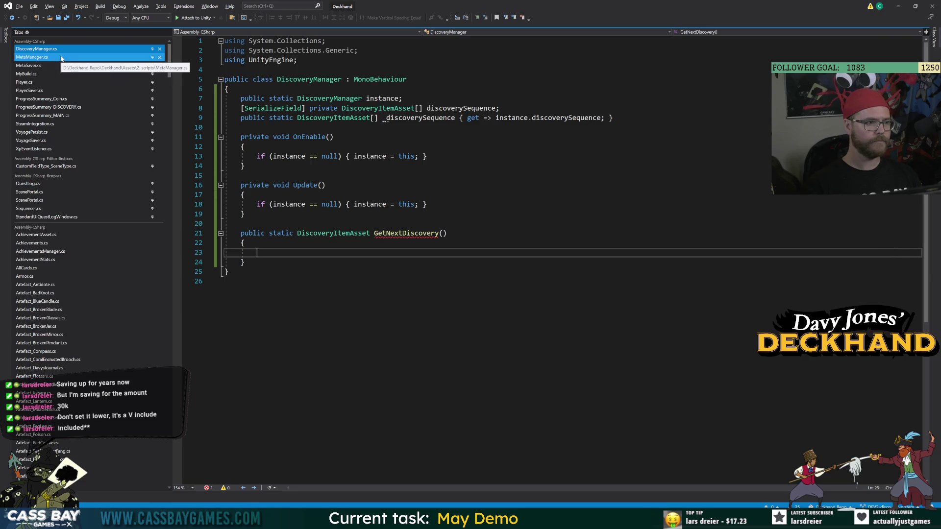
# Step: In MetaSaver.cs, add 'public int discoveryIndex;' under the coin field in Data
pyautogui.click(59, 66)
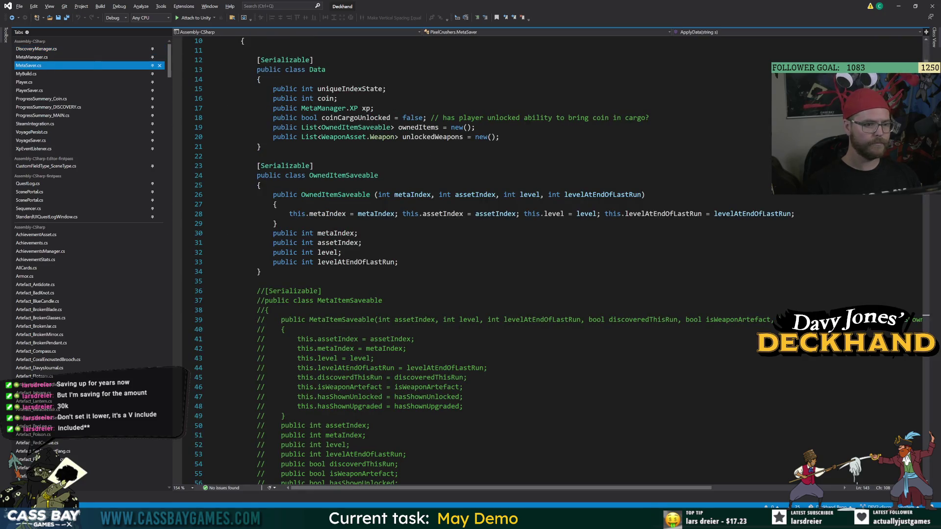
pyautogui.click(338, 98)
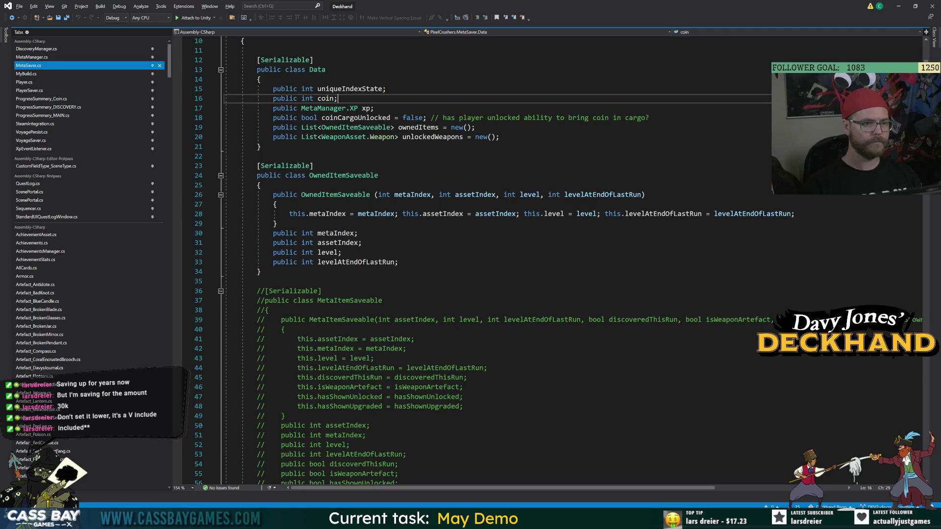
pyautogui.press('Return')
pyautogui.write('public int d')
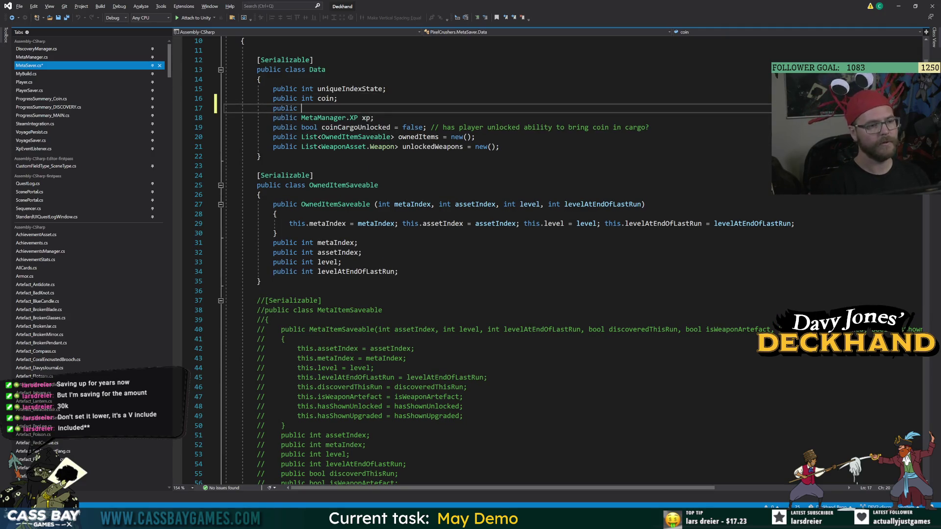
pyautogui.write('iscoveryIndex')
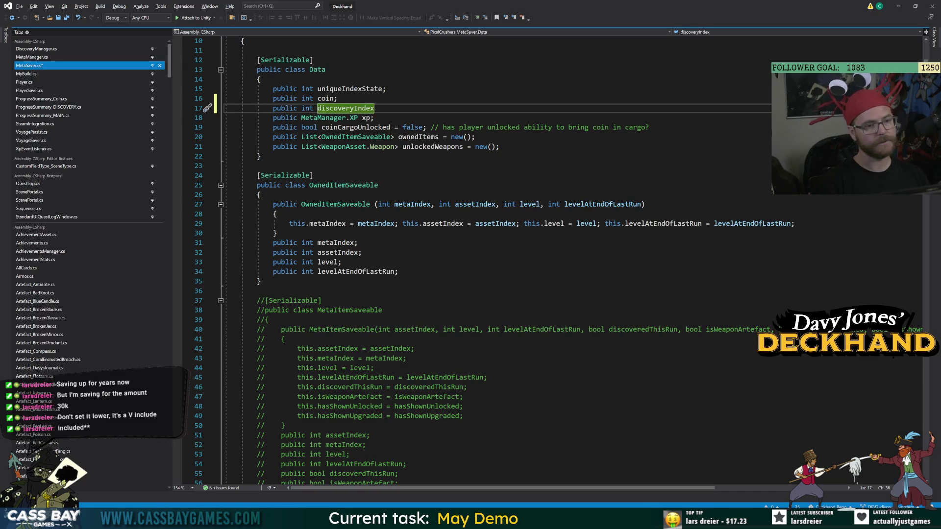
pyautogui.write(';')
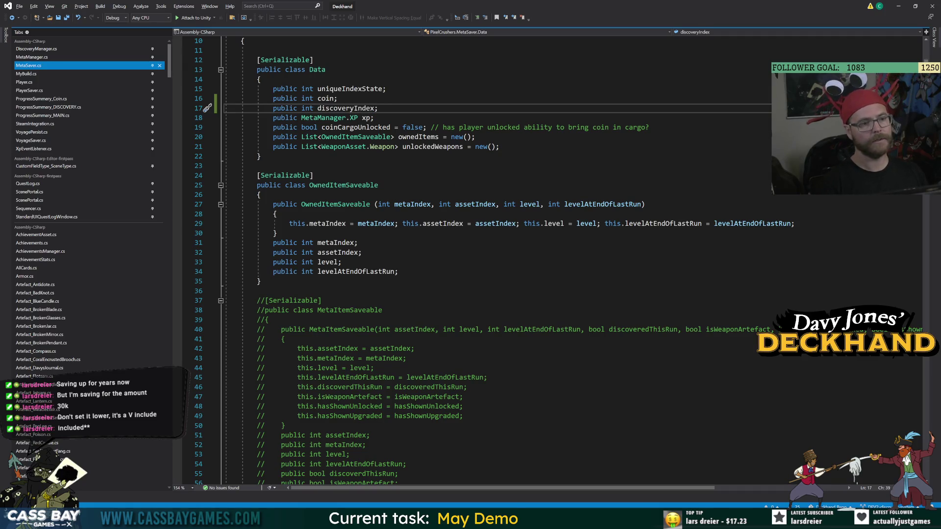
# Step: Begin a dataToSave.discoveryIndex line after the coin assignment in RecordData, then go to MetaManager.cs
pyautogui.click(336, 99)
pyautogui.scroll(-20, 336, 98)
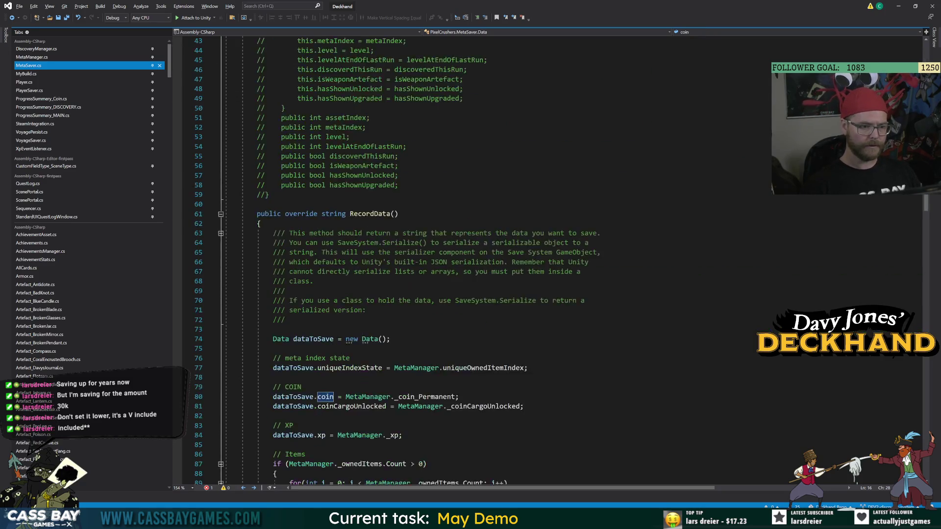
pyautogui.click(459, 136)
pyautogui.press('Return')
pyautogui.write('dataToSave.discoveryIndex =')
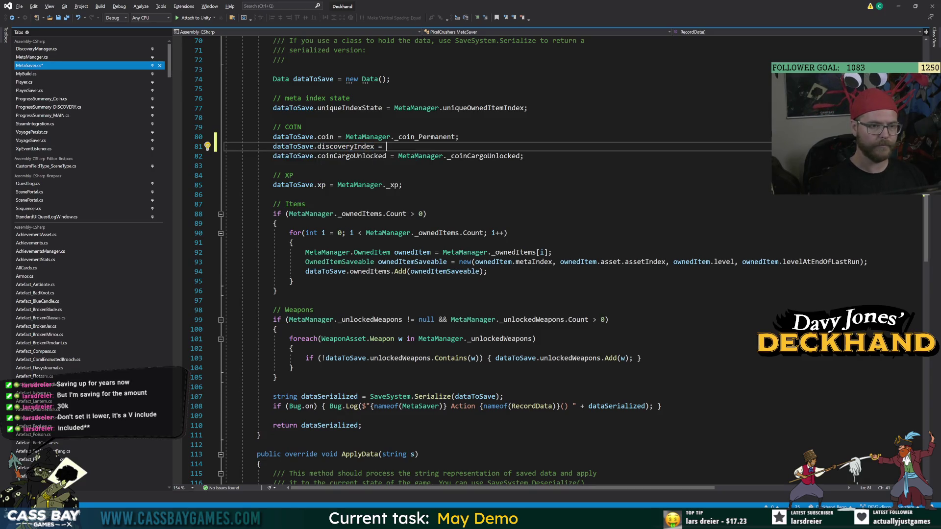
pyautogui.hotkey('ctrl', 'Tab')
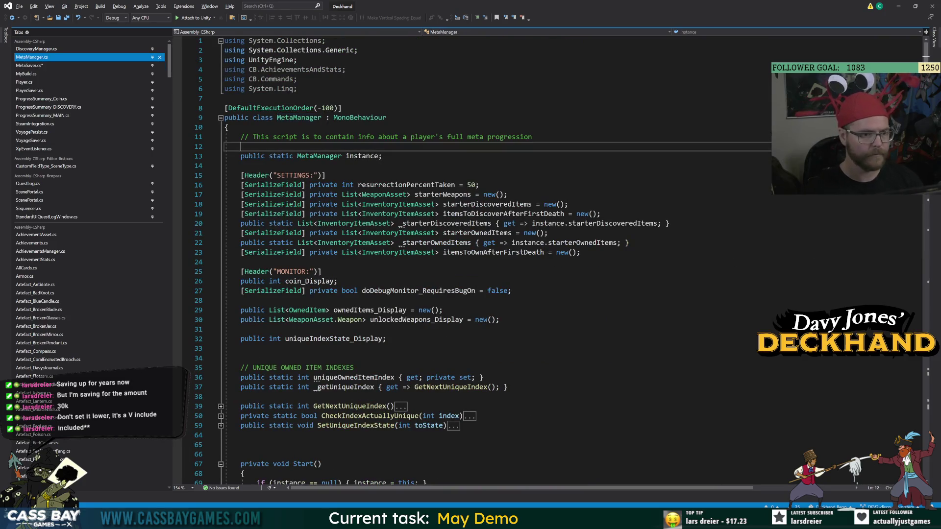
pyautogui.scroll(-6, 471, 260)
pyautogui.scroll(4, 471, 260)
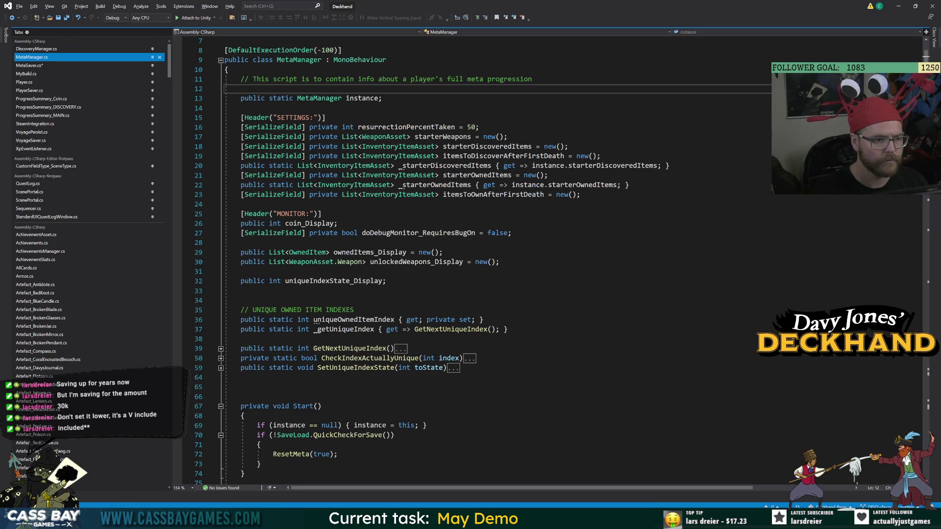
pyautogui.click(387, 281)
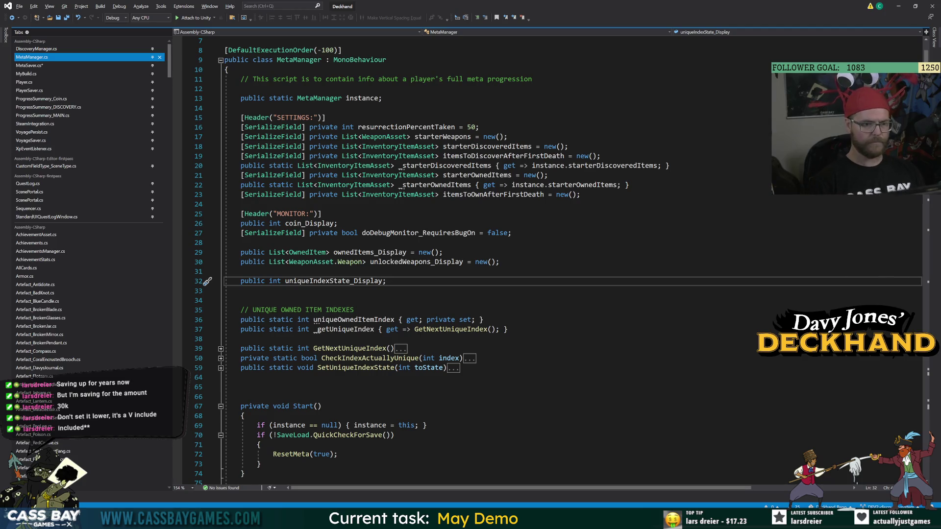
pyautogui.scroll(-7, 471, 260)
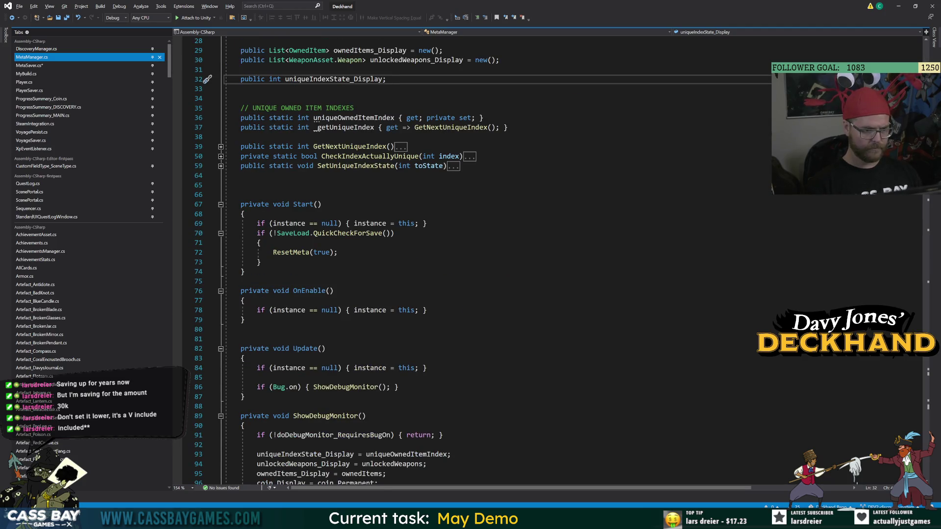
pyautogui.scroll(-5, 471, 260)
pyautogui.click(305, 310)
pyautogui.doubleClick(406, 309)
pyautogui.press('F12')
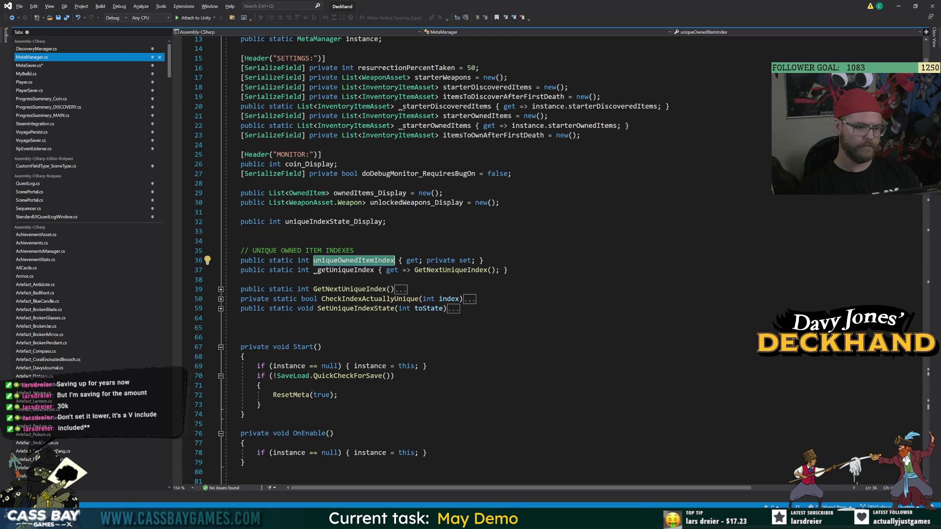
pyautogui.scroll(-20, 417, 343)
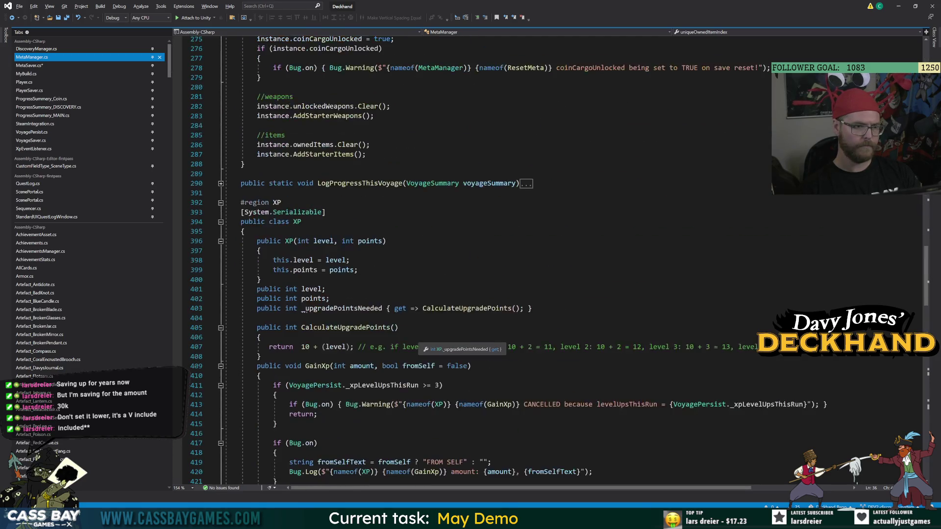
pyautogui.click(241, 193)
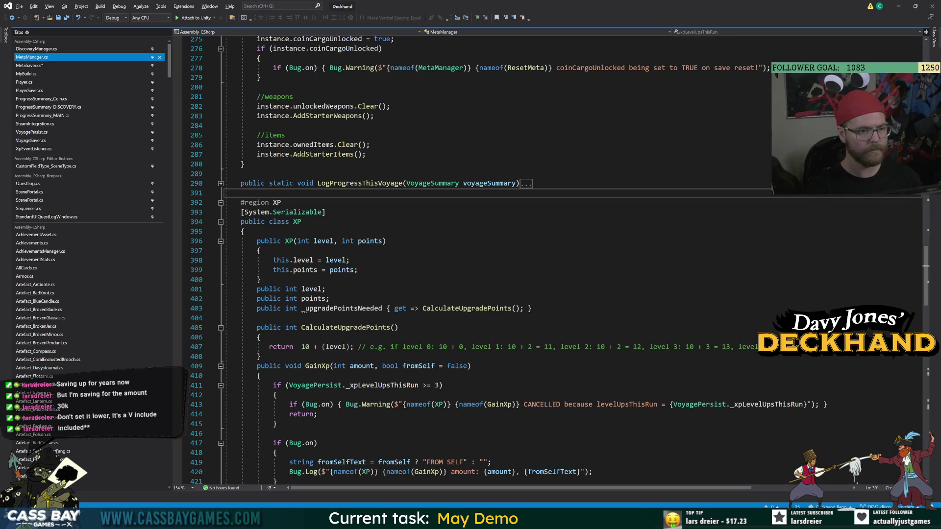
pyautogui.click(282, 202)
# Step: Rename the region to 'XP and DISCOVERY' and declare an int discoveryIndex field
pyautogui.write('and DISCOVERY')
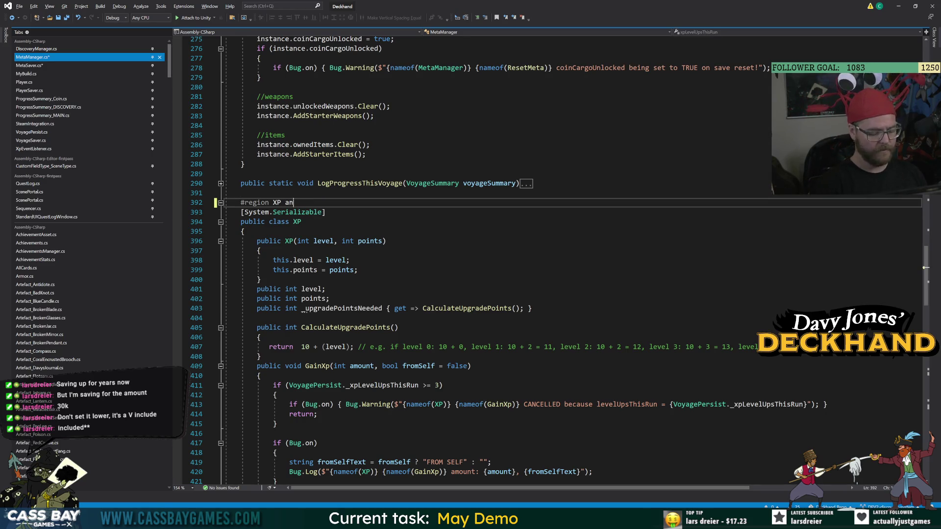
pyautogui.press('Return')
pyautogui.press('Return')
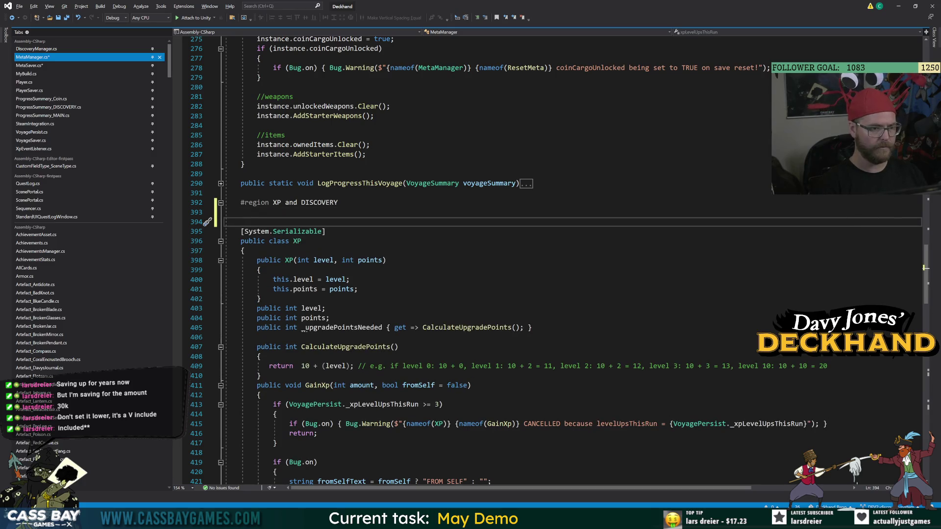
pyautogui.press('Return')
pyautogui.press('Up')
pyautogui.write('public int ')
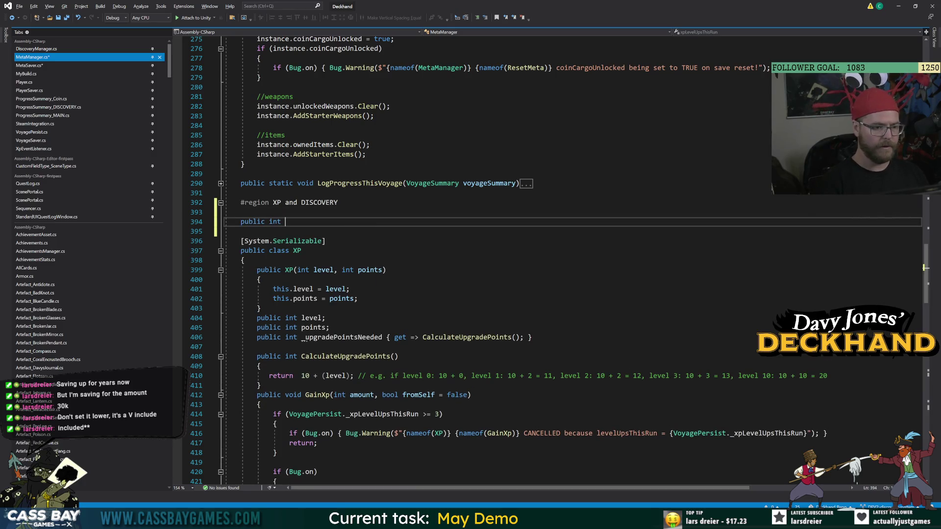
pyautogui.write('discovery')
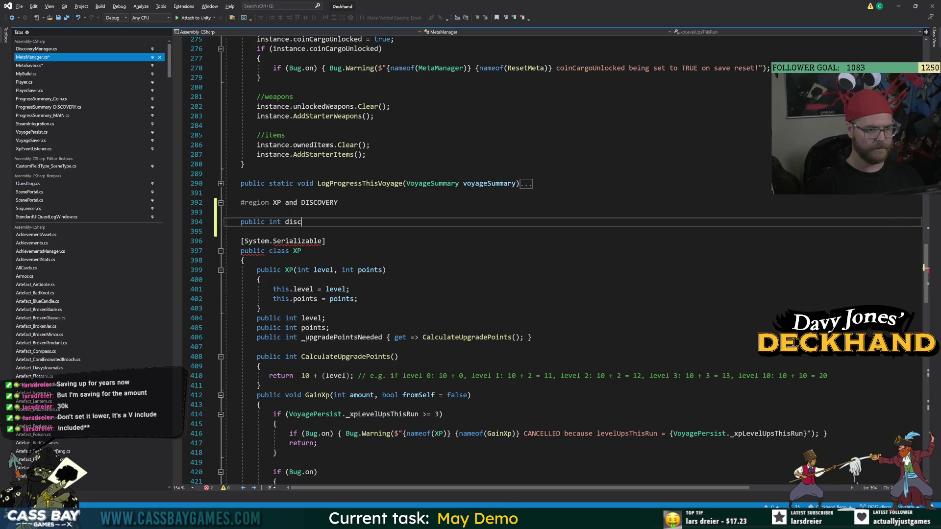
pyautogui.write('Index;')
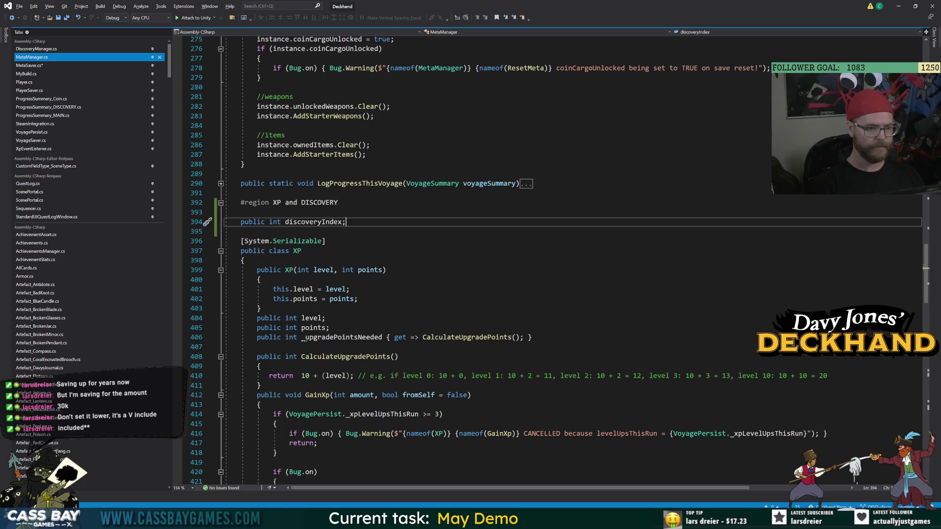
# Step: Make discoveryIndex private and add a static _discoveryIndex getter returning instance.discoveryIndex
pyautogui.scroll(-3, 491, 265)
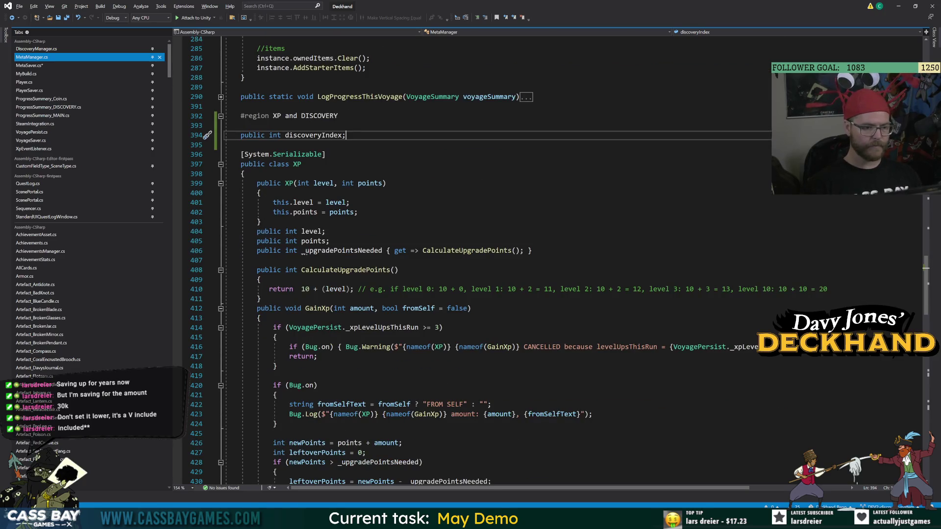
pyautogui.doubleClick(252, 135)
pyautogui.write('private')
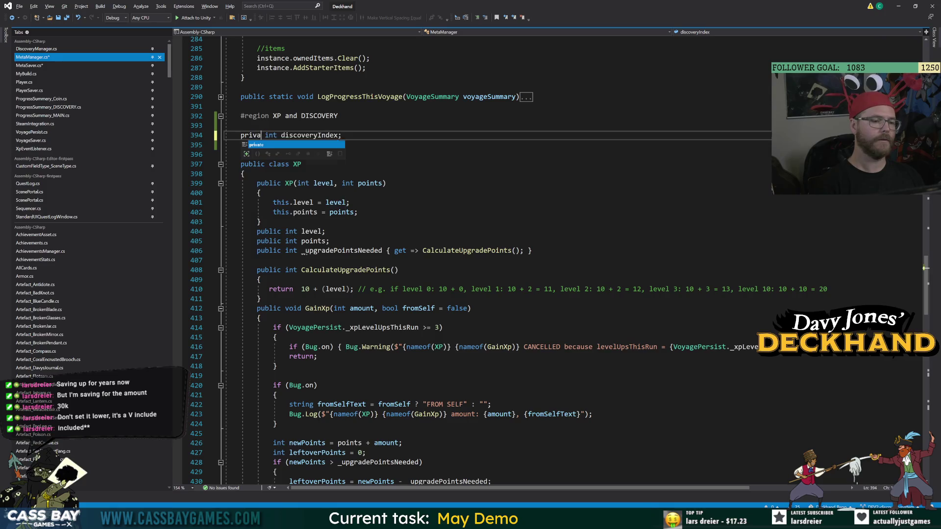
pyautogui.press('End')
pyautogui.press('Return')
pyautogui.write('public static int _dis')
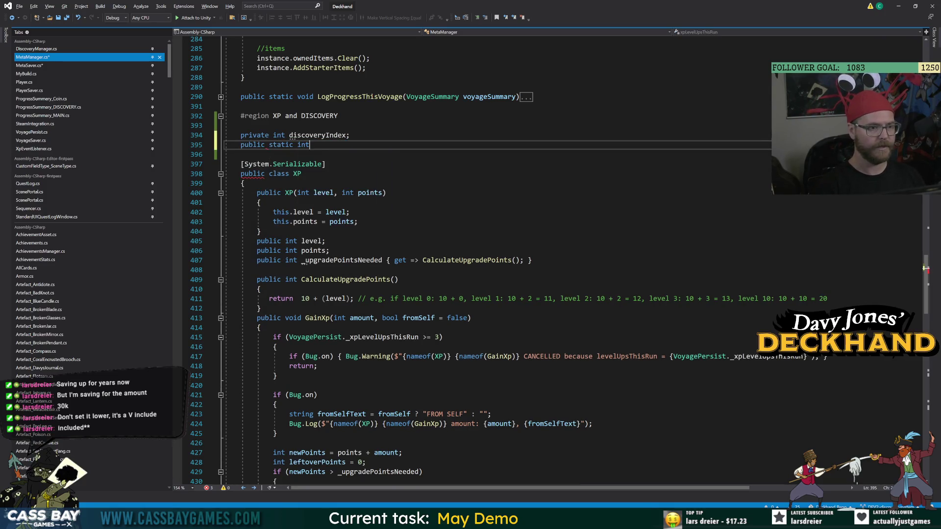
pyautogui.write('coveryInde')
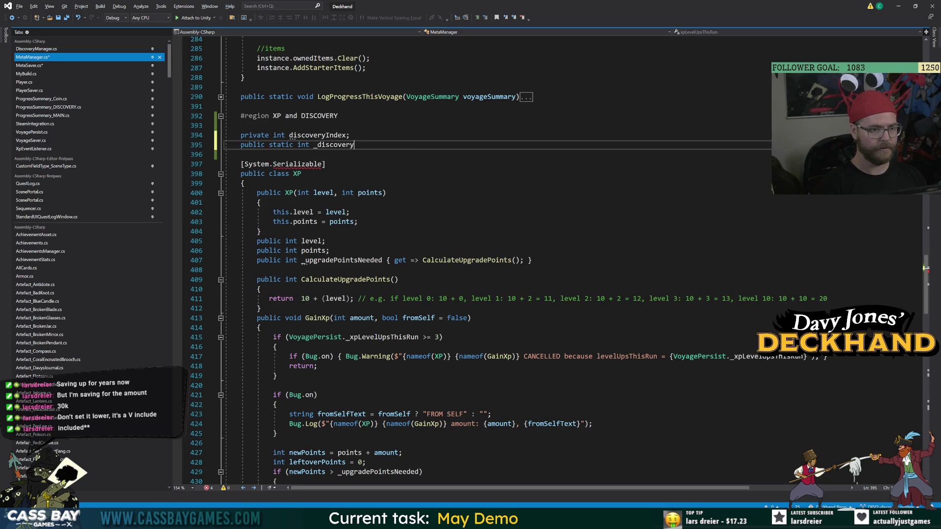
pyautogui.write('x { get=><')
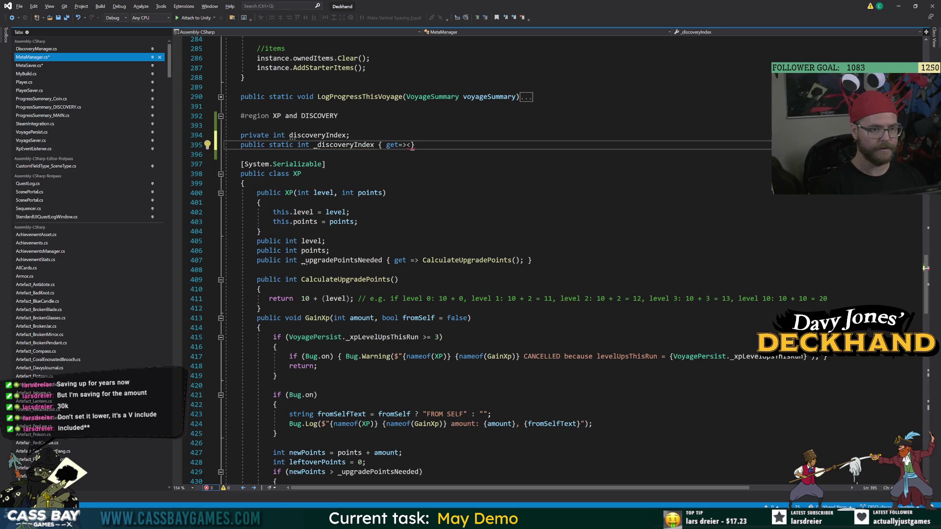
pyautogui.press('BackSpace')
pyautogui.write('i')
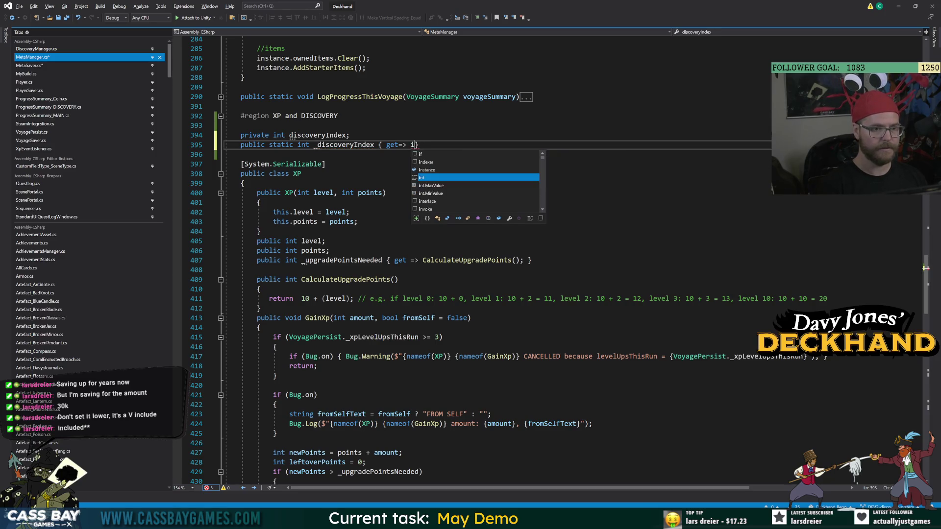
pyautogui.write('nstance.discoveryIndex')
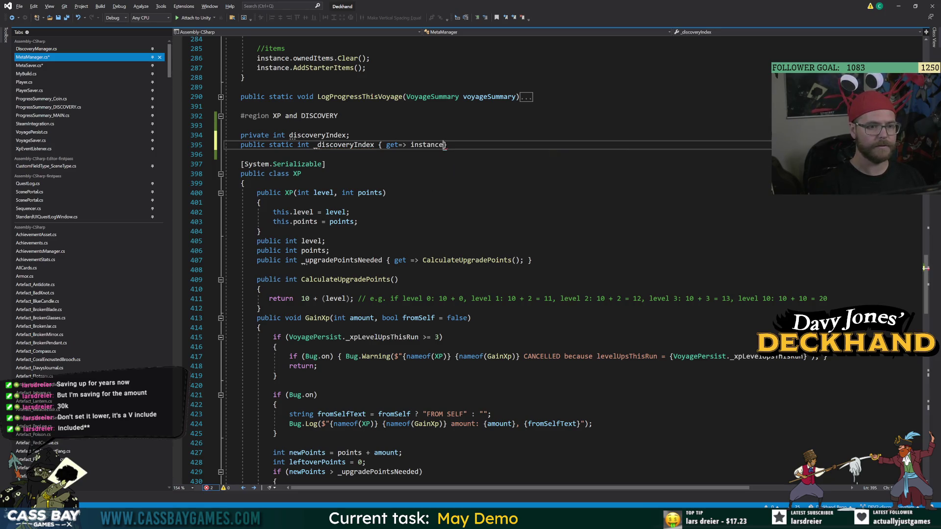
pyautogui.write(';')
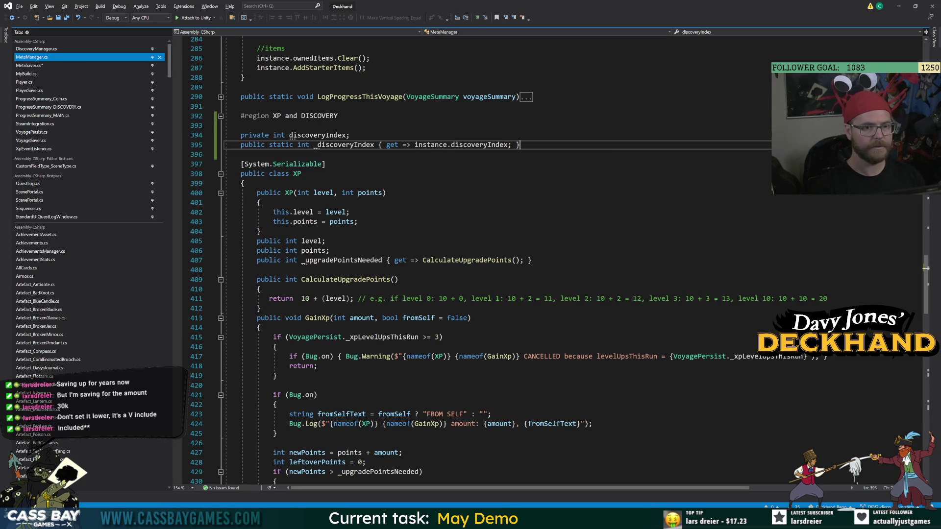
# Step: Declare a public int discoveryIndex_Display field below the getter
pyautogui.press('End')
pyautogui.press('Return')
pyautogui.write('public int ')
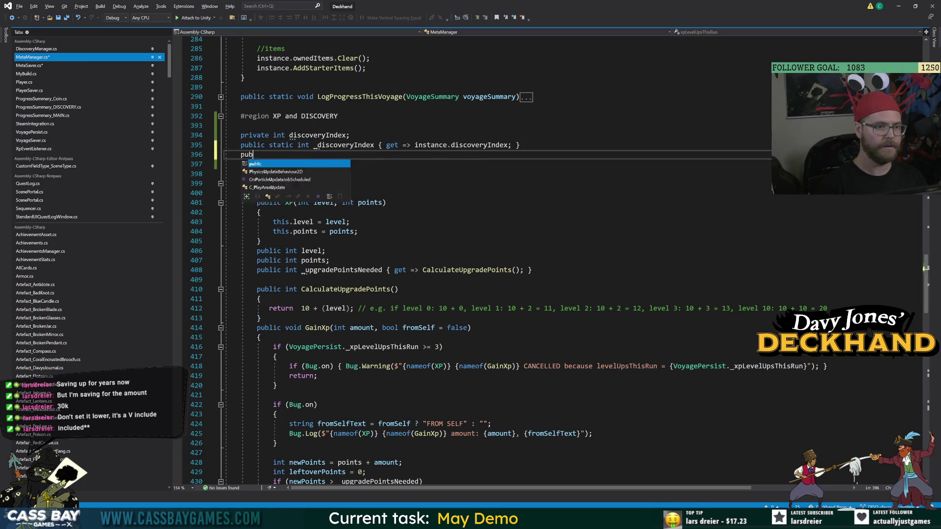
pyautogui.write('iscoveyr')
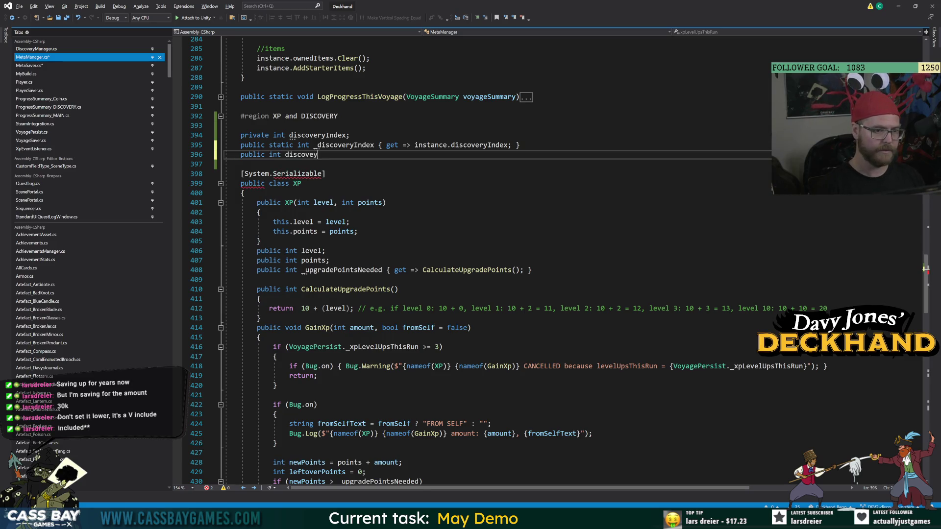
pyautogui.write('ndex_Display;')
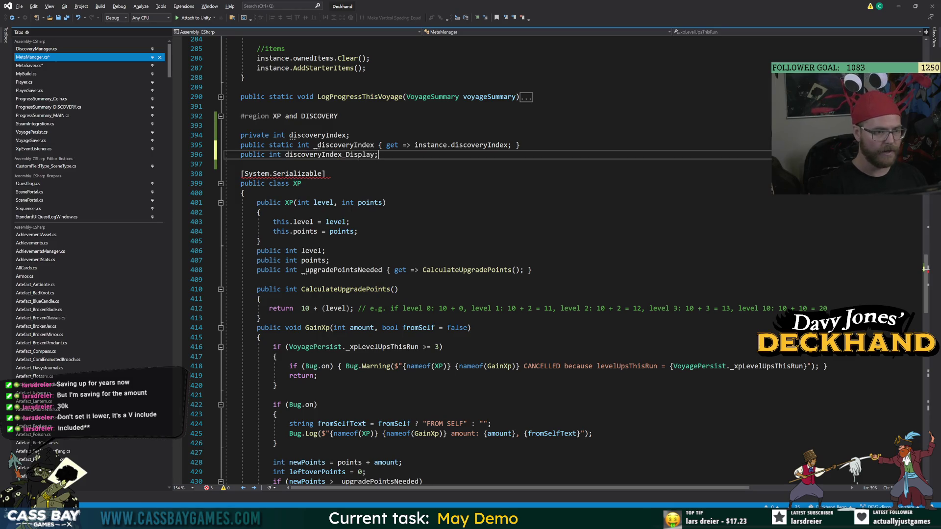
pyautogui.press('Return')
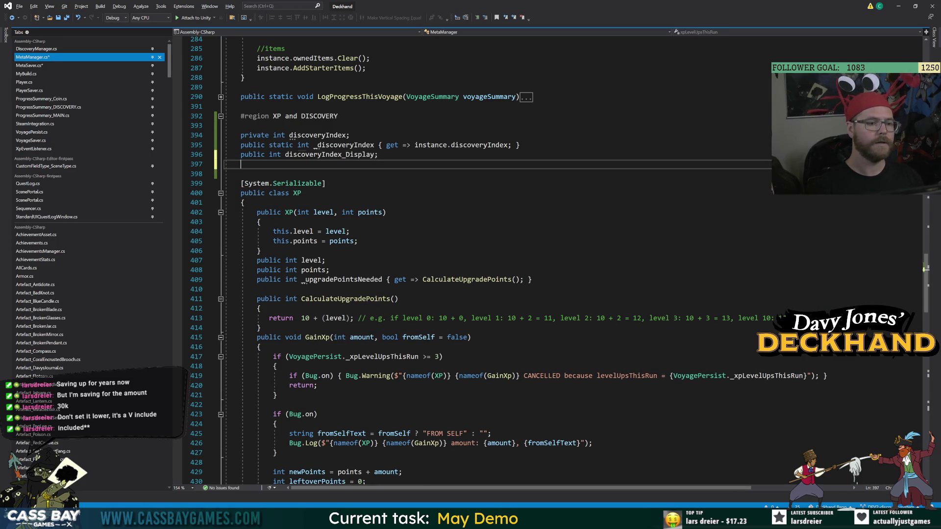
# Step: Set discoveryIndex_Display = discoveryIndex in ShowDebugMonitor after the xpLevelUpsThisRun line
pyautogui.click(316, 135)
pyautogui.scroll(7, 539, 259)
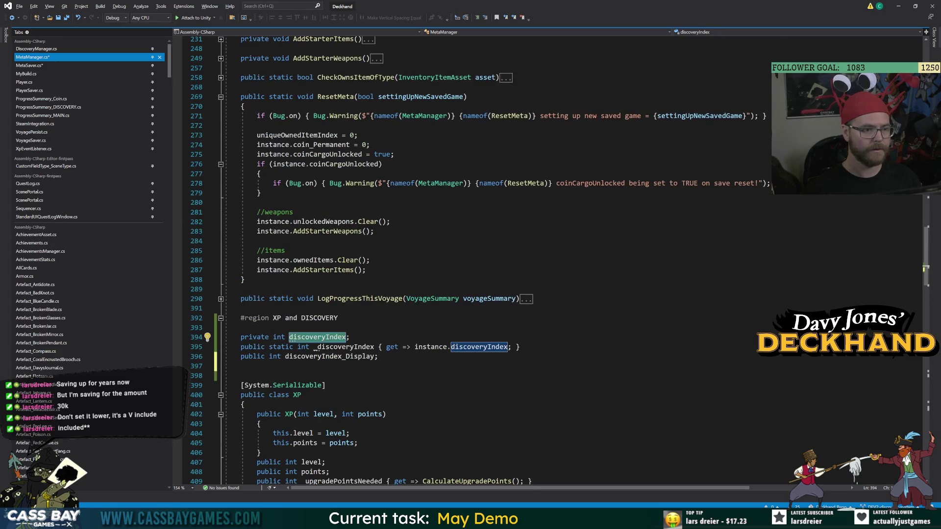
pyautogui.scroll(20, 316, 348)
pyautogui.click(442, 328)
pyautogui.press('Return')
pyautogui.write('discoveryIndex_Display = discoveryIndex;')
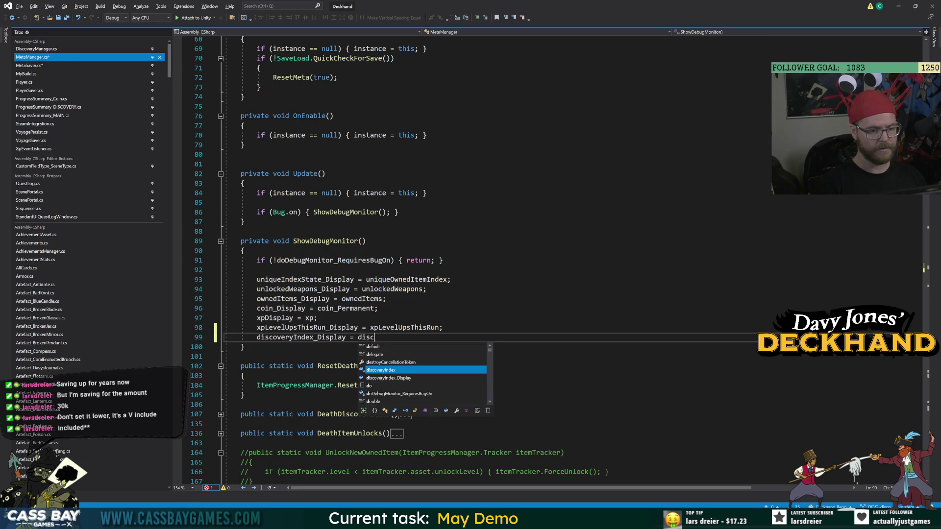
pyautogui.press('Left')
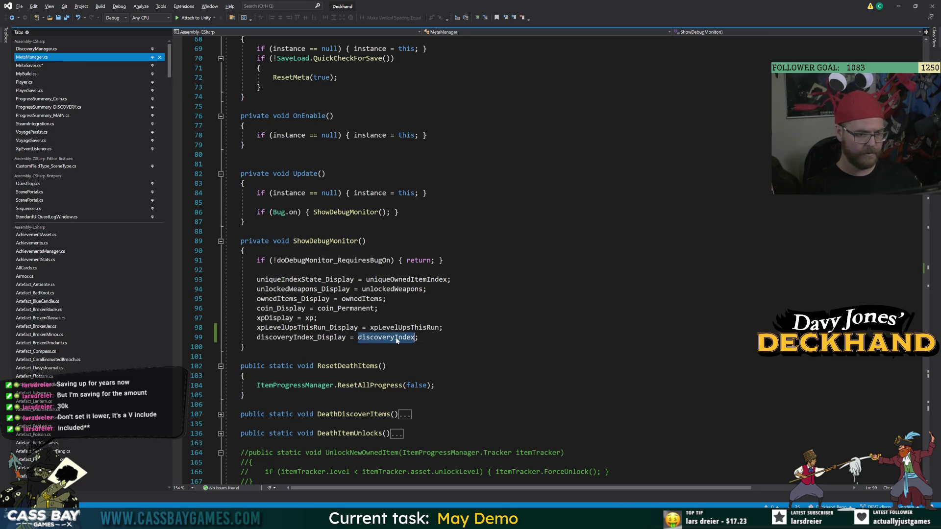
pyautogui.press('F12')
pyautogui.click(380, 309)
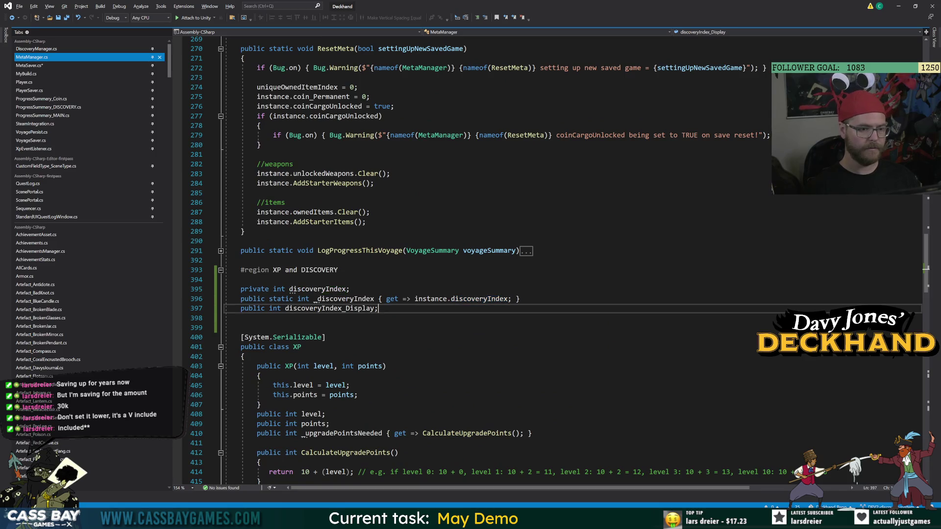
# Step: Add a public static SetDiscoveryIndex(int newIndex) method and reformat the discovery code
pyautogui.press('Return')
pyautogui.write('public static void SetDiscoveryIndex')
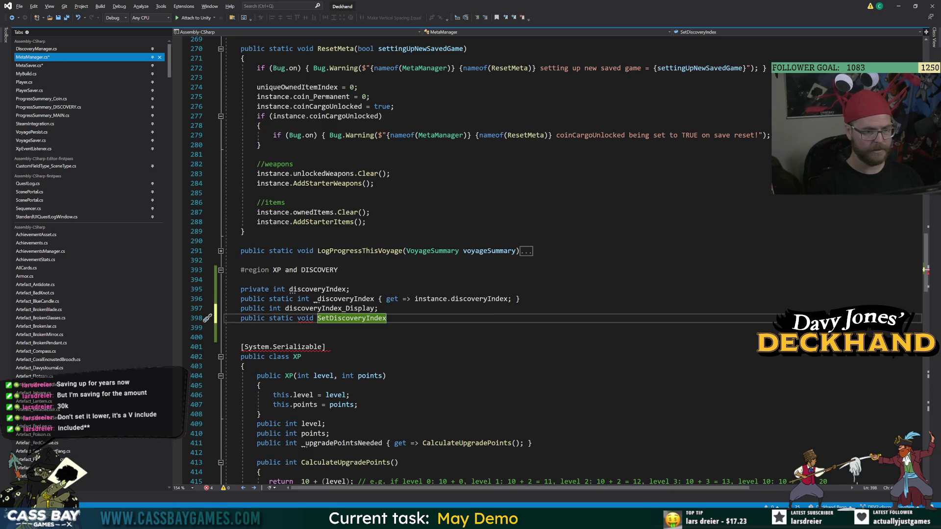
pyautogui.write('(int newIn')
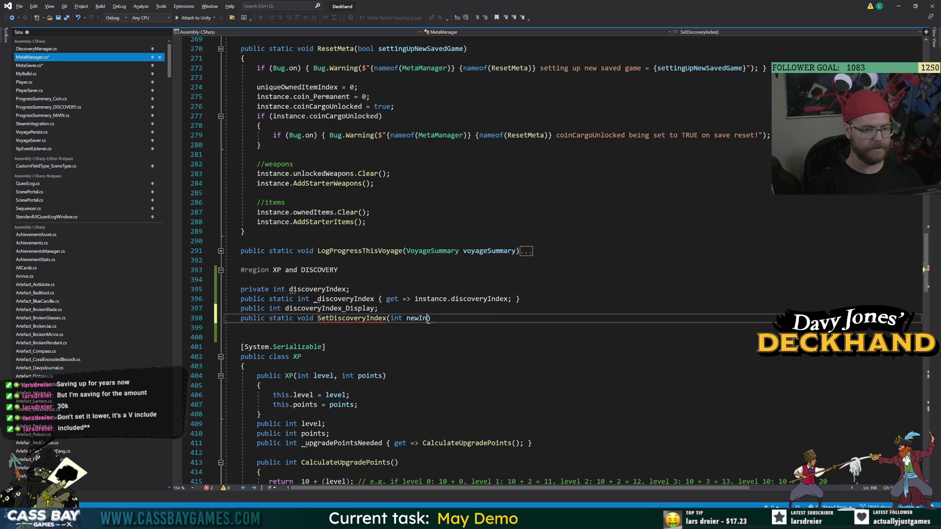
pyautogui.press('Return')
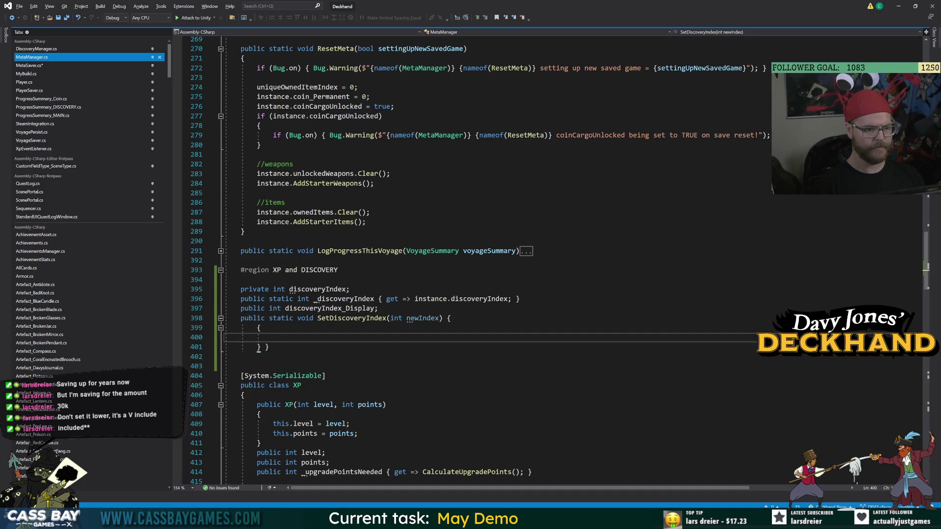
pyautogui.moveTo(269, 299); pyautogui.dragTo(289, 376)
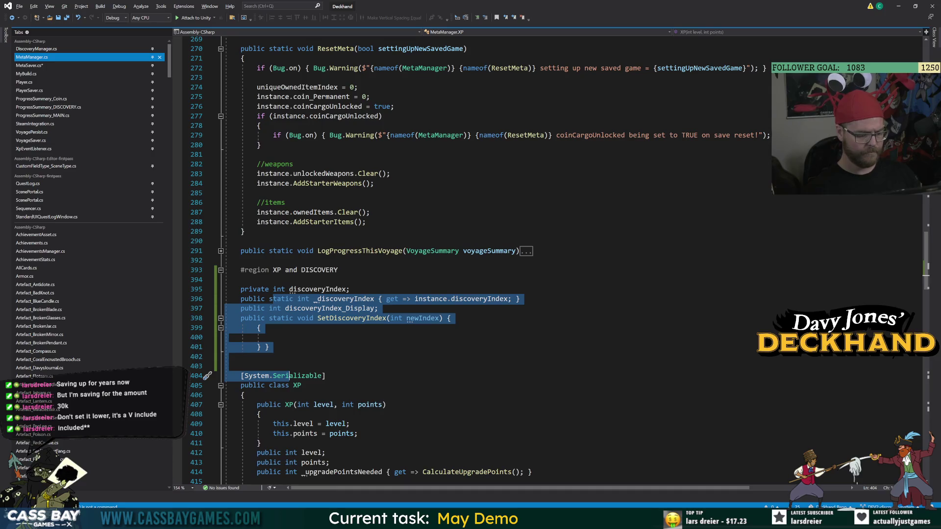
pyautogui.hotkey('ctrl', 'k')
pyautogui.hotkey('ctrl', 'f')
pyautogui.press('Up')
pyautogui.press('Up')
pyautogui.press('Up')
pyautogui.hotkey('shift', 'Up')
pyautogui.press('Delete')
pyautogui.press('Down')
pyautogui.press('Down')
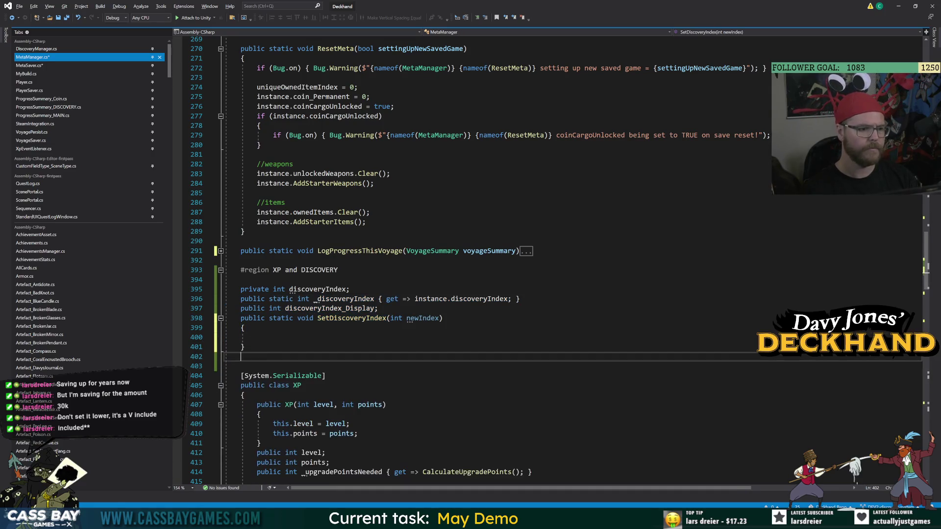
pyautogui.press('Up')
pyautogui.press('Up')
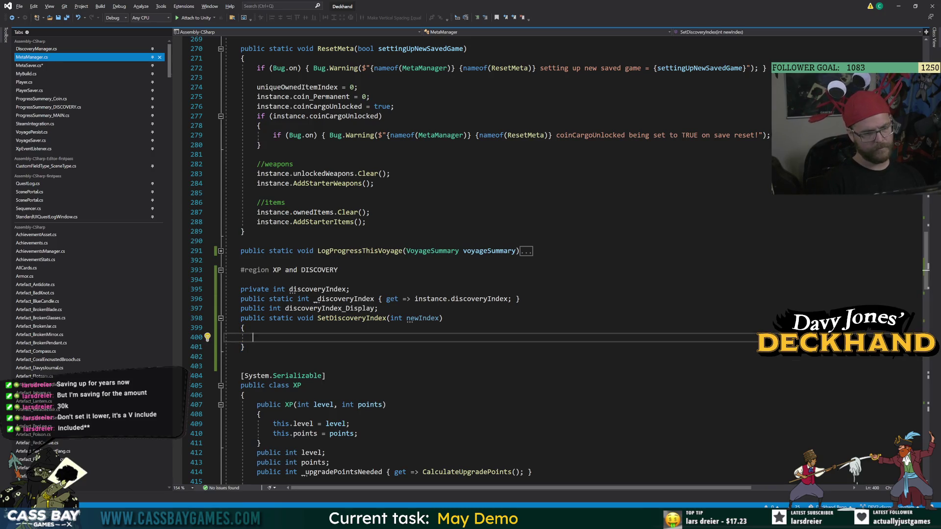
# Step: Make SetDiscoveryIndex assign instance.discoveryIndex = newIndex
pyautogui.write('disc')
pyautogui.press('Down')
pyautogui.press('Up')
pyautogui.press('Up')
pyautogui.press('BackSpace')
pyautogui.press('BackSpace')
pyautogui.press('BackSpace')
pyautogui.press('BackSpace')
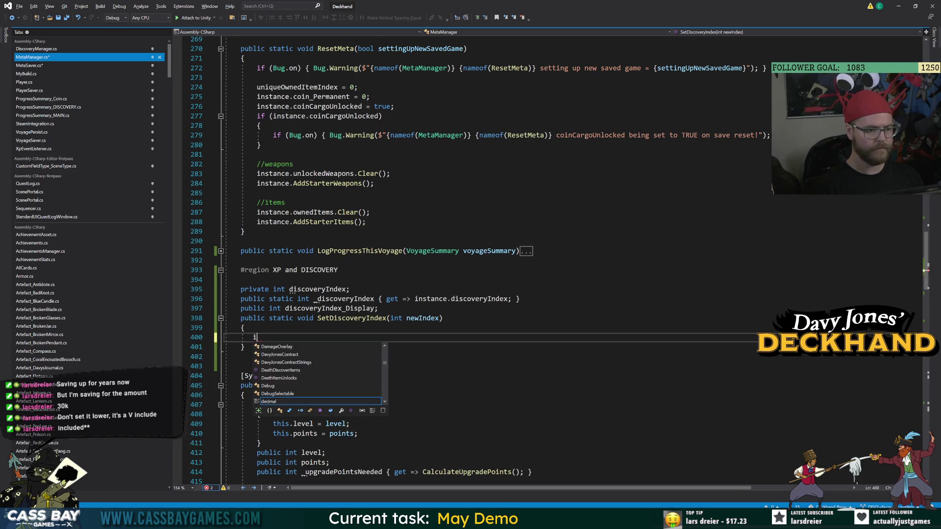
pyautogui.write('instance.dis')
pyautogui.press('Tab')
pyautogui.write('new')
pyautogui.press('Tab')
pyautogui.write(';')
# Step: Above the assignment, add a Bug.Log naming MetaManager, SetDiscoveryIndex and {newIndex}
pyautogui.hotkey('ctrl', 'Return')
pyautogui.write('if ')
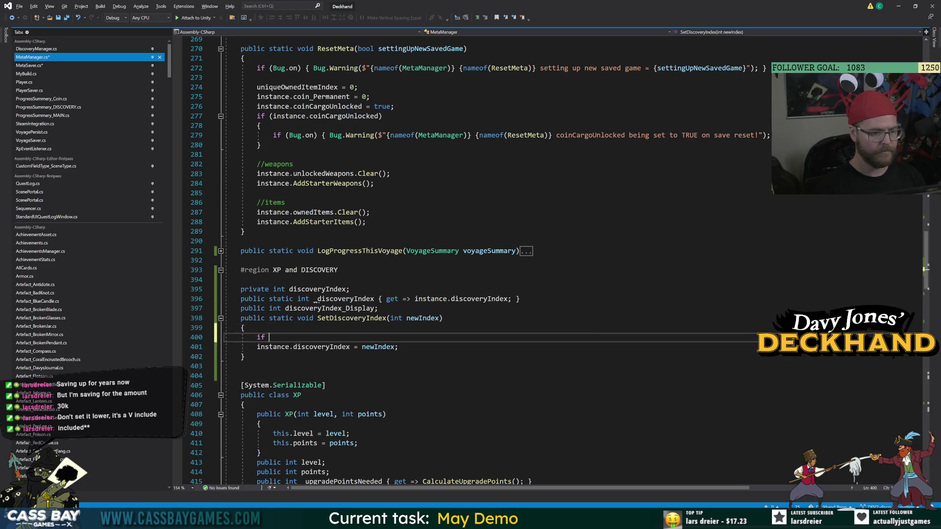
pyautogui.write('(Bug.on) ')
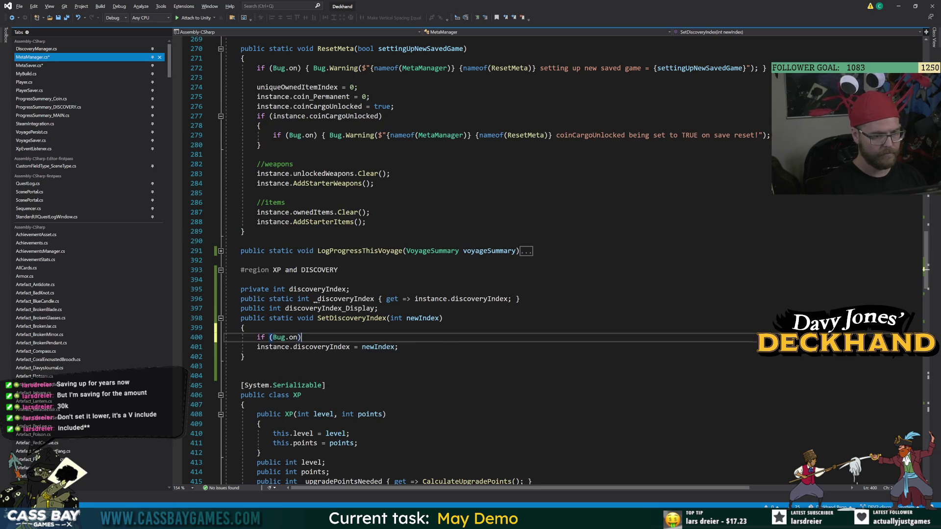
pyautogui.write(' { Bug.Log(')
pyautogui.write('$:"')
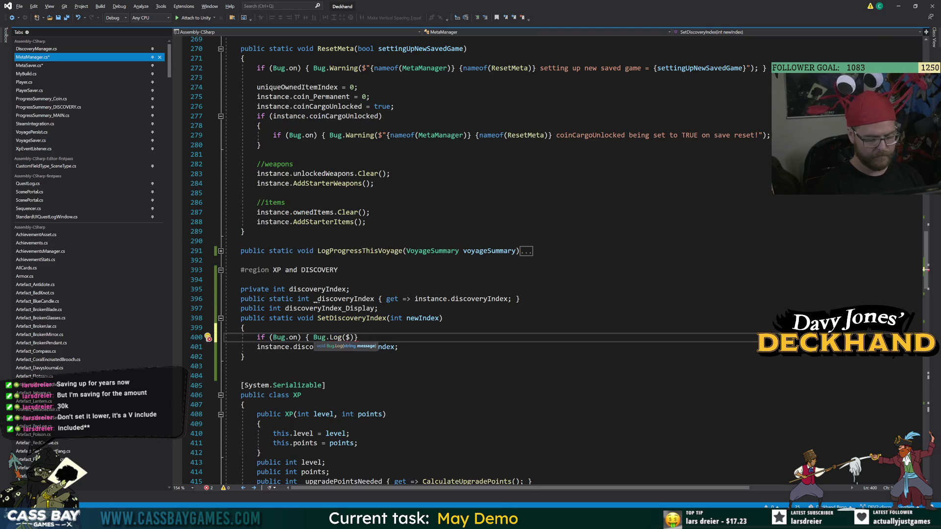
pyautogui.write('ameof(')
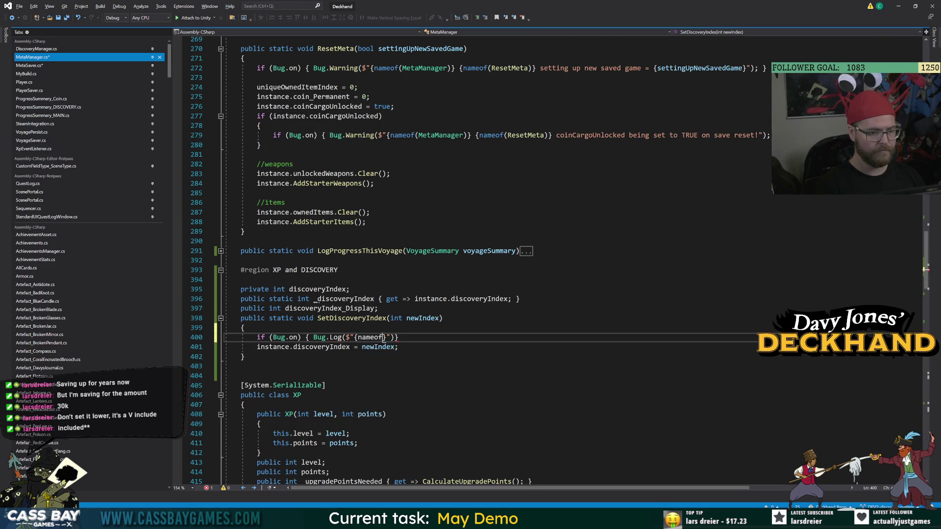
pyautogui.write('MetaManager.')
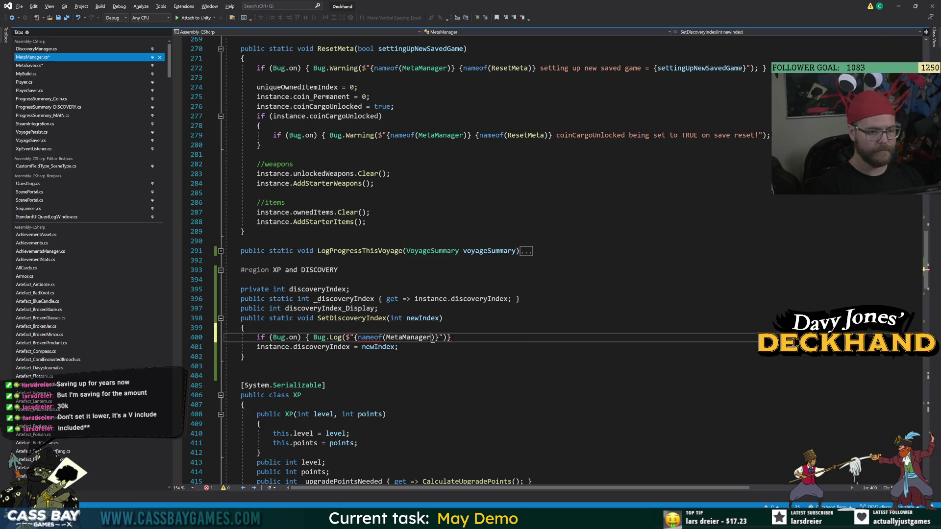
pyautogui.press('BackSpace')
pyautogui.press('Right')
pyautogui.press('Right')
pyautogui.write('ameof(SEtd')
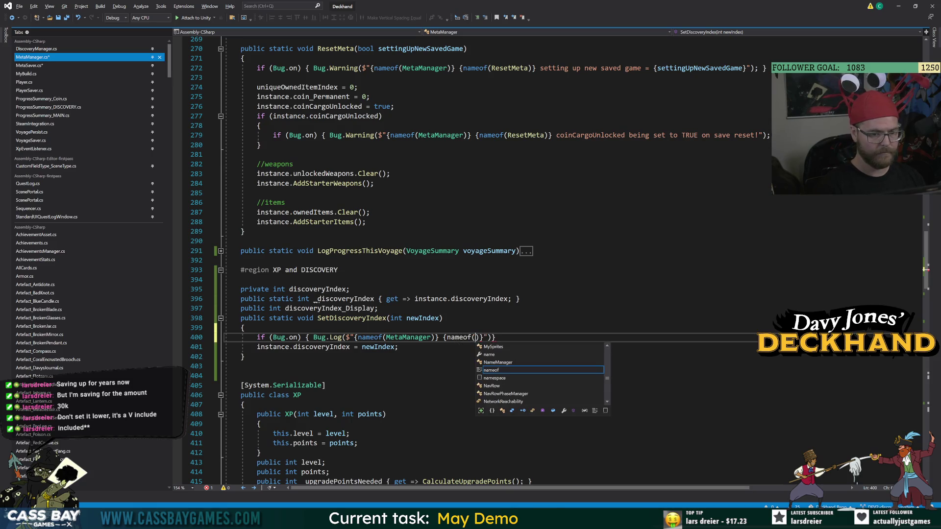
pyautogui.press('Tab')
pyautogui.press('Right')
pyautogui.write('{')
pyautogui.write('newIndex}')
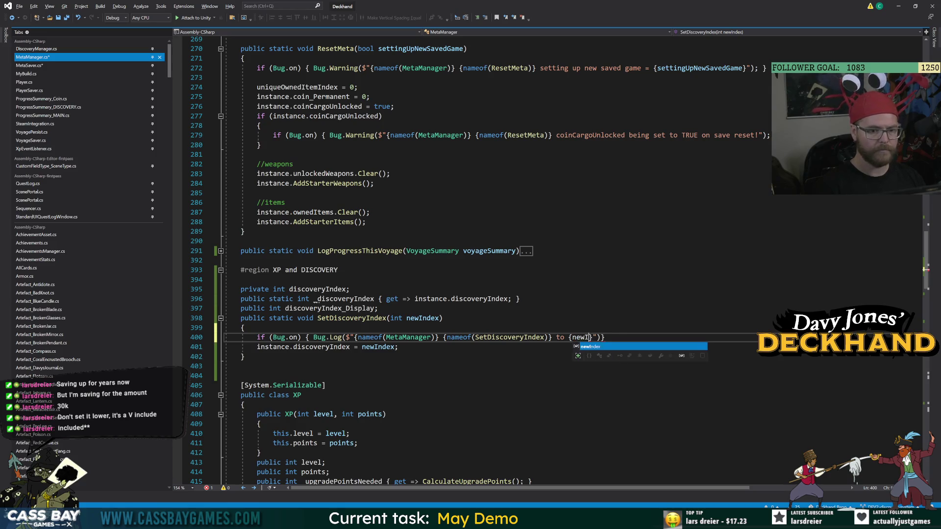
pyautogui.hotkey('ctrl', '-')
pyautogui.hotkey('ctrl', '-')
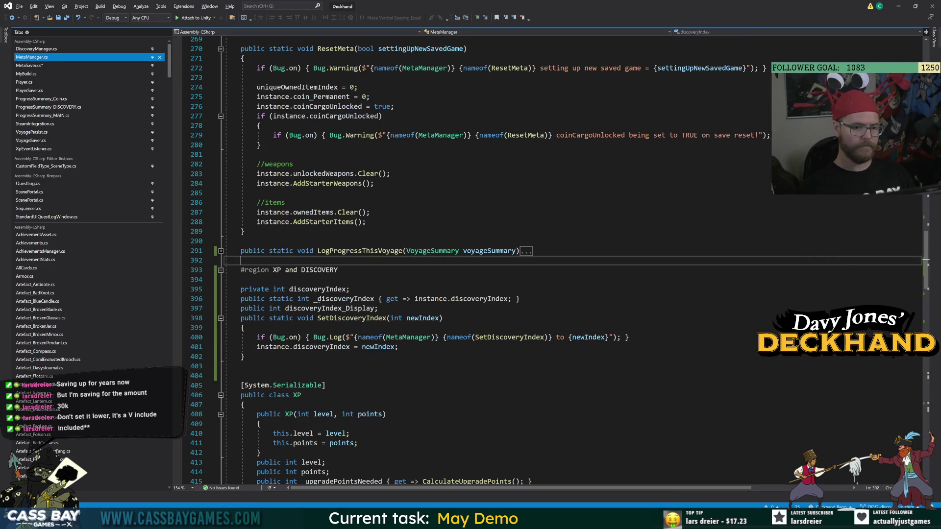
pyautogui.hotkey('ctrl', '-')
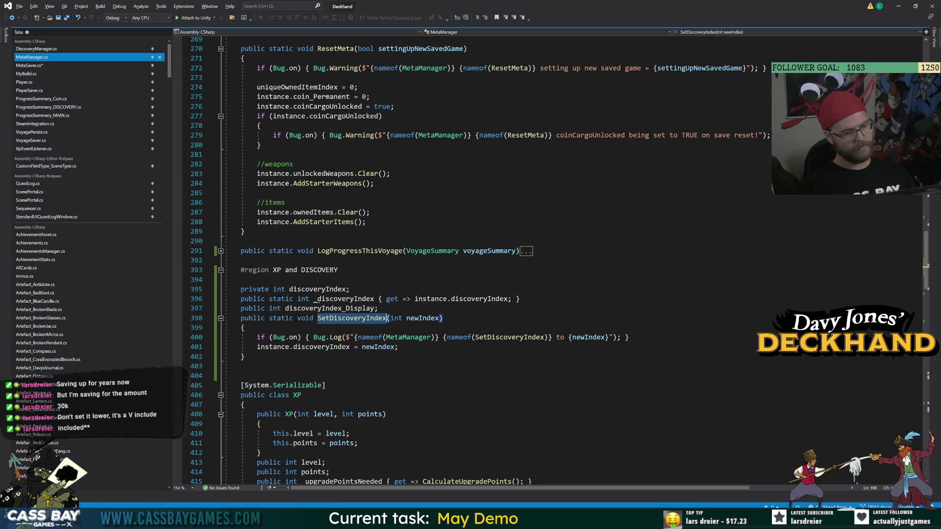
pyautogui.press('End')
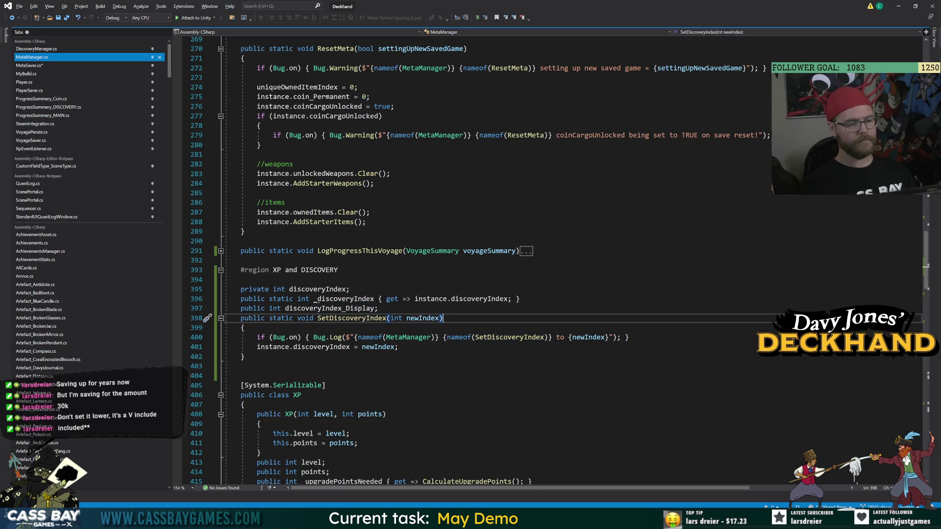
pyautogui.hotkey('ctrl', '-')
pyautogui.hotkey('ctrl', '-')
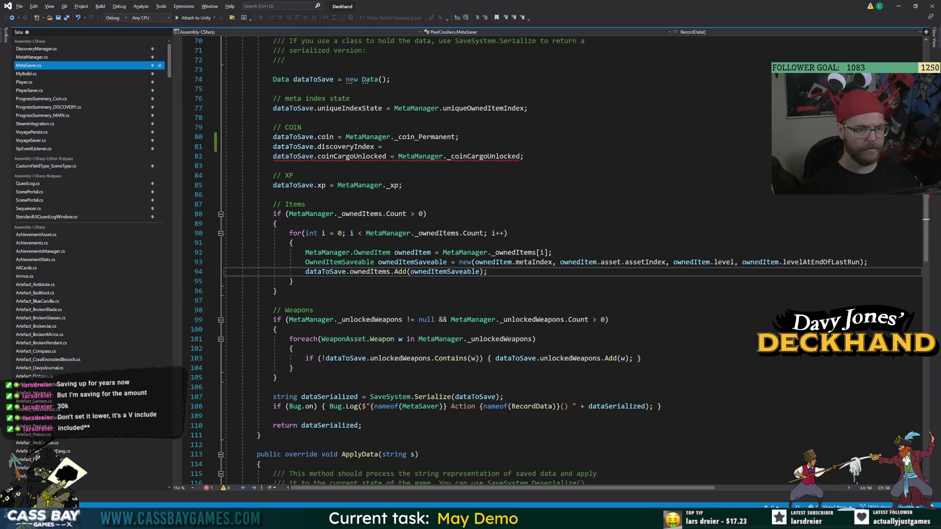
# Step: Complete RecordData's line as dataToSave.discoveryIndex = MetaManager._discoveryIndex, then scroll toward ApplyData
pyautogui.hotkey('ctrl', '-')
pyautogui.write('MetaManager.discov')
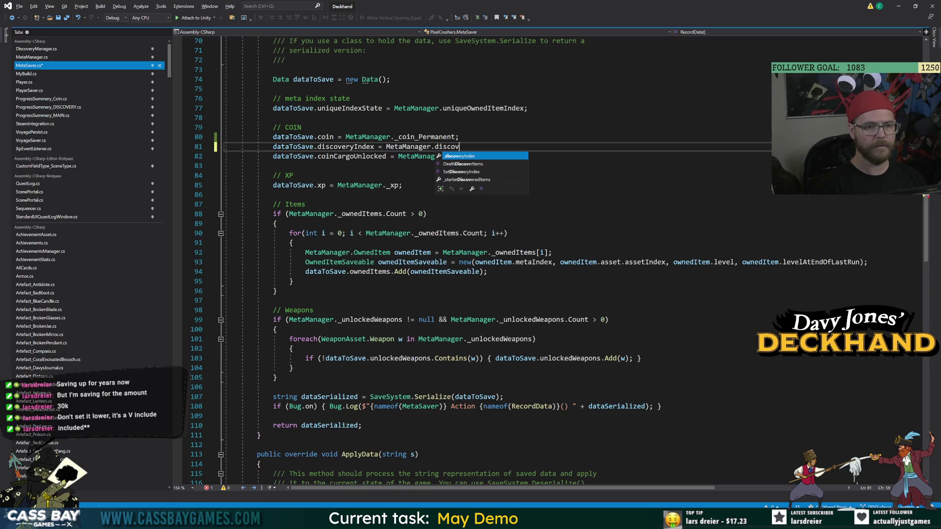
pyautogui.press('Tab')
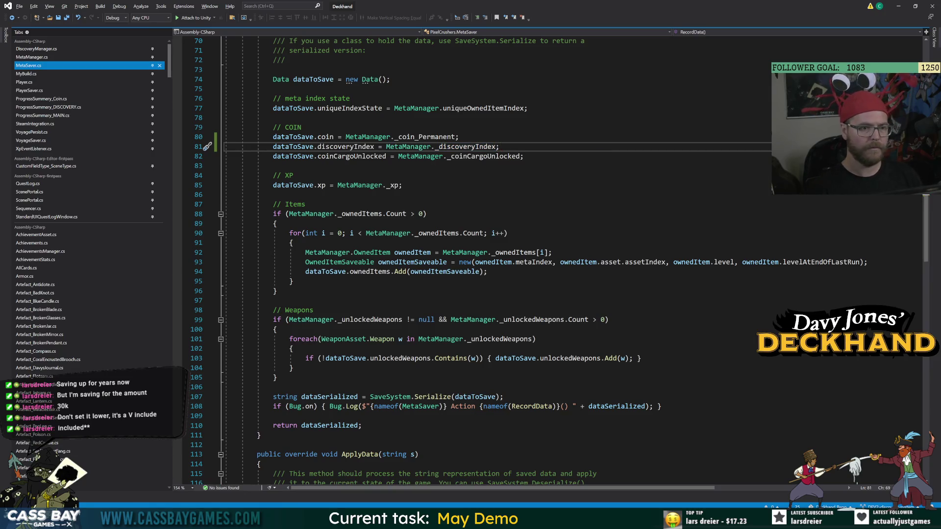
pyautogui.scroll(7, 471, 260)
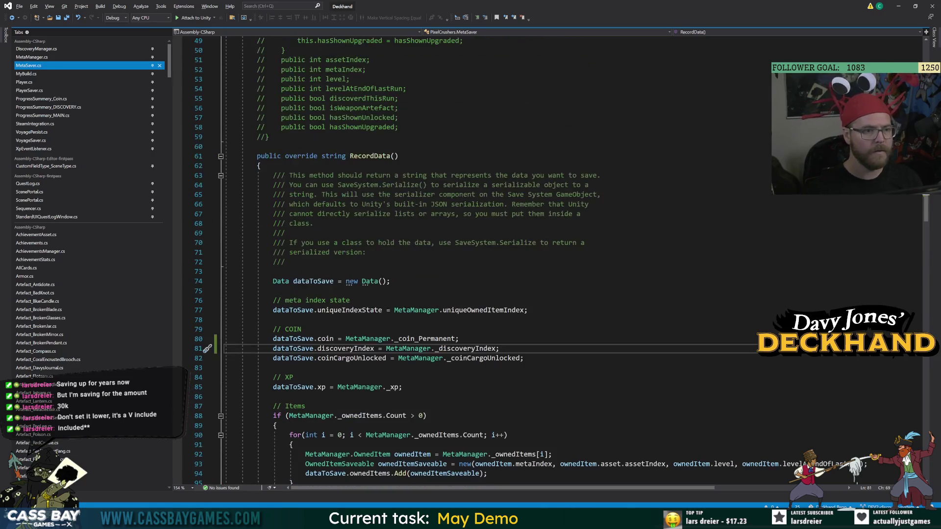
pyautogui.scroll(-10, 554, 260)
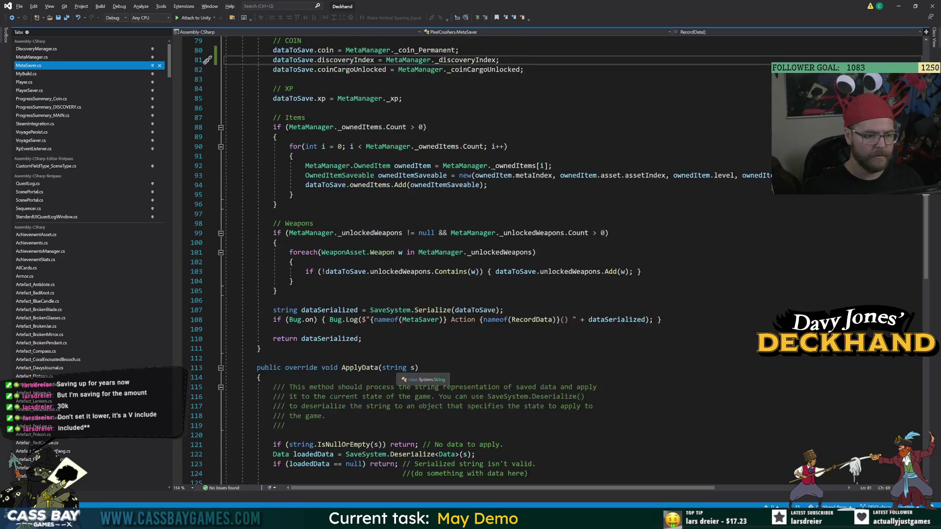
pyautogui.scroll(-8, 554, 260)
pyautogui.scroll(-3, 554, 259)
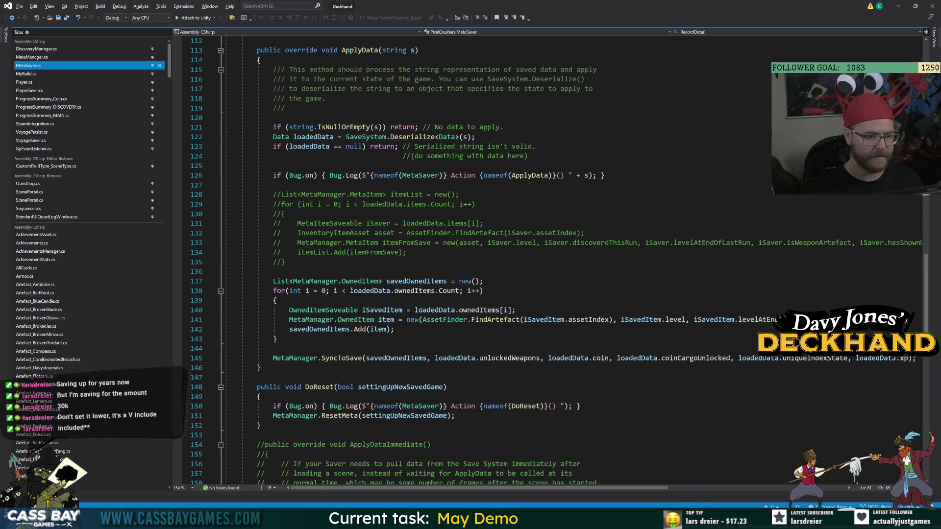
# Step: Append an iSavedItem discovery-index argument to the OwnedItem constructor in ApplyData
pyautogui.doubleClick(348, 360)
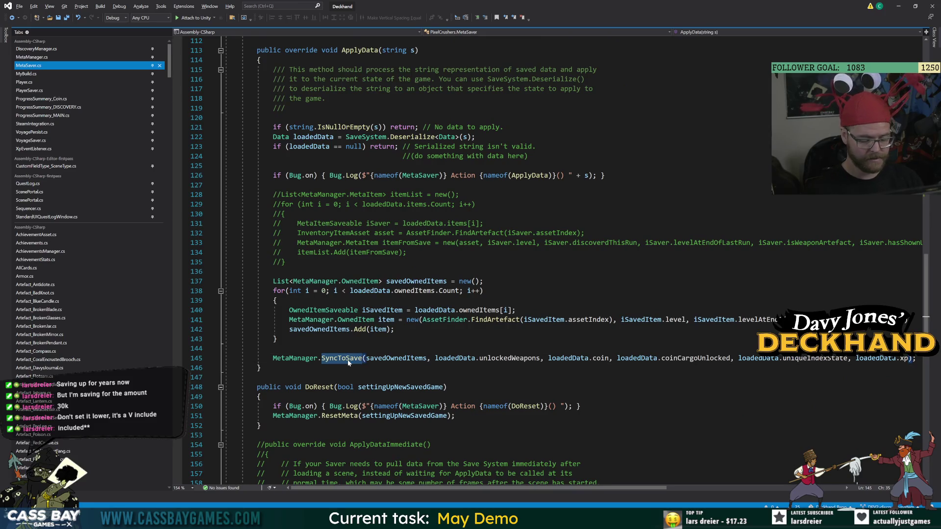
pyautogui.click(922, 320)
pyautogui.write(', iSavedItem.')
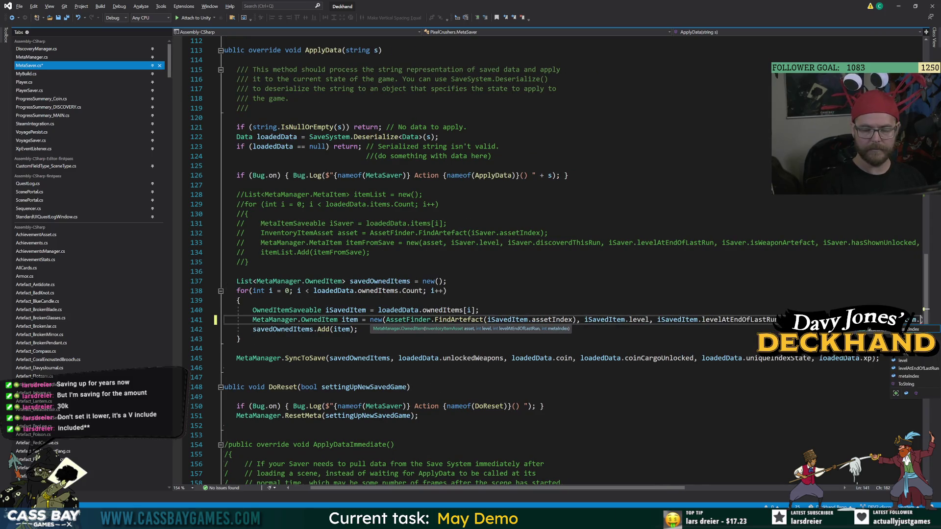
pyautogui.write('meta')
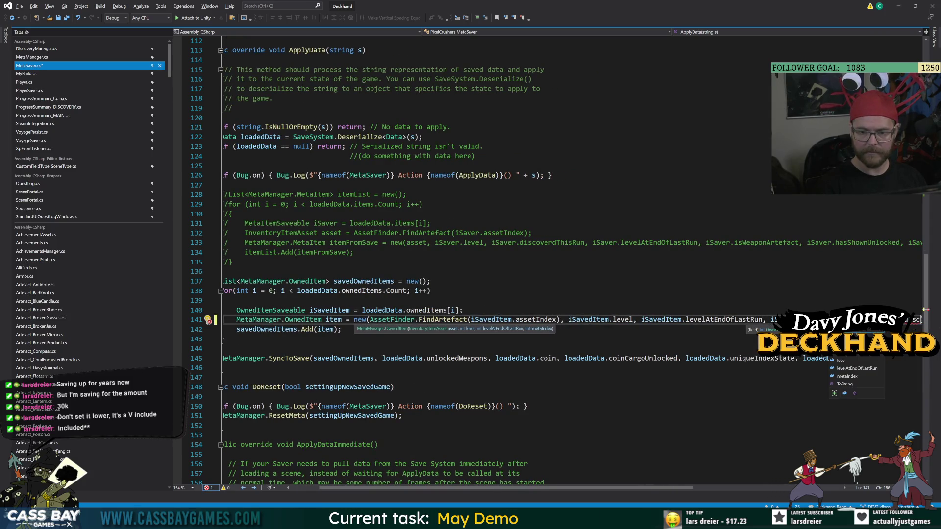
pyautogui.write('overy')
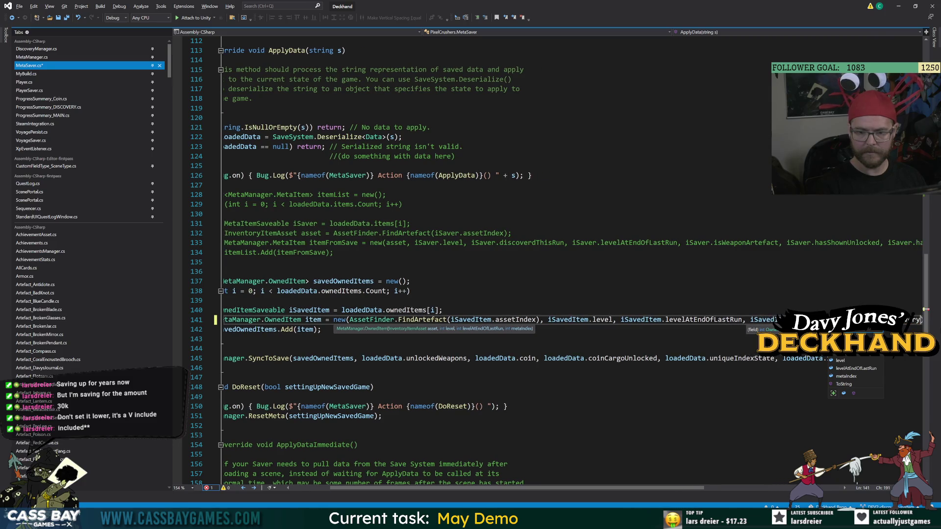
# Step: Check the Data class's discoveryIndex field, then try navigating to the unresolved discoveryIndex reference
pyautogui.scroll(20, 540, 260)
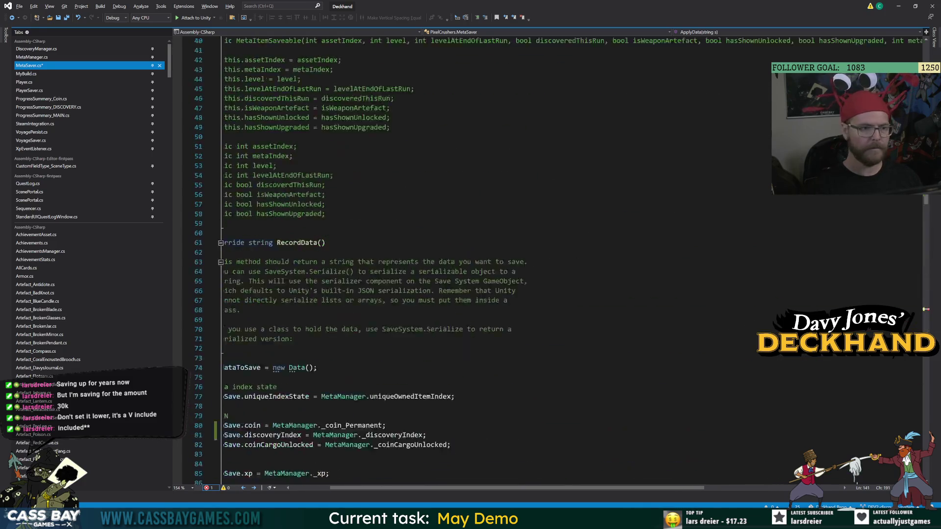
pyautogui.scroll(4, 540, 259)
pyautogui.doubleClick(275, 195)
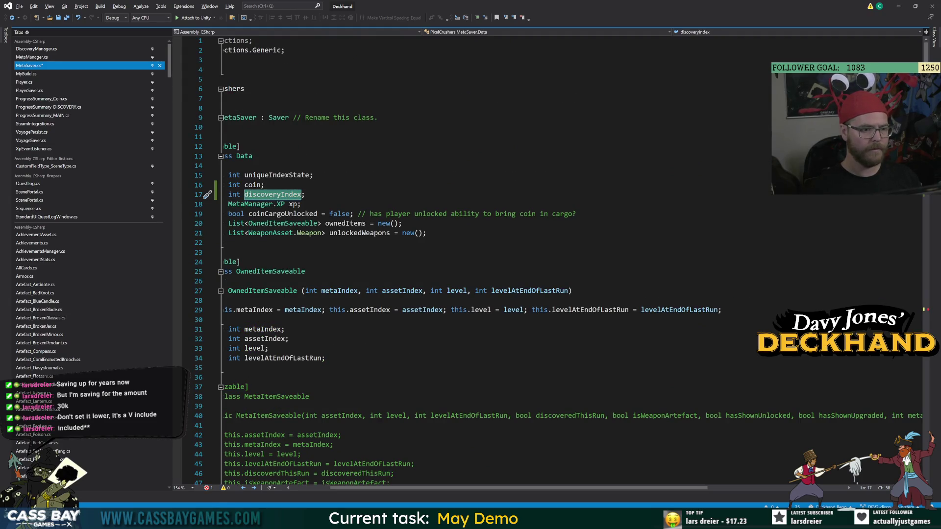
pyautogui.scroll(-20, 540, 260)
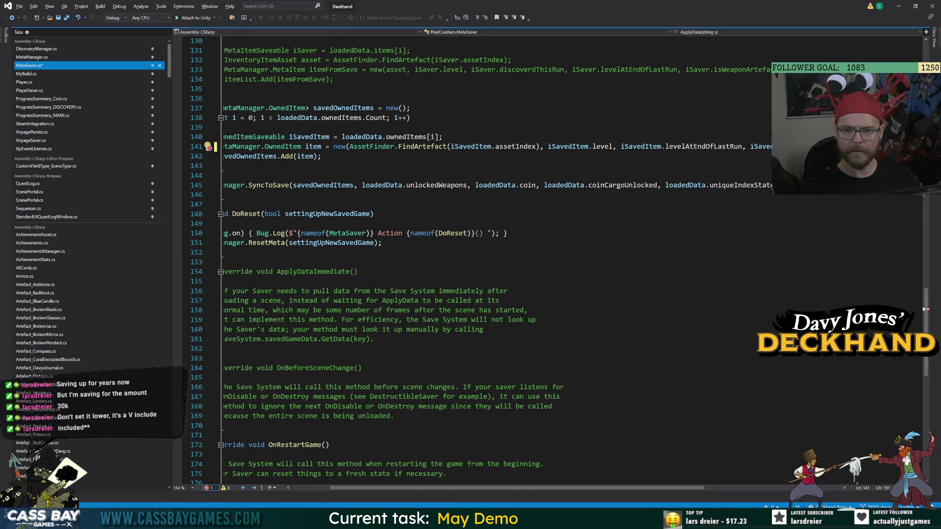
pyautogui.hscroll(1, 488, 269)
pyautogui.click(225, 204)
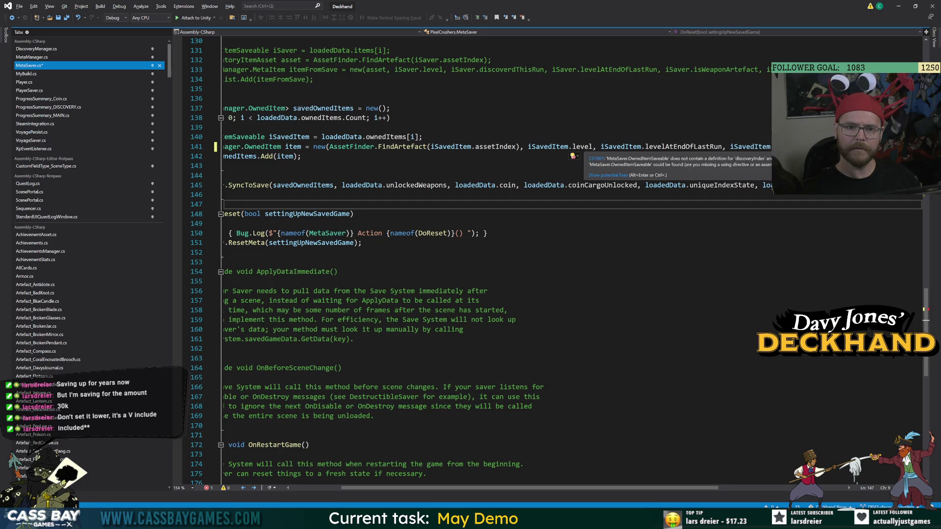
pyautogui.click(574, 147)
pyautogui.press('F12')
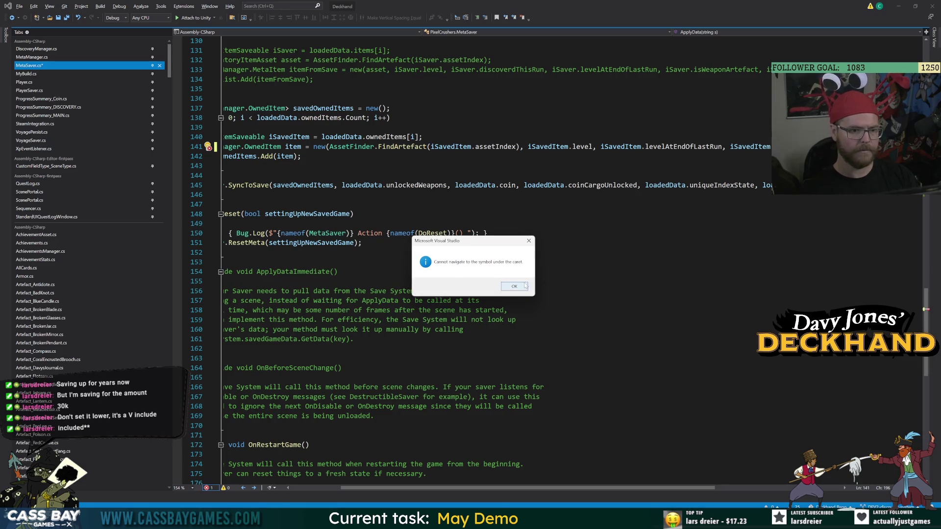